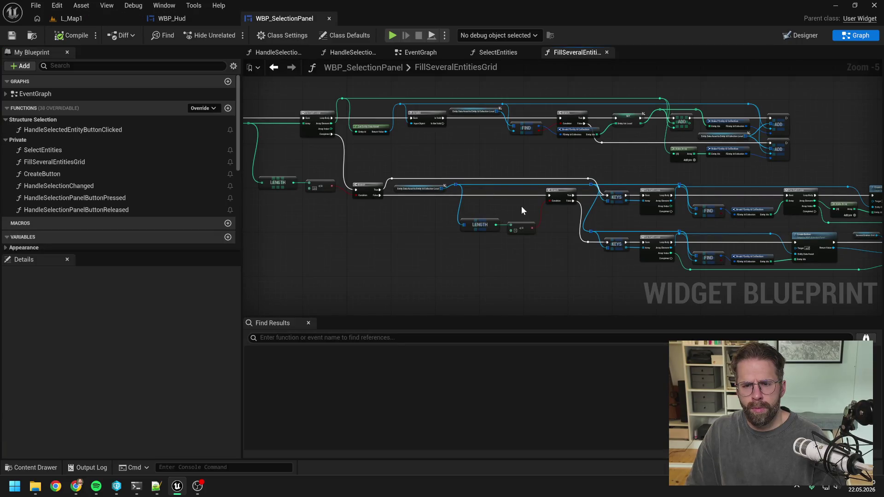
# Add a new Integer local variable to the FillSeveralEntitiesGrid function
pyautogui.scroll(1, 521, 211)
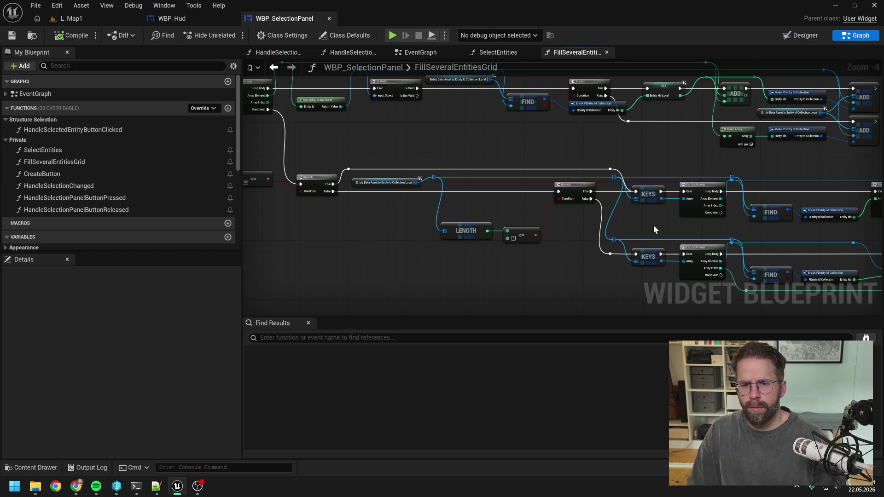
pyautogui.moveTo(653, 229); pyautogui.dragTo(432, 222)
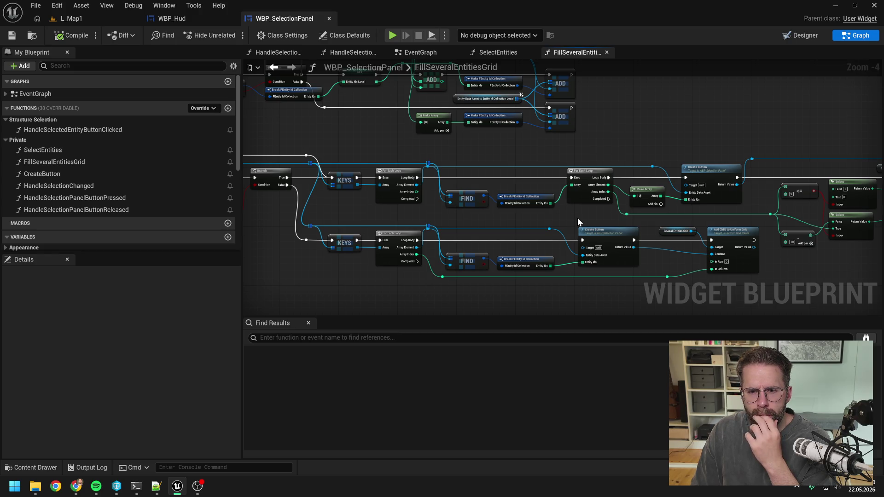
pyautogui.moveTo(584, 216); pyautogui.dragTo(480, 213)
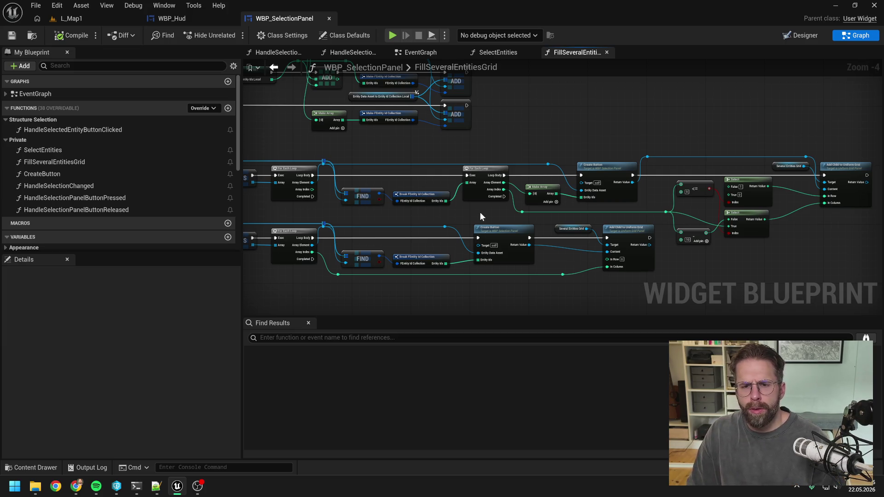
pyautogui.moveTo(495, 213); pyautogui.dragTo(430, 215)
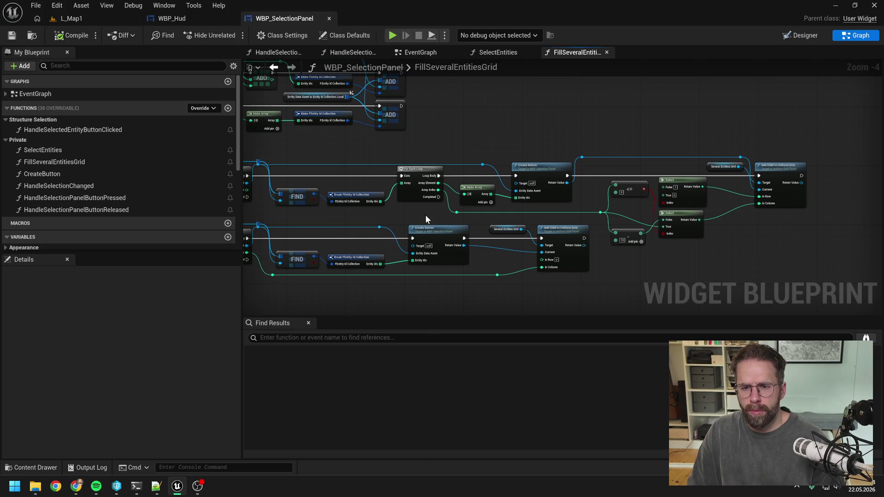
pyautogui.scroll(-5, 177, 209)
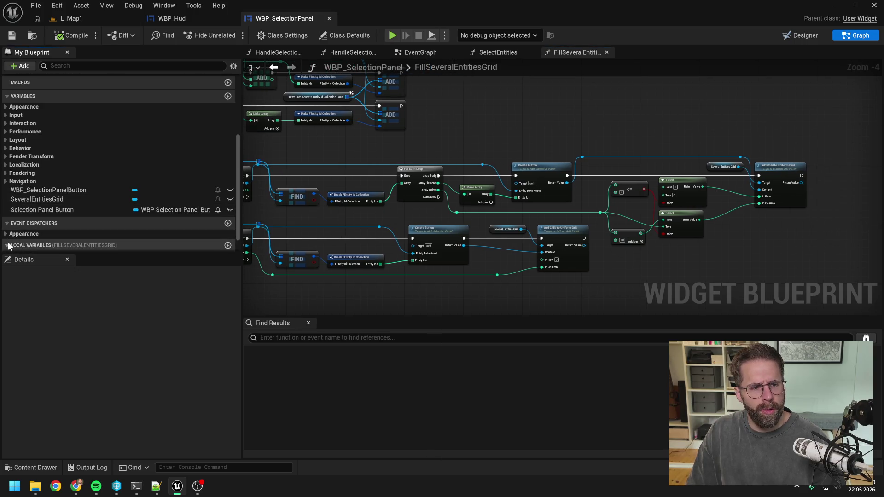
pyautogui.click(31, 245)
pyautogui.scroll(-1, 100, 205)
pyautogui.click(227, 221)
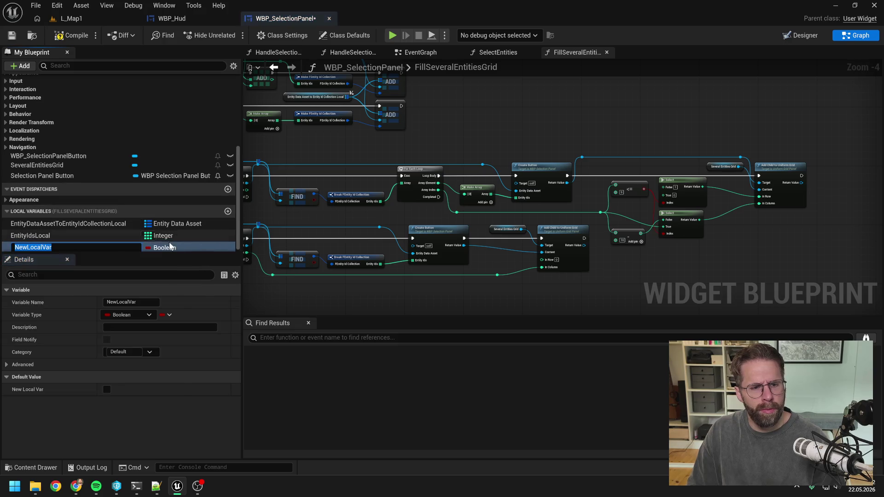
pyautogui.click(165, 247)
pyautogui.click(175, 293)
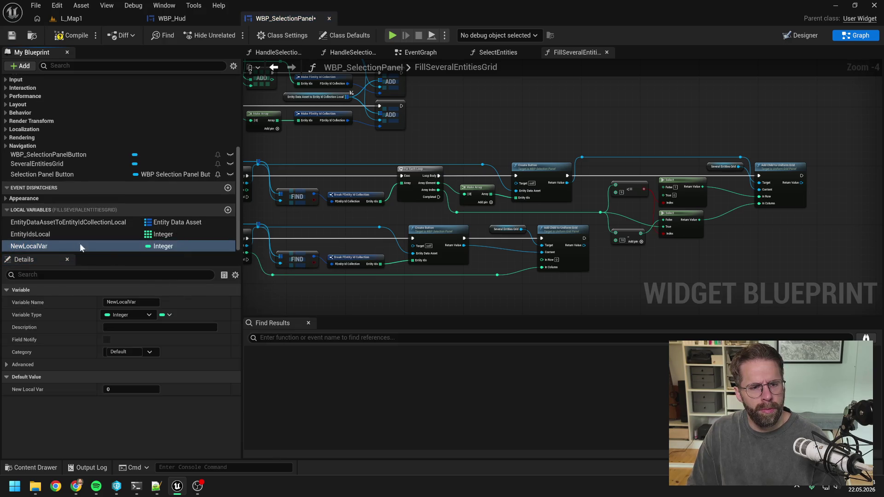
# Rename the new variable to IndexLocal and save the widget blueprint
pyautogui.click(46, 247)
pyautogui.write('Indexy')
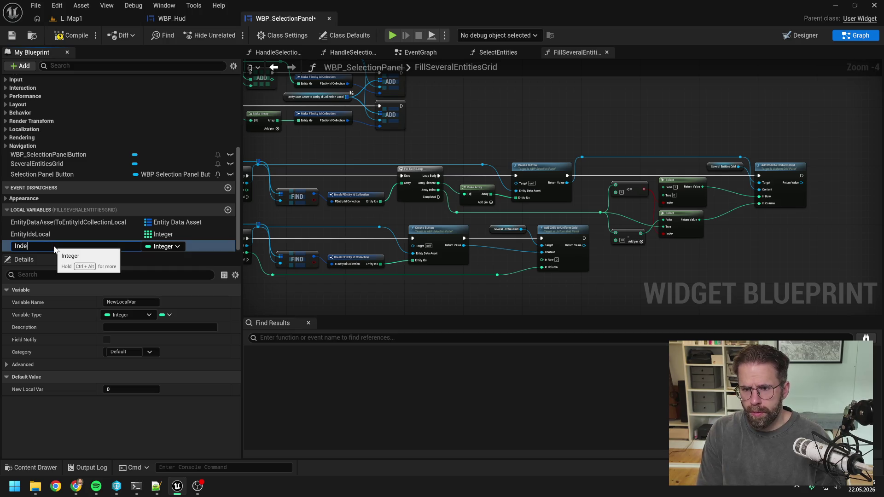
pyautogui.write('al')
pyautogui.press('Return')
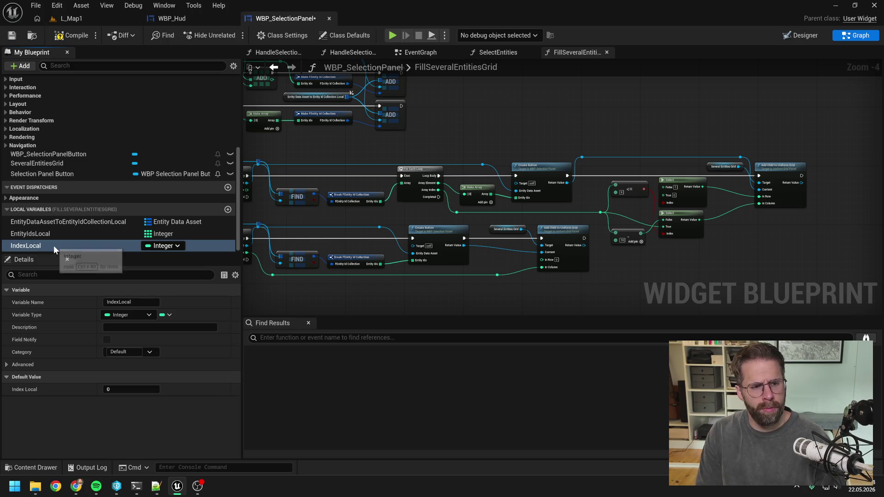
pyautogui.hotkey('ctrl', 's')
pyautogui.moveTo(292, 137); pyautogui.dragTo(521, 184)
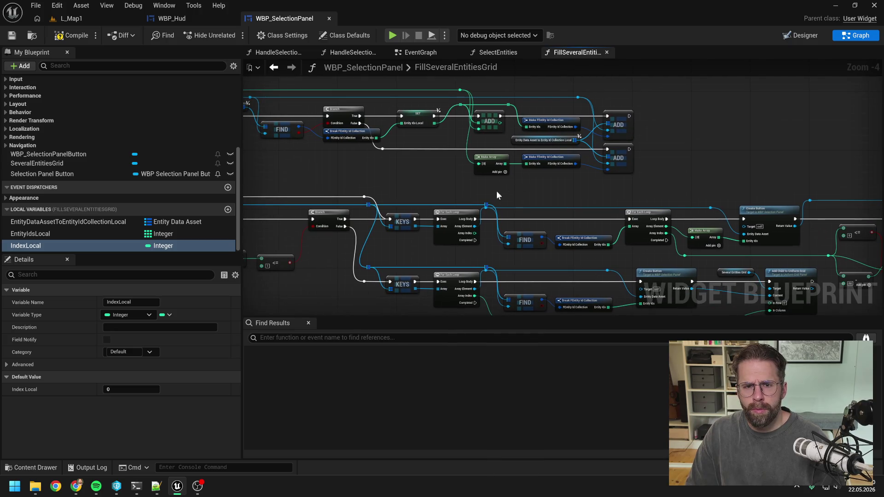
# Add an IndexLocal getter and wire it into the comparison and Select nodes
pyautogui.moveTo(609, 187)
pyautogui.mouseDown()
pyautogui.moveTo(576, 159)
pyautogui.moveTo(468, 135)
pyautogui.mouseUp()
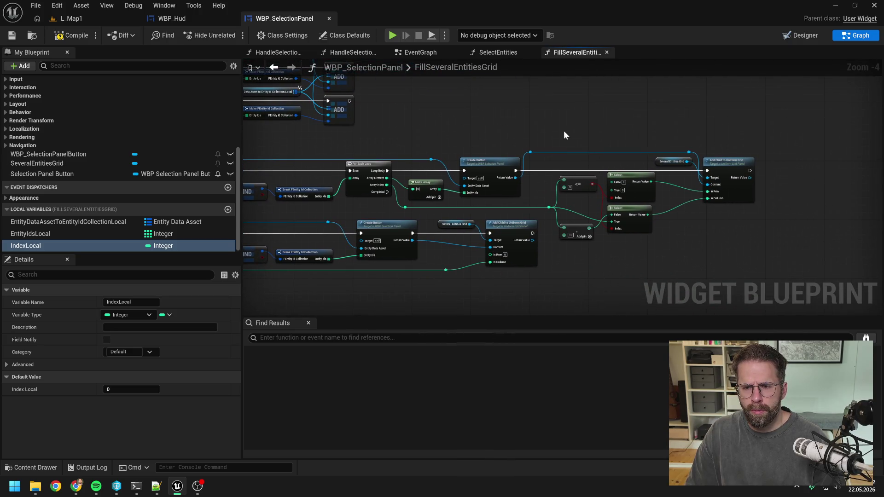
pyautogui.moveTo(161, 245)
pyautogui.mouseDown()
pyautogui.moveTo(666, 236)
pyautogui.moveTo(687, 252)
pyautogui.moveTo(692, 222)
pyautogui.moveTo(469, 224)
pyautogui.moveTo(525, 207)
pyautogui.mouseUp()
pyautogui.click(691, 257)
pyautogui.click(380, 208)
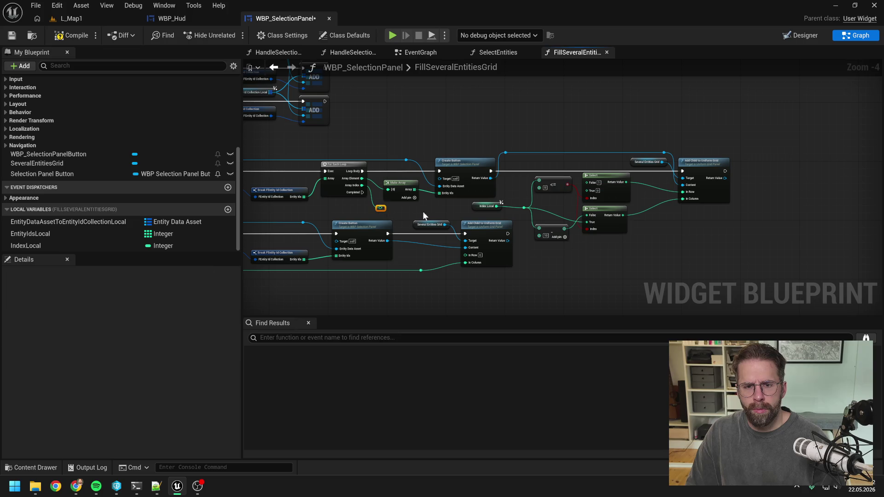
pyautogui.press('Delete')
# Increment IndexLocal with a ++ node after Add Child to Uniform Grid, then switch to L_Map1
pyautogui.moveTo(693, 238); pyautogui.dragTo(615, 236)
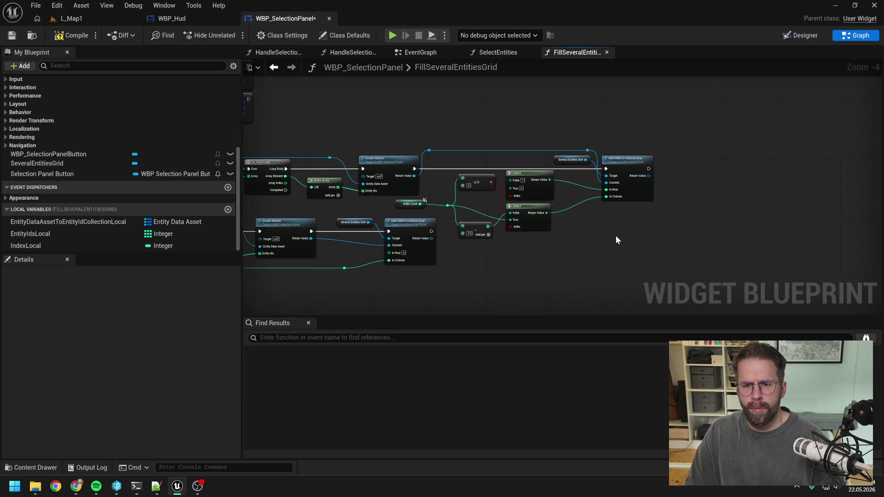
pyautogui.moveTo(122, 244)
pyautogui.mouseDown()
pyautogui.moveTo(673, 177)
pyautogui.moveTo(678, 164)
pyautogui.moveTo(716, 167)
pyautogui.mouseUp()
pyautogui.click(700, 169)
pyautogui.write('++')
pyautogui.press('Return')
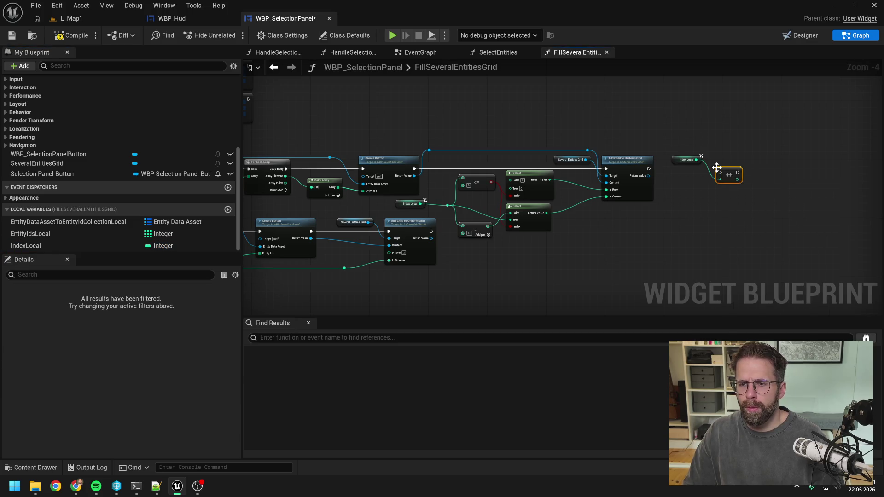
pyautogui.moveTo(649, 168); pyautogui.dragTo(717, 169)
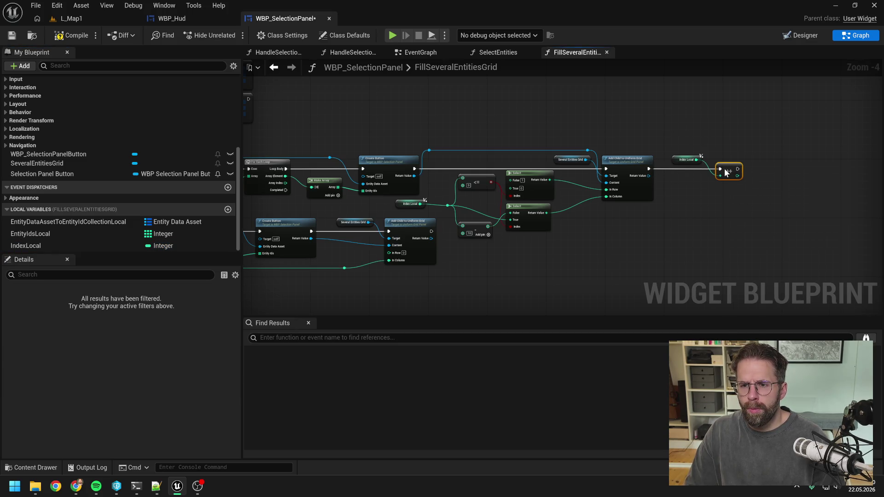
pyautogui.moveTo(687, 199); pyautogui.dragTo(736, 196)
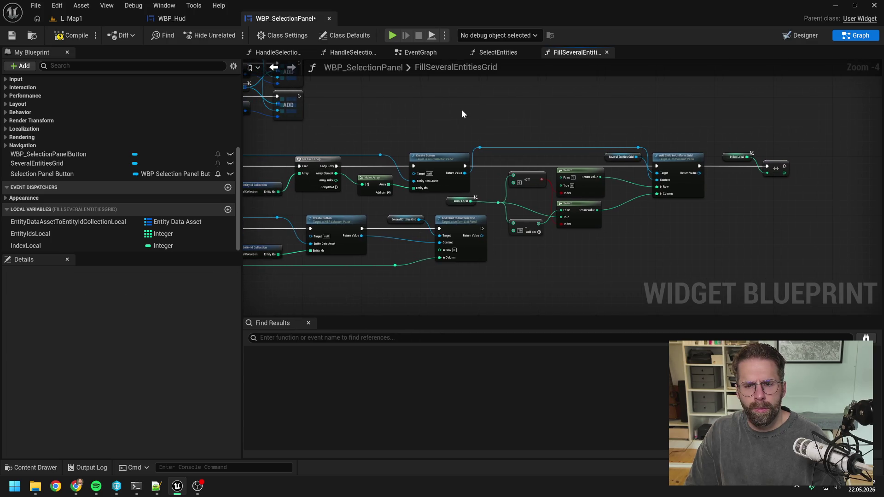
pyautogui.click(87, 20)
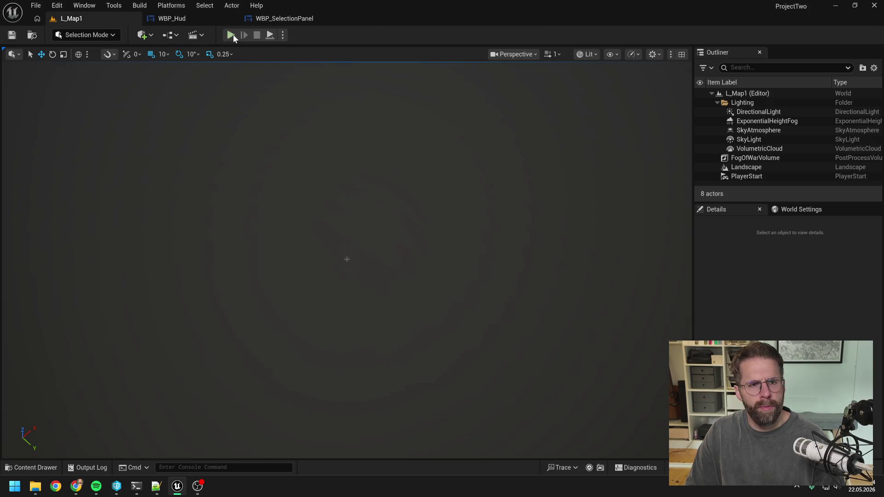
# Start Play In Editor and test selecting a power grid generator and the Main Hall
pyautogui.click(232, 35)
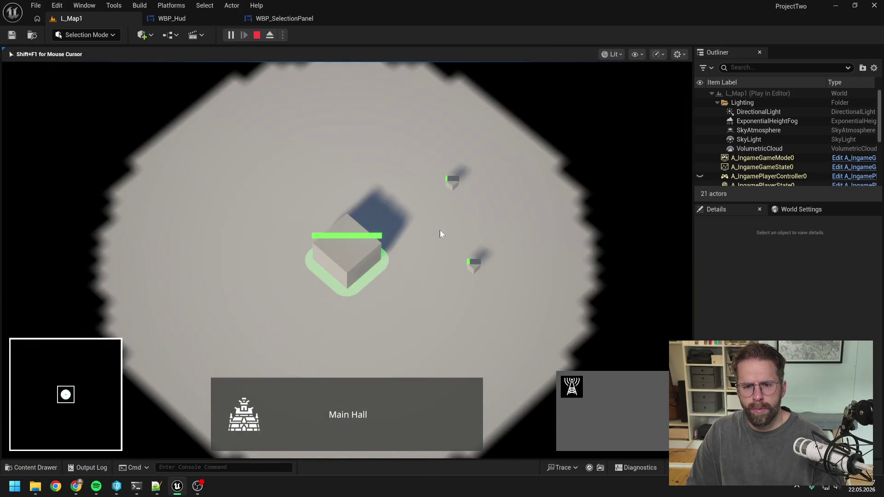
pyautogui.click(440, 232)
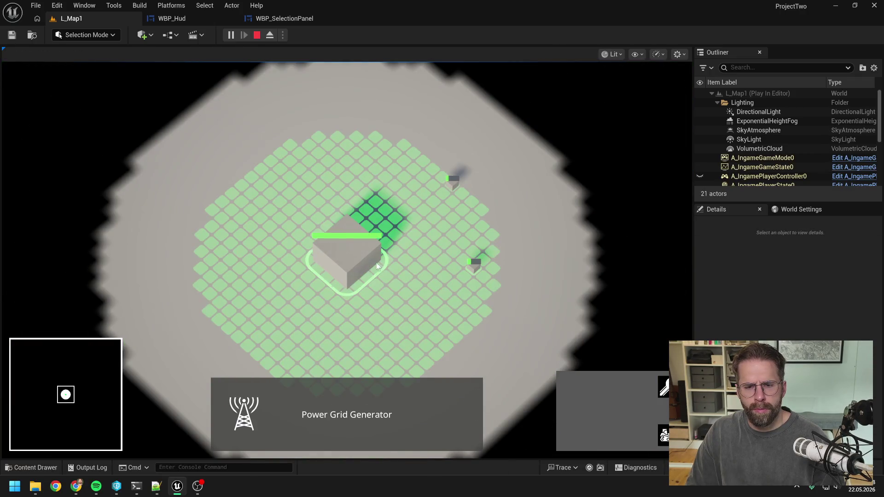
pyautogui.click(344, 257)
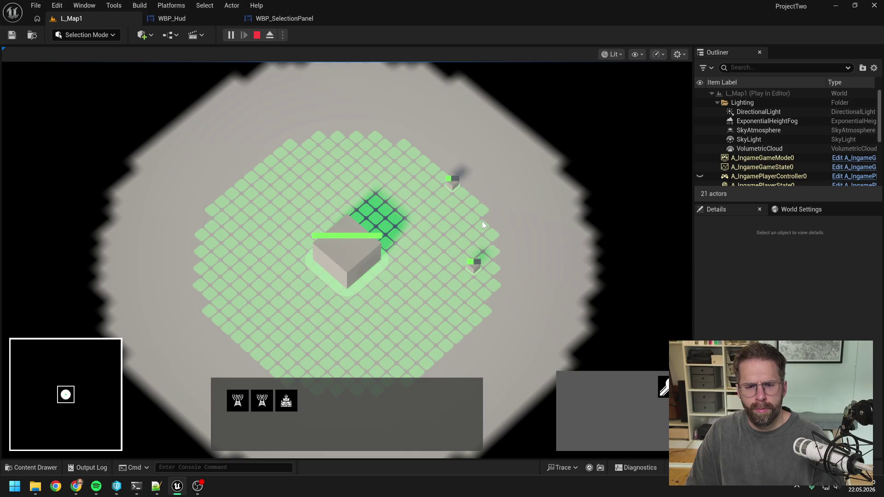
pyautogui.click(481, 222)
pyautogui.click(469, 267)
pyautogui.click(349, 261)
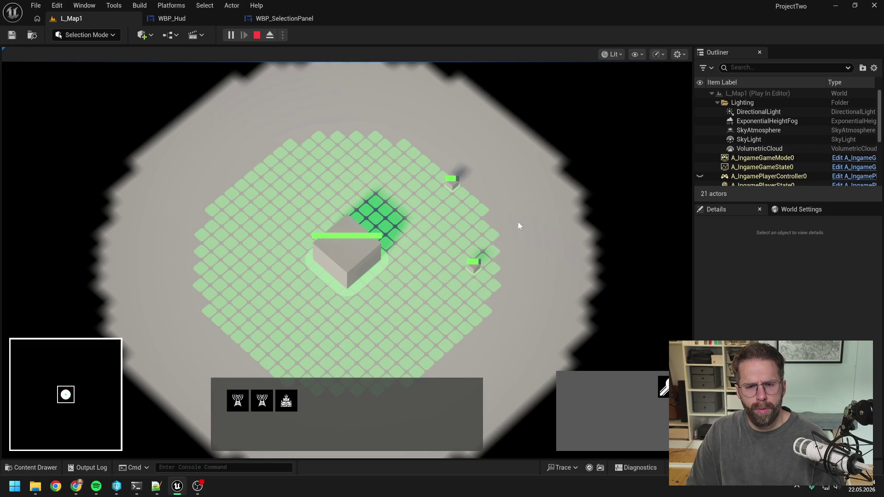
pyautogui.click(520, 222)
pyautogui.click(346, 258)
# Build nine power grid generators around the map
pyautogui.click(573, 388)
pyautogui.click(385, 138)
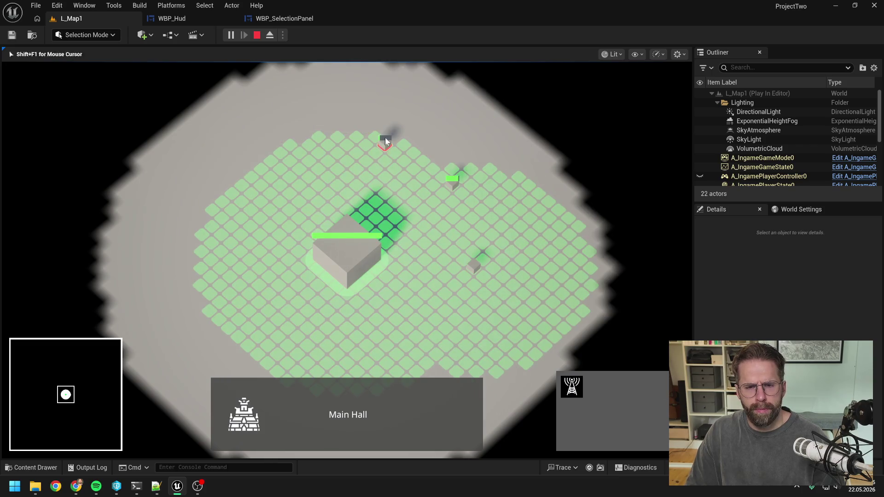
pyautogui.click(278, 149)
pyautogui.click(228, 199)
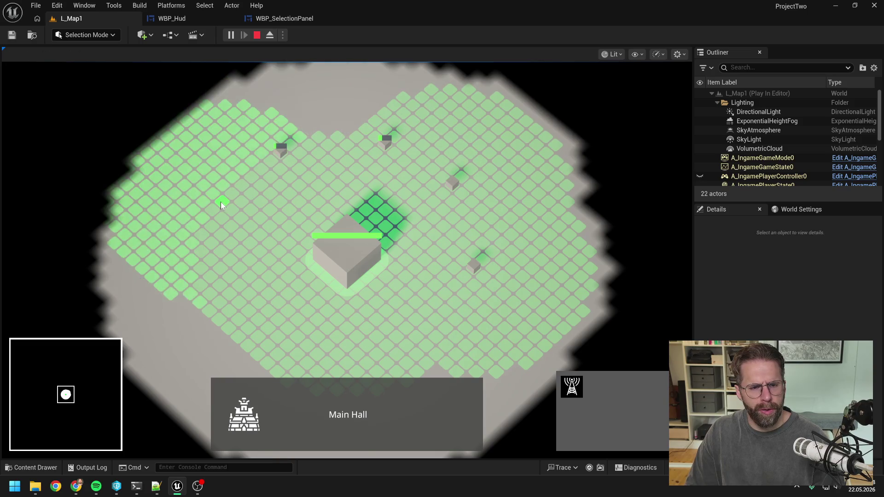
pyautogui.click(207, 289)
pyautogui.press('s')
pyautogui.click(258, 283)
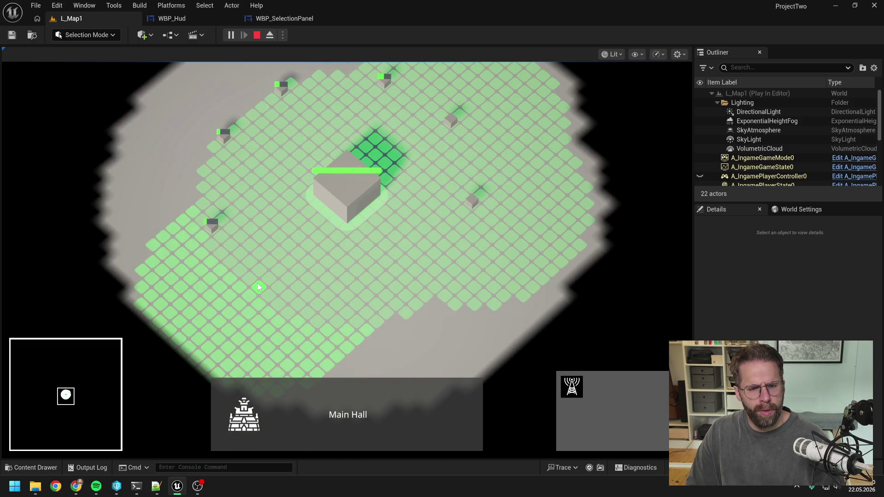
pyautogui.click(357, 315)
pyautogui.click(457, 302)
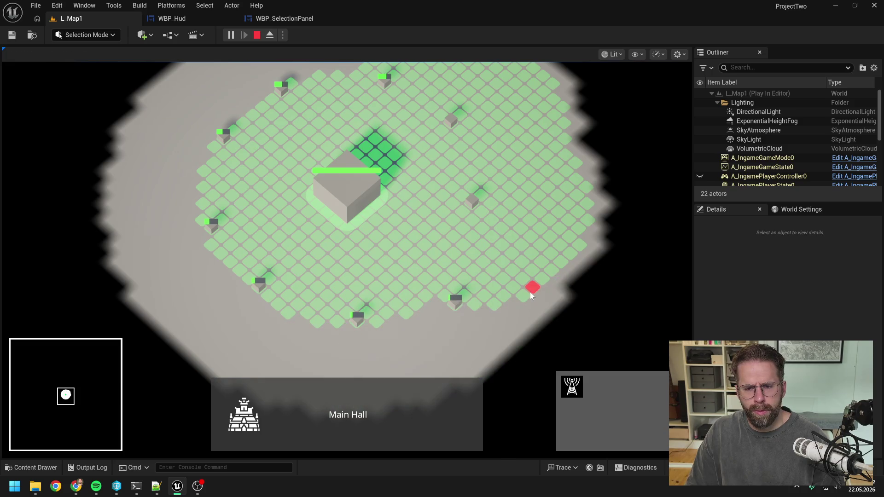
pyautogui.click(545, 274)
pyautogui.click(585, 184)
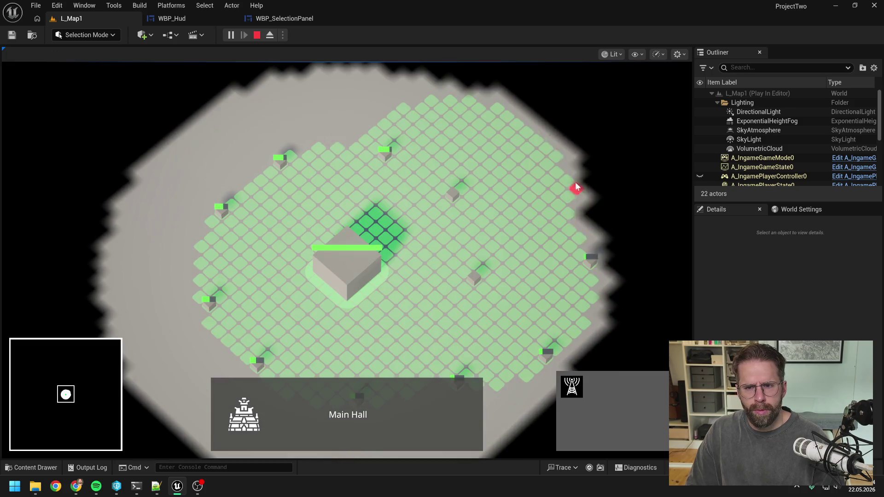
pyautogui.rightClick(501, 229)
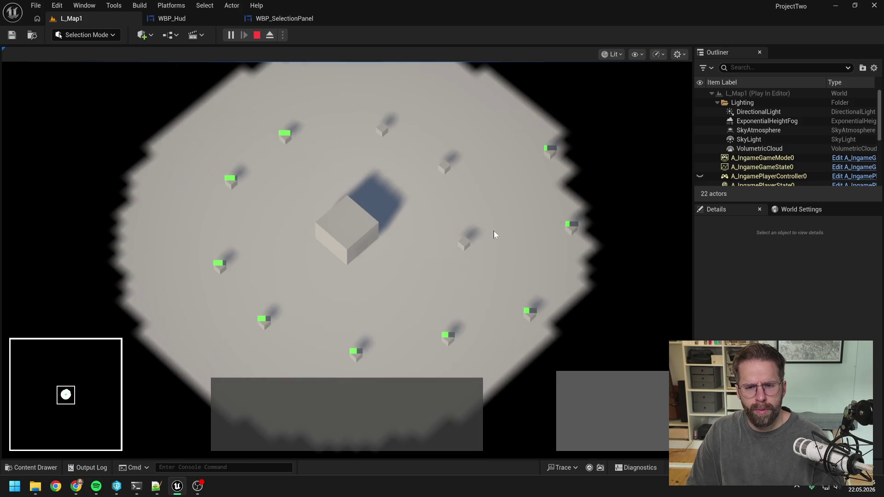
# Select the Main Hall together with several generators
pyautogui.click(482, 260)
pyautogui.click(337, 203)
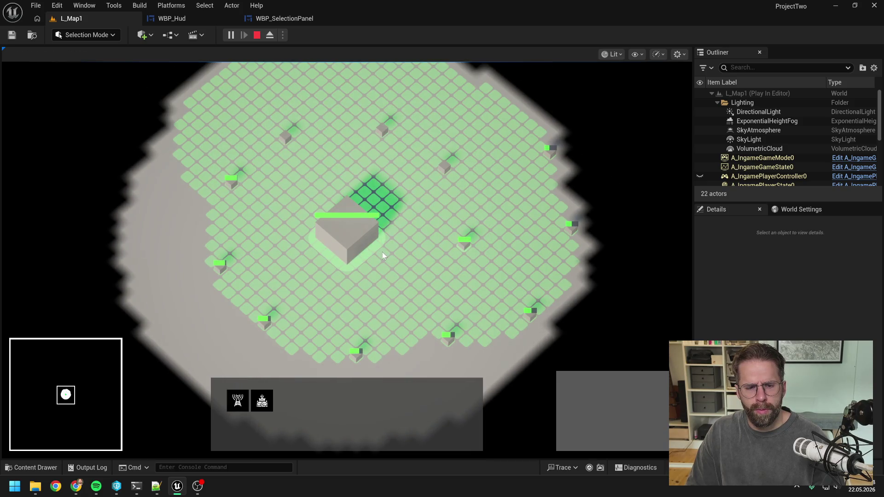
pyautogui.click(425, 251)
pyautogui.click(490, 274)
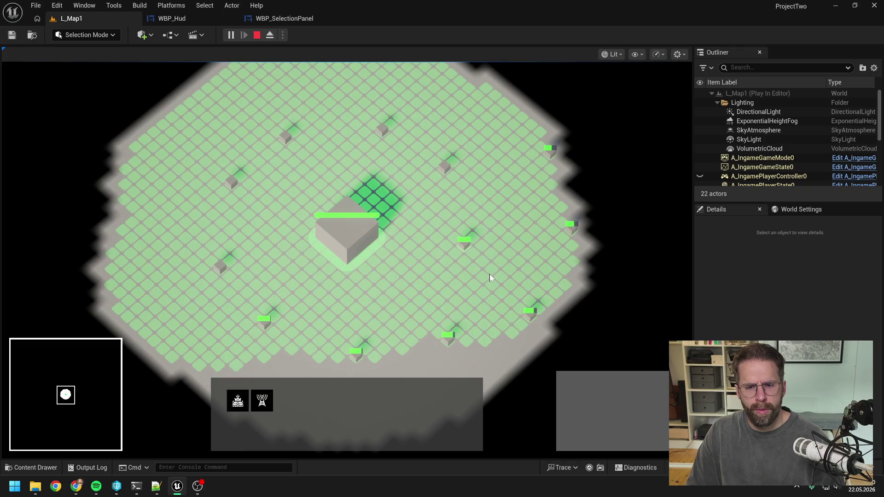
pyautogui.click(501, 203)
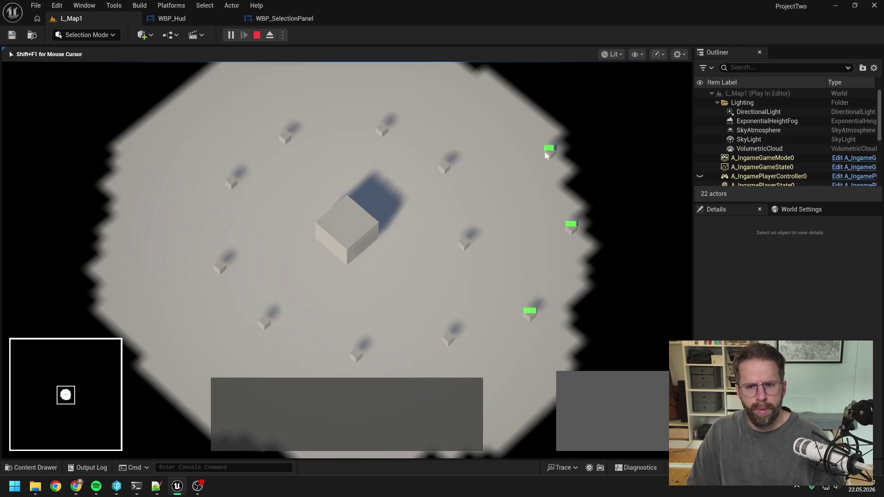
pyautogui.click(465, 244)
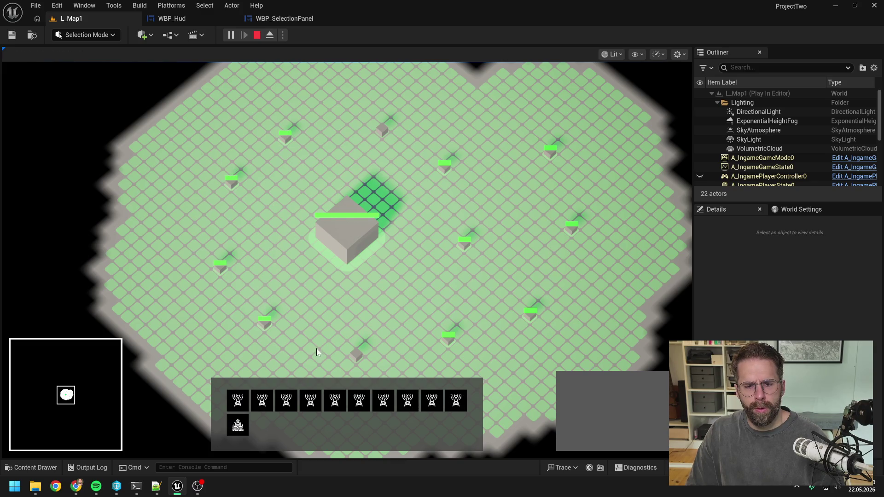
# From the Main Hall, place five generators along the lower-left and left edges
pyautogui.click(339, 233)
pyautogui.click(572, 386)
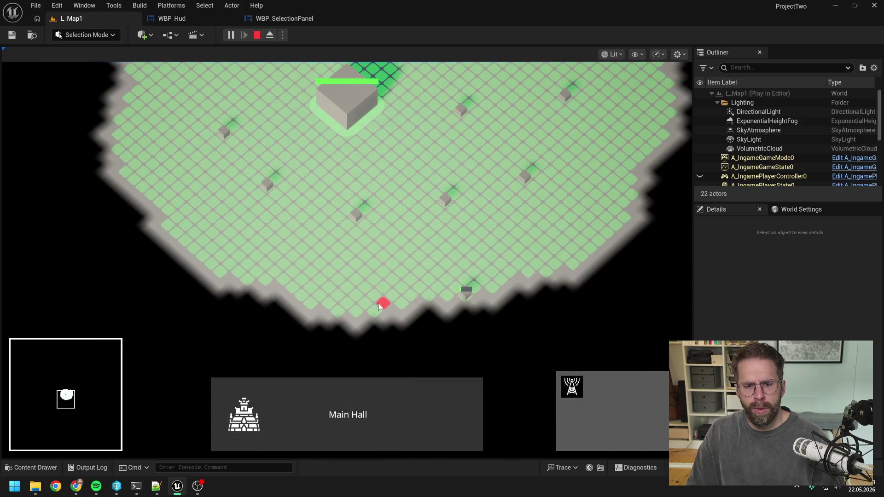
pyautogui.click(376, 306)
pyautogui.click(291, 286)
pyautogui.click(208, 261)
pyautogui.click(165, 206)
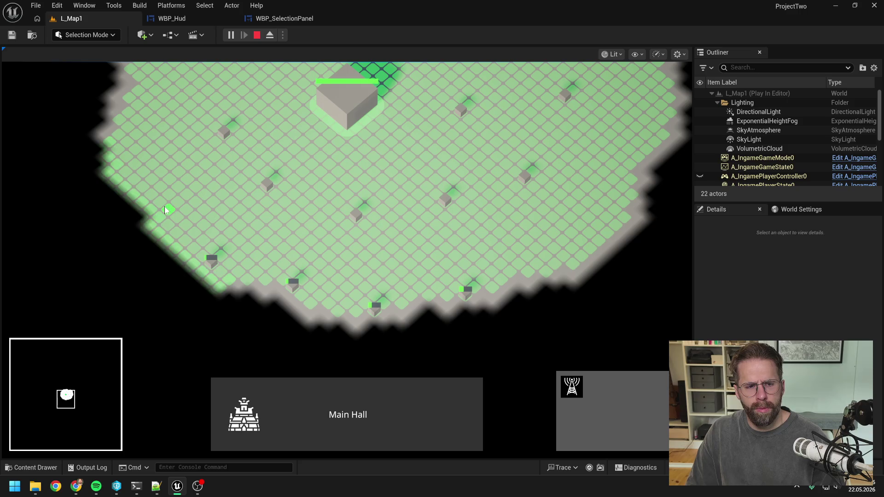
pyautogui.scroll(-3, 163, 217)
pyautogui.scroll(3, 187, 206)
pyautogui.click(178, 207)
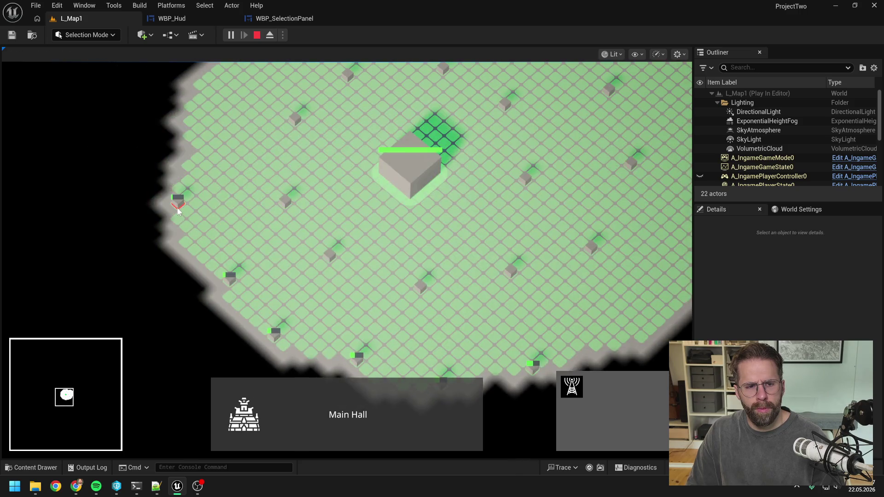
# Place seven more generators along the left and top edges of the map
pyautogui.press('w')
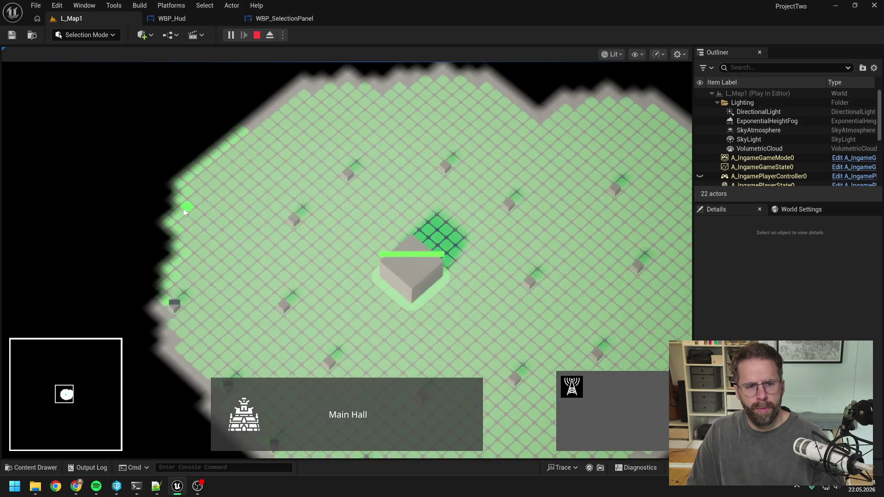
pyautogui.click(186, 205)
pyautogui.click(232, 150)
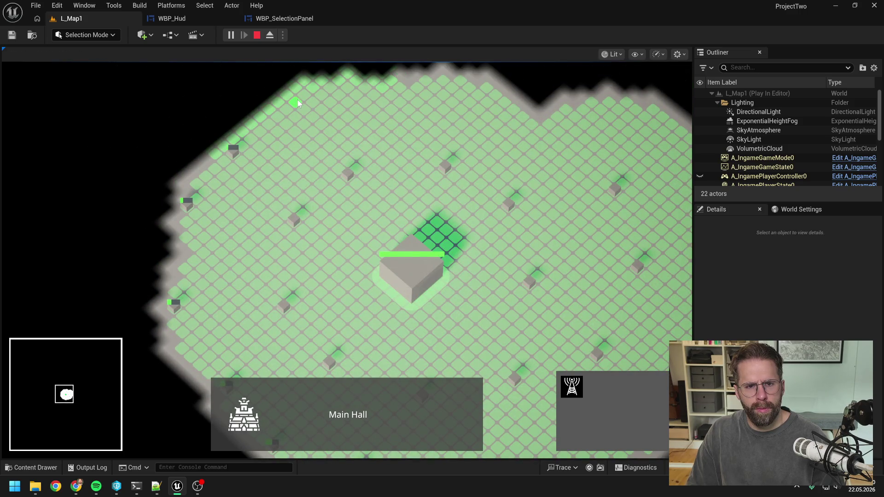
pyautogui.click(297, 100)
pyautogui.click(400, 92)
pyautogui.click(503, 98)
pyautogui.press('d')
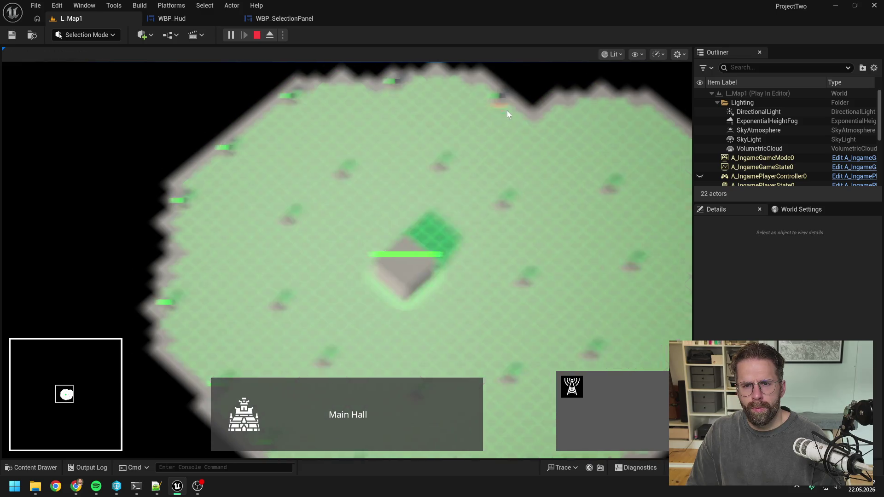
pyautogui.click(526, 98)
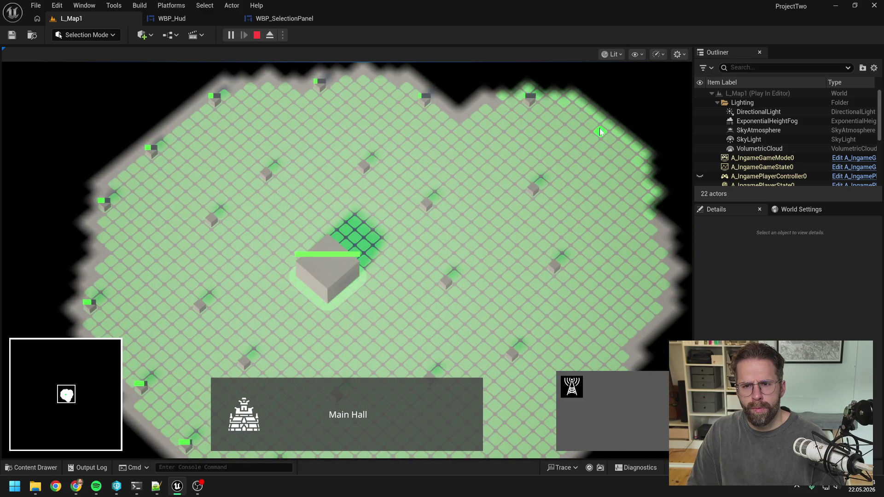
pyautogui.click(599, 131)
pyautogui.press('d')
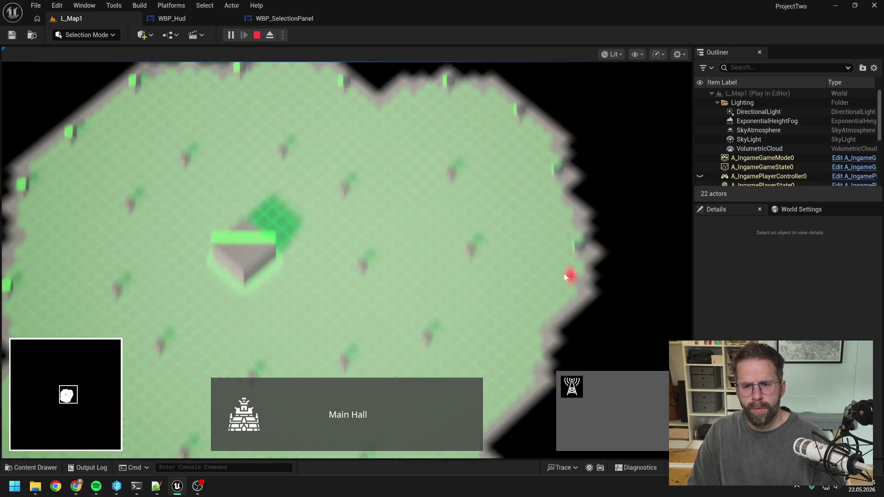
pyautogui.rightClick(565, 276)
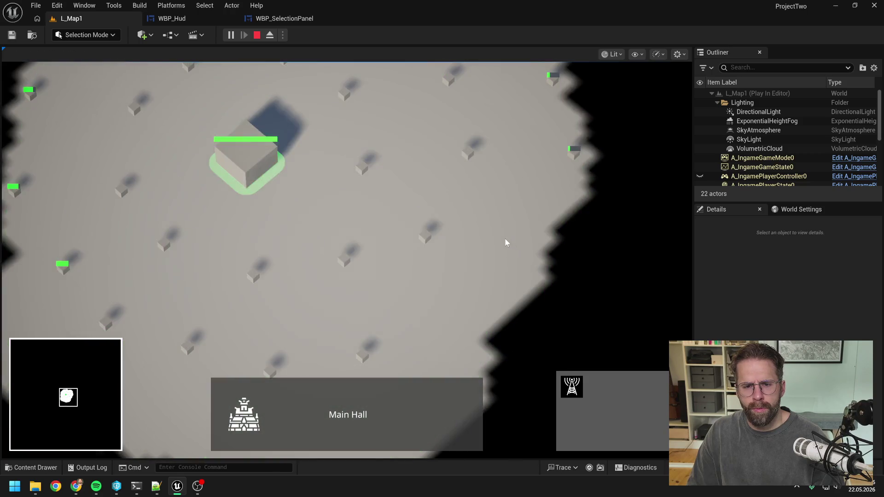
# Select the Main Hall and add the generators by box and click selection
pyautogui.click(288, 186)
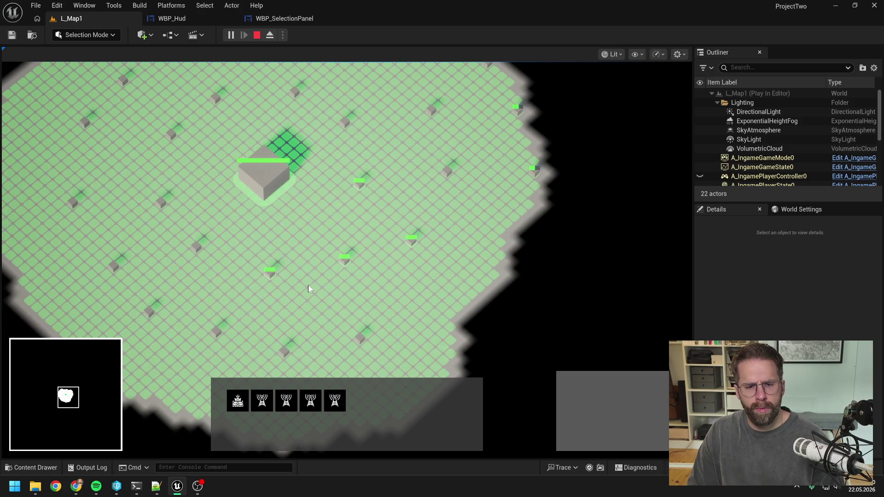
pyautogui.press('a')
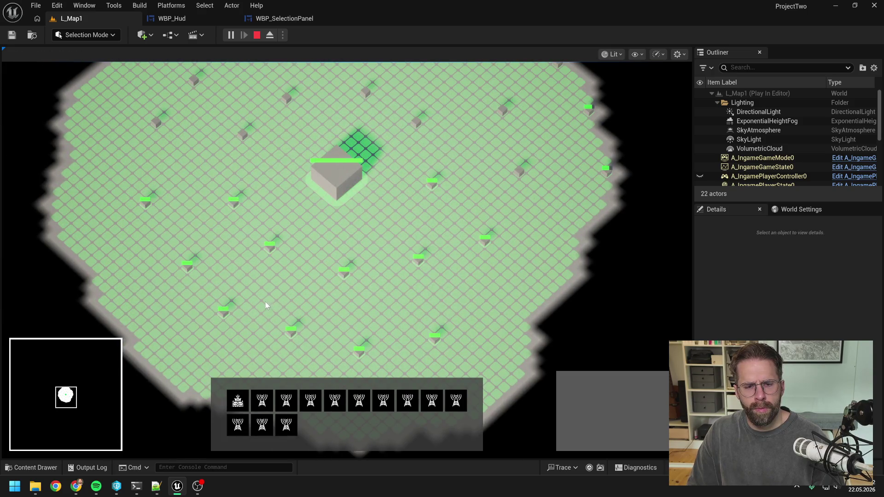
pyautogui.press('w')
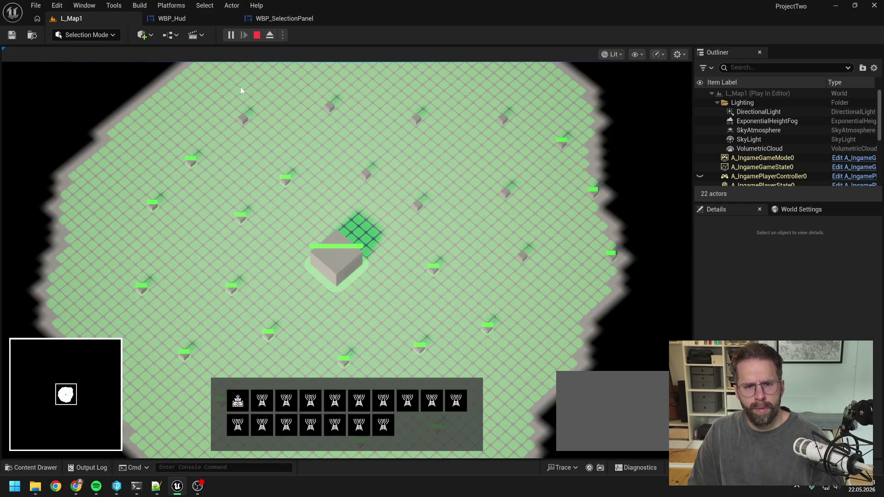
pyautogui.moveTo(241, 87)
pyautogui.mouseDown()
pyautogui.moveTo(299, 120)
pyautogui.moveTo(274, 140)
pyautogui.mouseUp()
pyautogui.moveTo(345, 164)
pyautogui.mouseDown()
pyautogui.moveTo(468, 246)
pyautogui.moveTo(562, 284)
pyautogui.mouseUp()
pyautogui.click(505, 189)
pyautogui.click(612, 248)
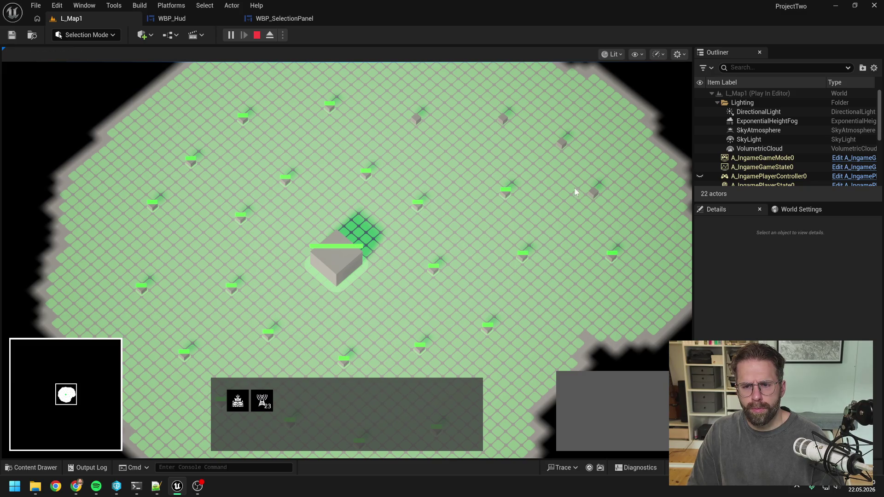
pyautogui.moveTo(544, 125); pyautogui.dragTo(574, 156)
pyautogui.click(503, 116)
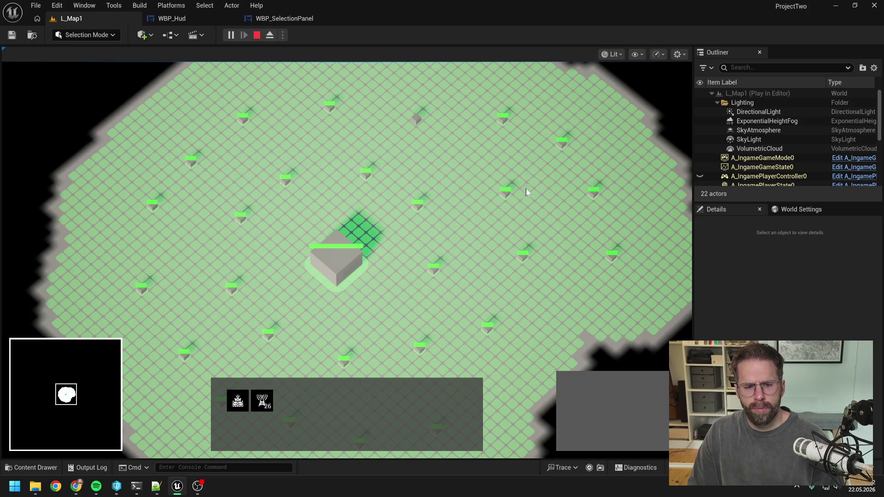
# Expand the grouped generator icon into individual icons
pyautogui.press('d')
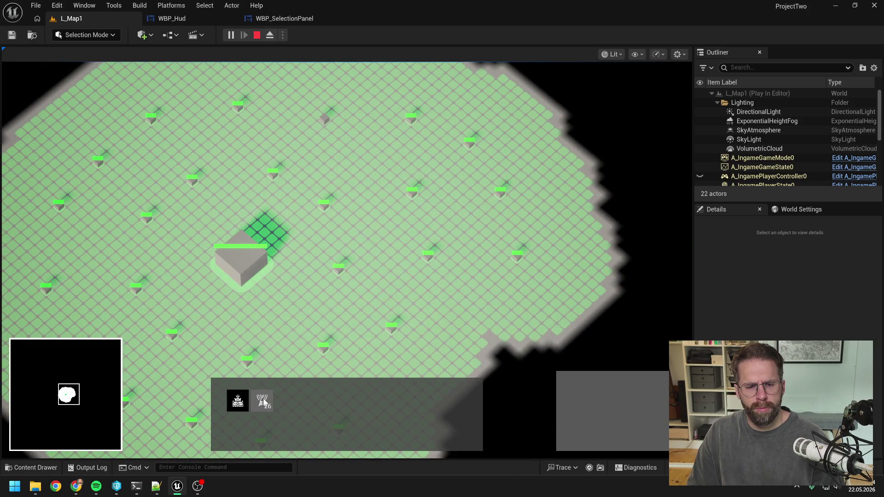
pyautogui.click(270, 400)
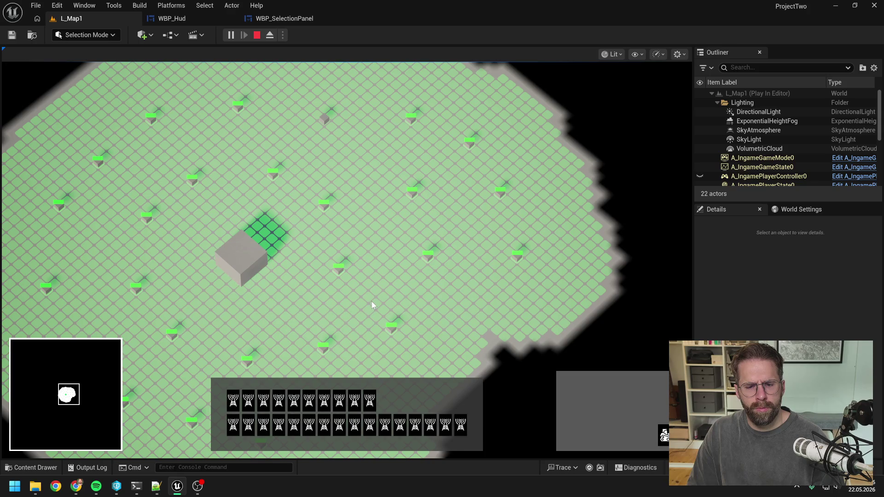
pyautogui.press('a')
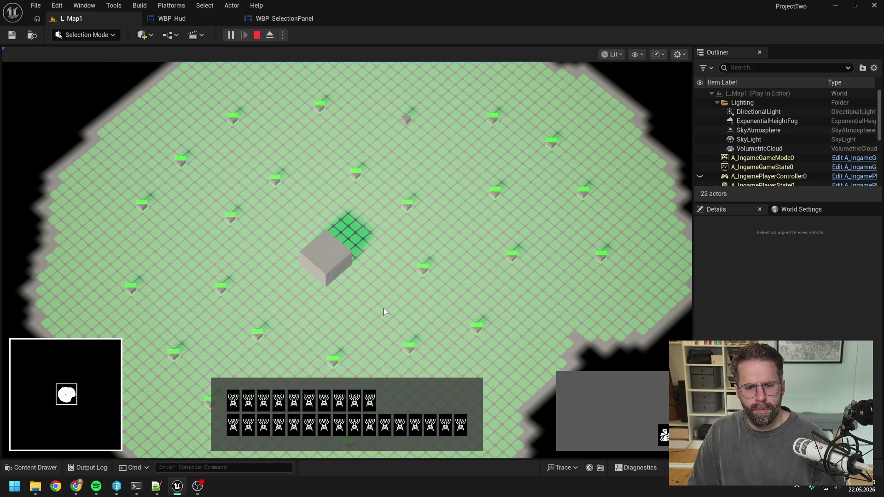
# Select about twenty generators one by one across the map
pyautogui.click(384, 312)
pyautogui.click(477, 325)
pyautogui.moveTo(411, 258); pyautogui.dragTo(535, 278)
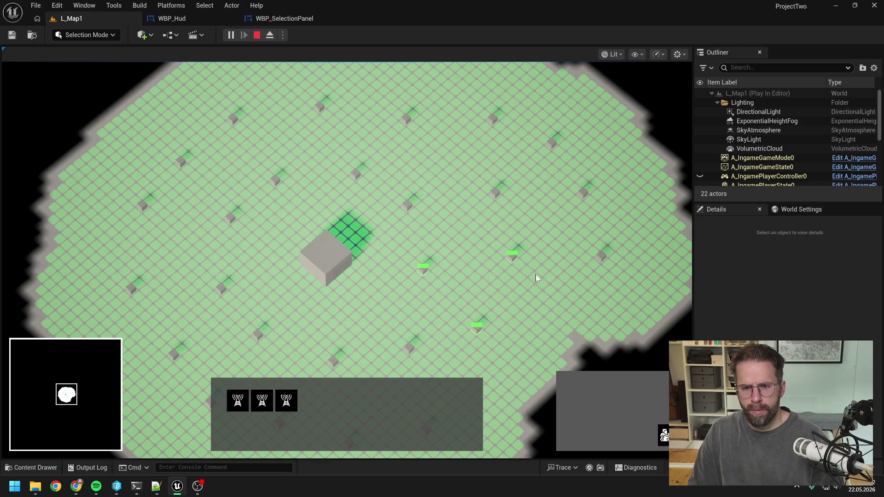
pyautogui.click(601, 254)
pyautogui.click(495, 190)
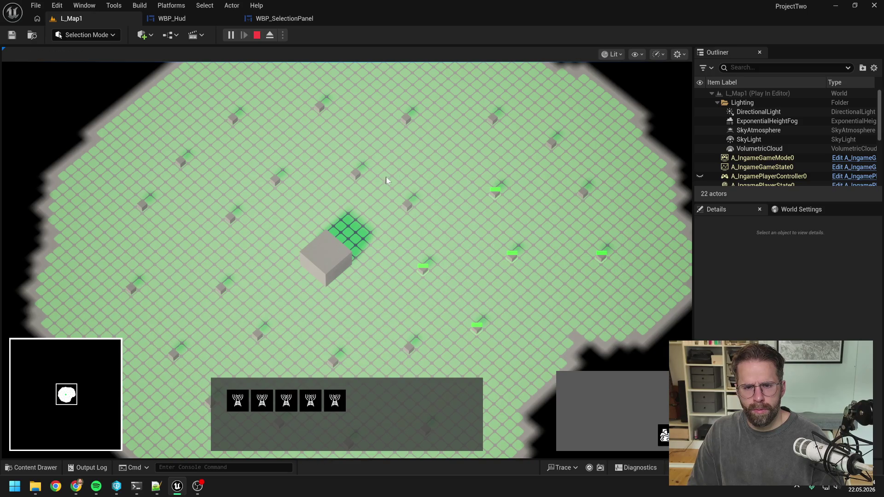
pyautogui.click(407, 203)
pyautogui.click(583, 190)
pyautogui.click(551, 142)
pyautogui.click(492, 116)
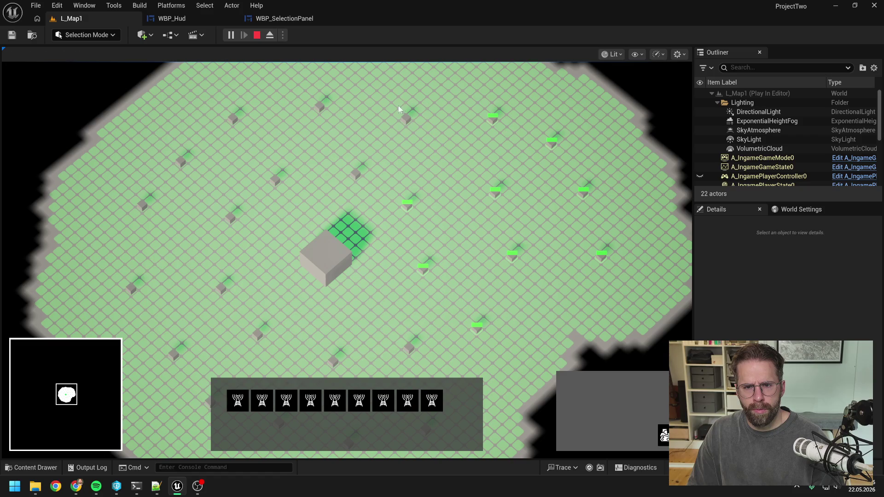
pyautogui.click(404, 115)
pyautogui.click(355, 172)
pyautogui.click(275, 178)
pyautogui.click(319, 105)
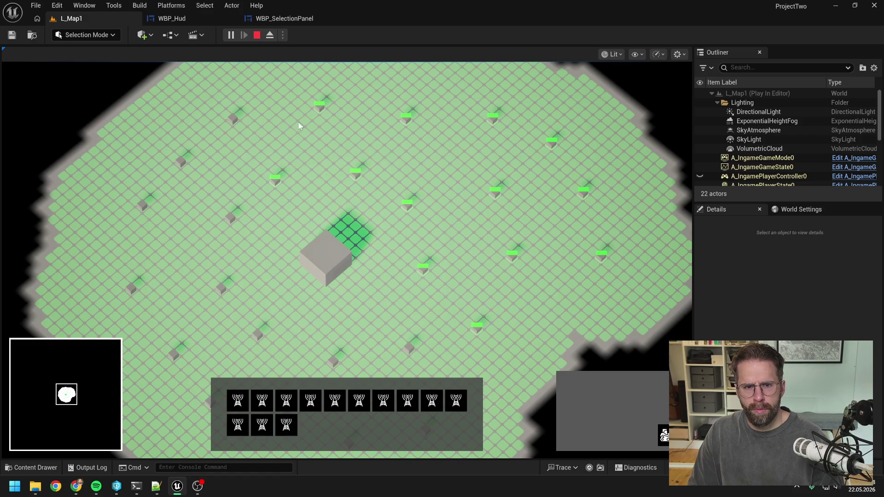
pyautogui.click(232, 116)
pyautogui.click(180, 160)
pyautogui.click(230, 216)
pyautogui.click(142, 207)
pyautogui.click(132, 290)
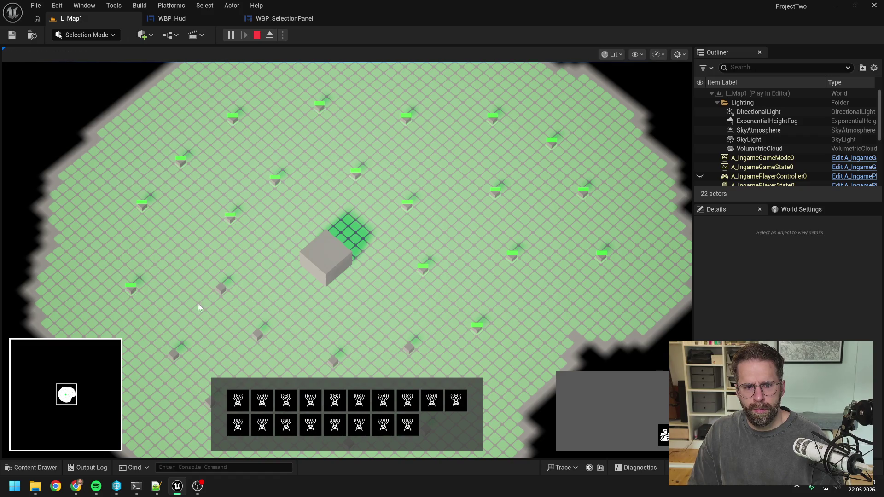
pyautogui.click(221, 289)
pyautogui.press('s')
pyautogui.click(176, 288)
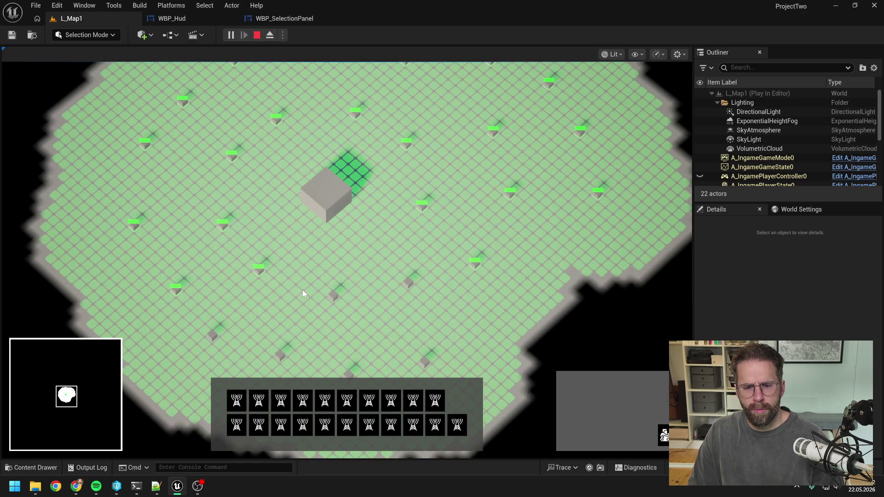
# Reselect the generators with box selections, then click empty ground to clear the selection
pyautogui.click(176, 287)
pyautogui.click(222, 223)
pyautogui.click(134, 224)
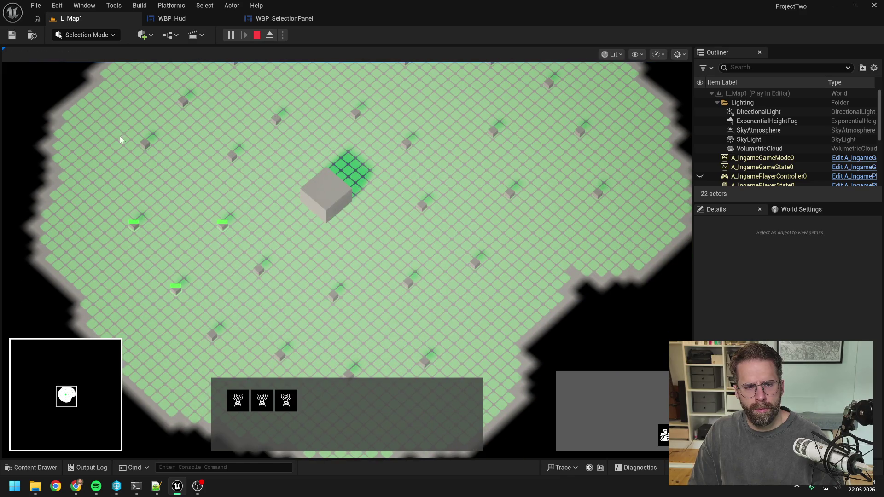
pyautogui.moveTo(118, 126); pyautogui.dragTo(250, 179)
pyautogui.moveTo(163, 85); pyautogui.dragTo(286, 147)
pyautogui.press('w')
pyautogui.moveTo(214, 87); pyautogui.dragTo(338, 165)
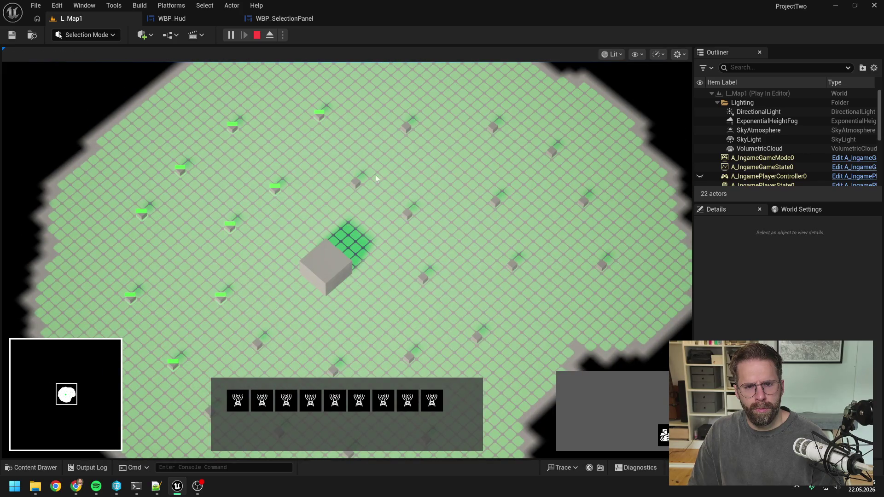
pyautogui.moveTo(348, 116); pyautogui.dragTo(521, 234)
pyautogui.moveTo(465, 153); pyautogui.dragTo(538, 119)
pyautogui.moveTo(571, 187); pyautogui.dragTo(593, 212)
pyautogui.moveTo(502, 251); pyautogui.dragTo(600, 284)
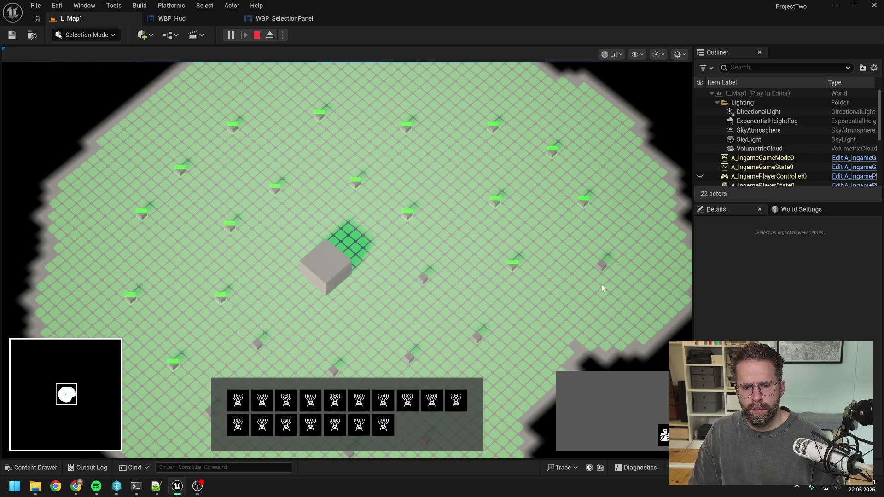
pyautogui.moveTo(561, 246); pyautogui.dragTo(612, 285)
pyautogui.press('s')
pyautogui.moveTo(392, 184); pyautogui.dragTo(528, 310)
pyautogui.press('s')
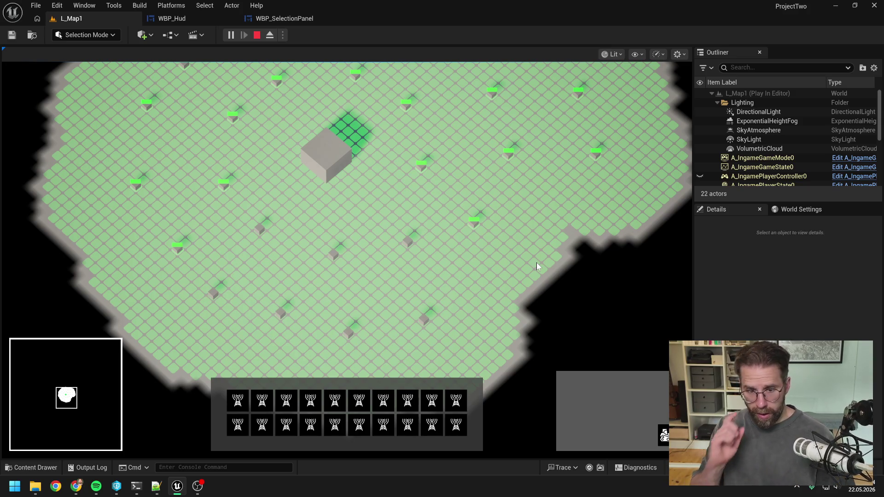
pyautogui.press('w')
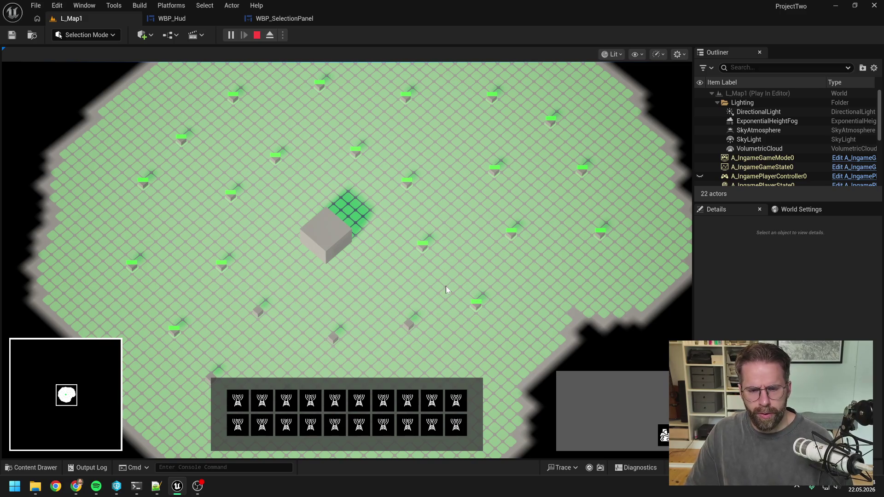
pyautogui.press('s')
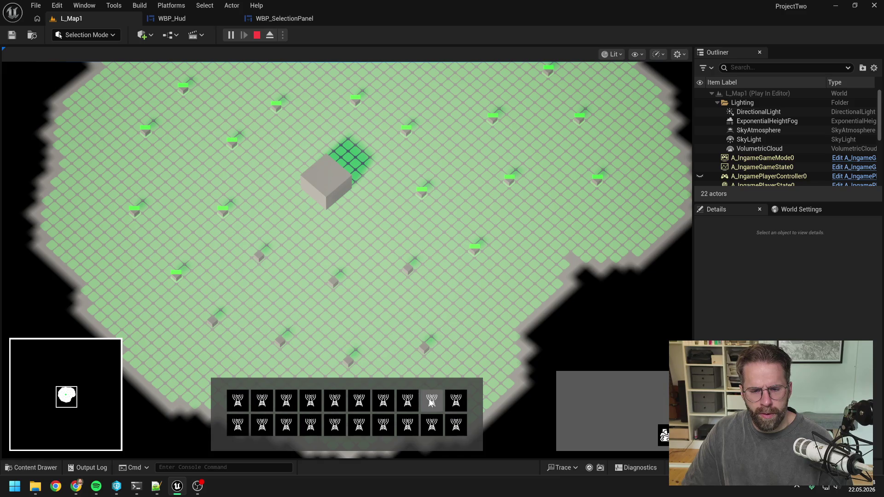
pyautogui.click(440, 322)
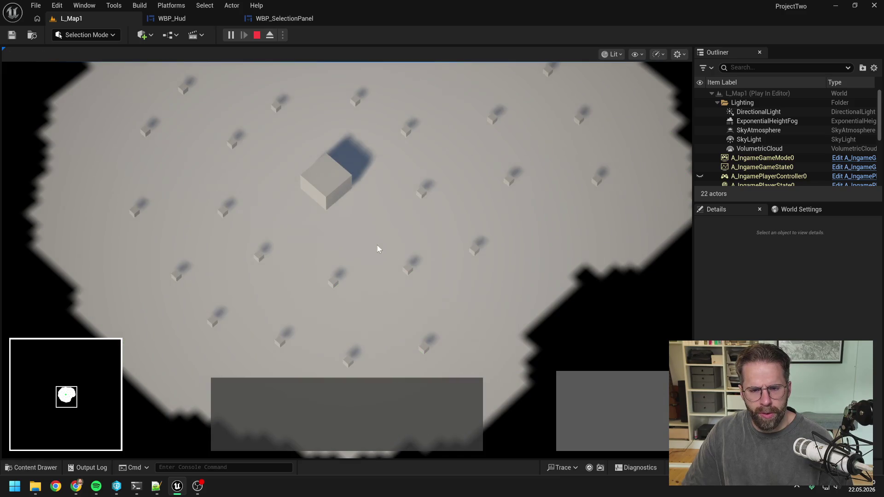
# Box-select all 22 power grid generators on the map
pyautogui.click(424, 346)
pyautogui.moveTo(471, 340)
pyautogui.mouseDown()
pyautogui.moveTo(498, 265)
pyautogui.moveTo(488, 256)
pyautogui.mouseUp()
pyautogui.scroll(-1, 488, 257)
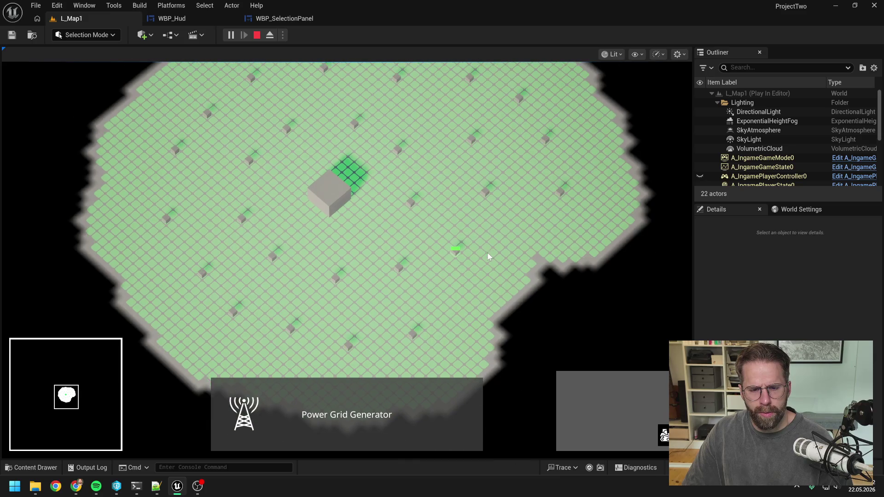
pyautogui.moveTo(372, 122); pyautogui.dragTo(600, 279)
pyautogui.press('w')
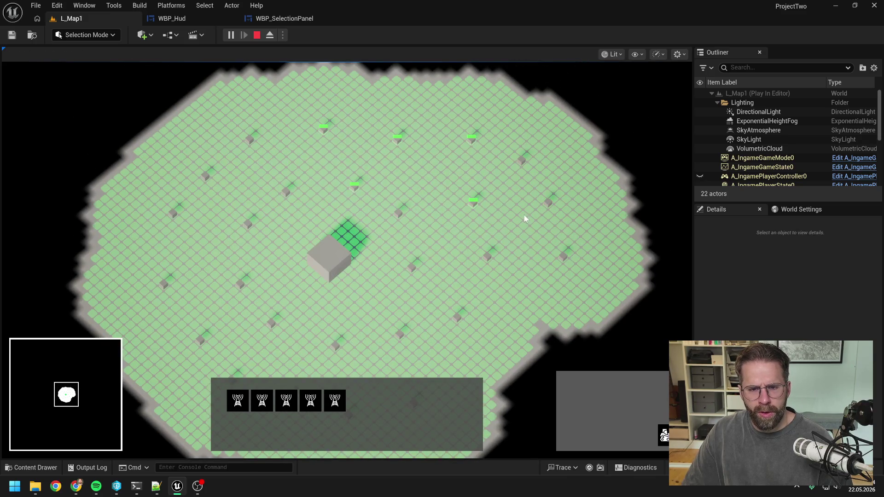
pyautogui.moveTo(171, 136)
pyautogui.mouseDown()
pyautogui.moveTo(391, 291)
pyautogui.moveTo(509, 426)
pyautogui.mouseUp()
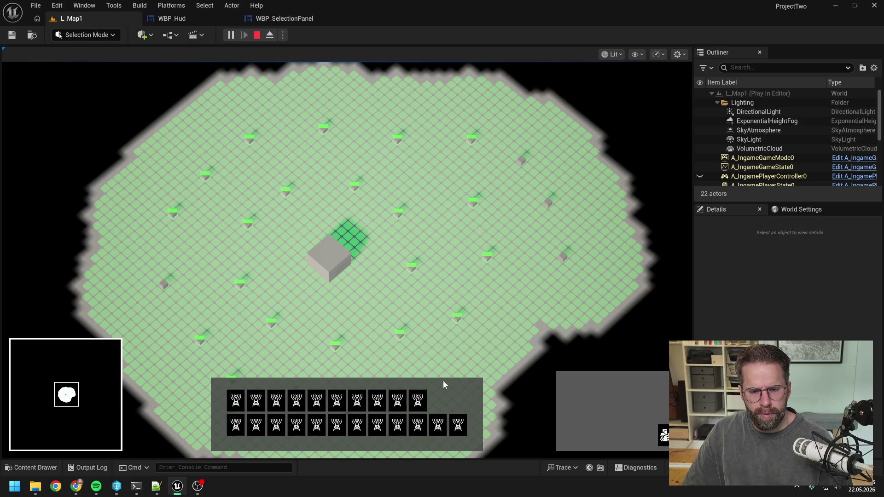
# Add the HQ cube to the selection and pan the camera across the map
pyautogui.keyDown('shift'); pyautogui.click(328, 261); pyautogui.keyUp('shift')
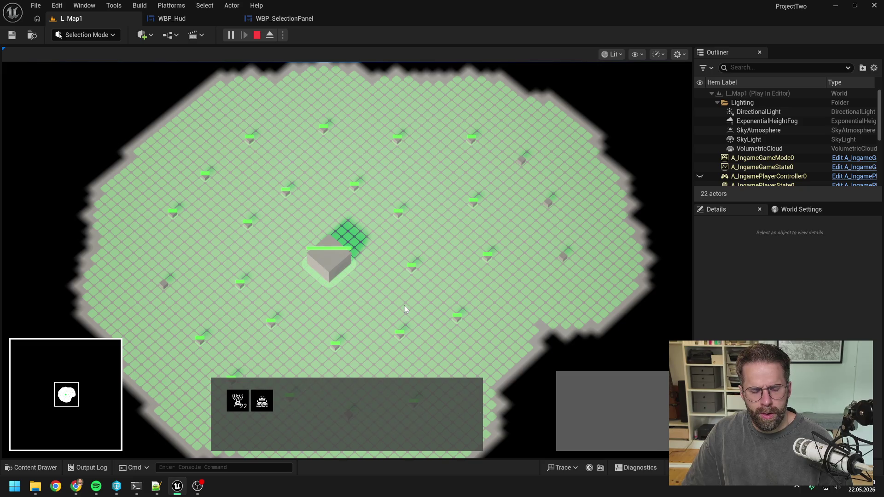
pyautogui.press('s')
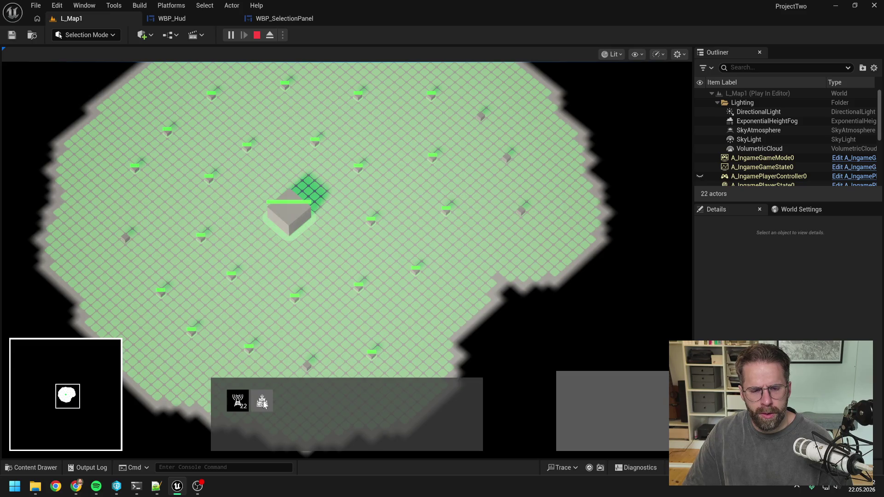
pyautogui.press('a')
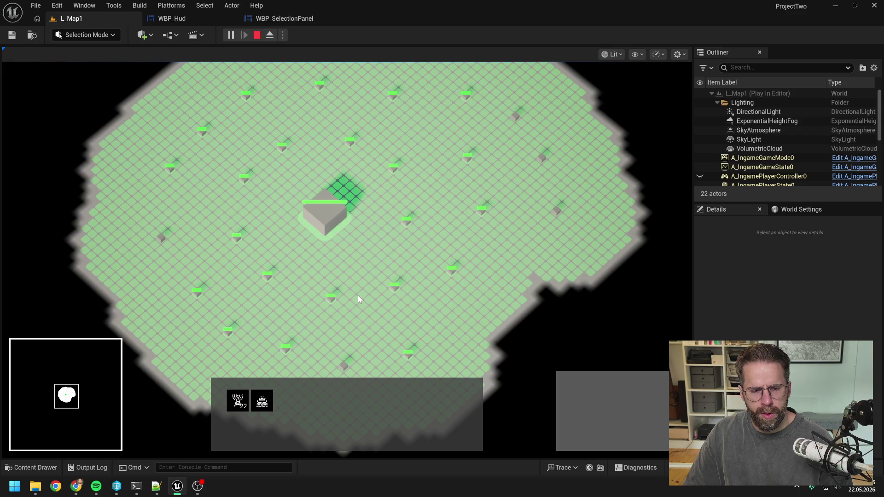
pyautogui.press('a')
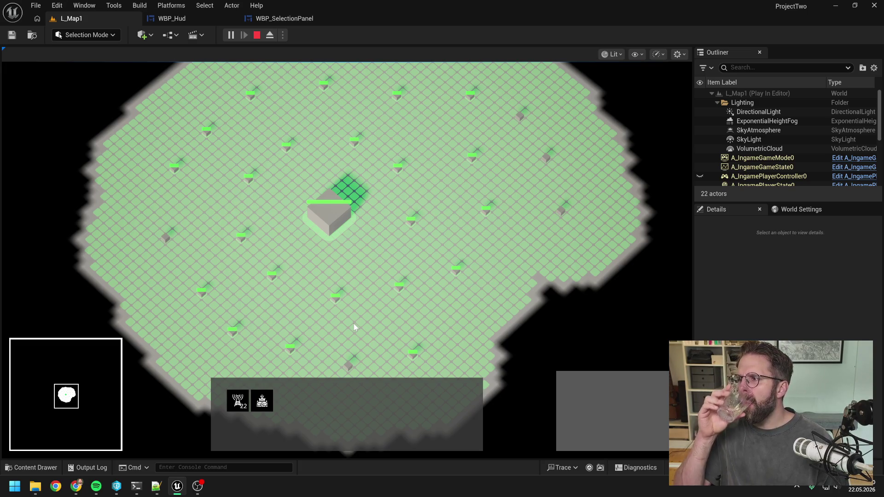
# Review Claude Code's selection-group and TAB cycling design, then return to the game
pyautogui.moveTo(692, 252)
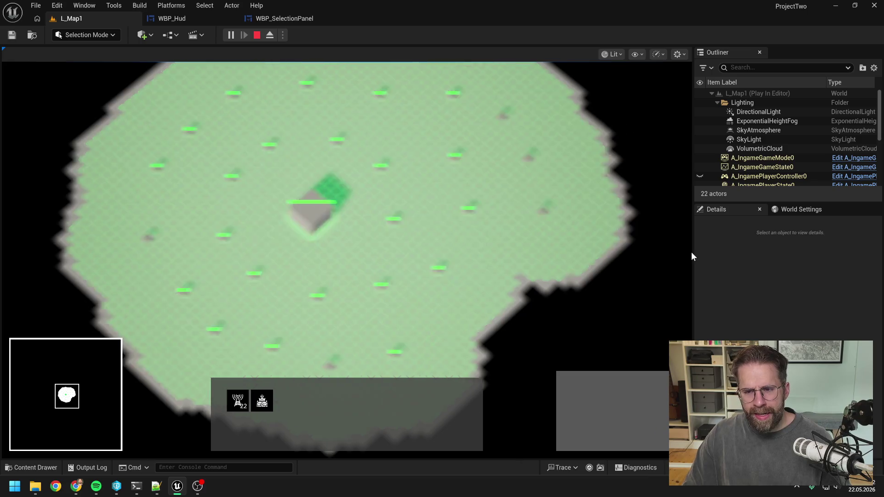
pyautogui.hotkey('alt', 'Tab')
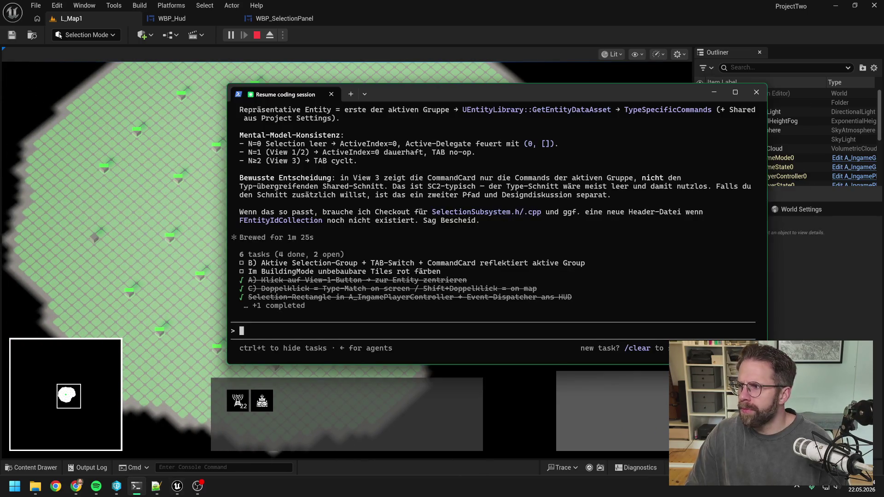
pyautogui.hotkey('alt', 'Tab')
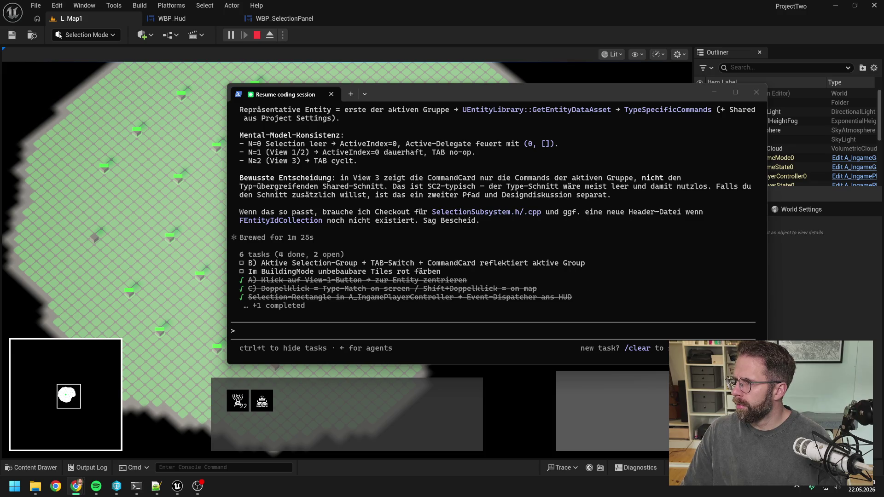
pyautogui.click(623, 244)
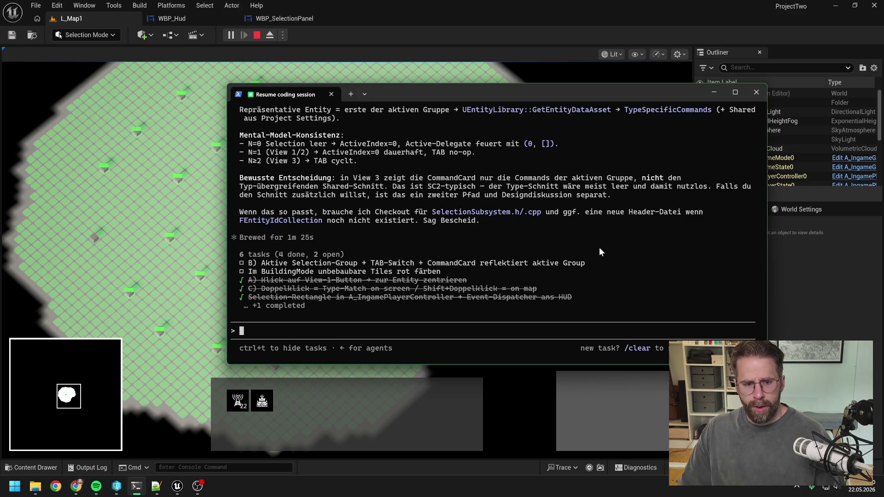
pyautogui.click(196, 258)
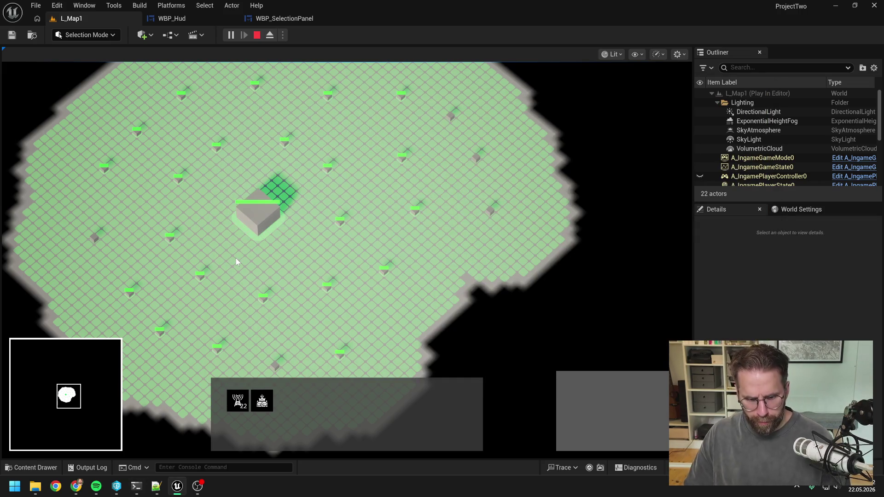
# Select one Power Grid Generator, then box-drag around the map to add more generators
pyautogui.scroll(2, 248, 253)
pyautogui.click(395, 284)
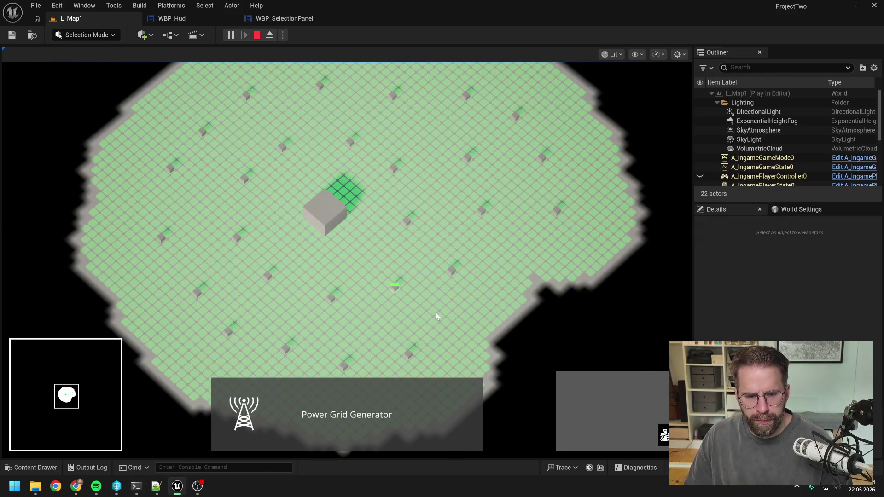
pyautogui.press('s')
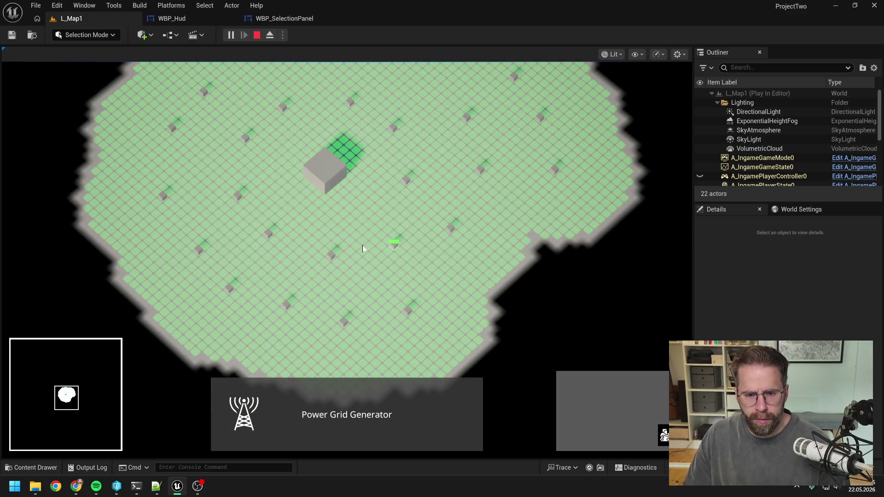
pyautogui.moveTo(363, 248); pyautogui.dragTo(503, 318)
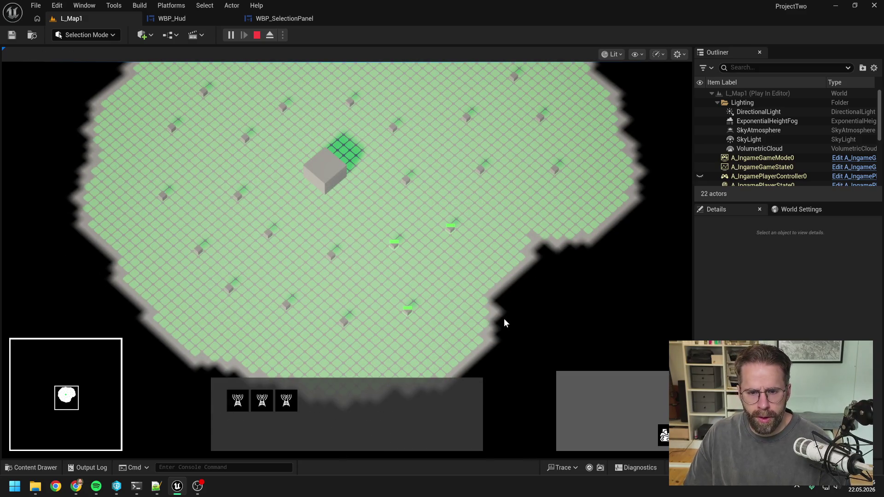
pyautogui.press('a')
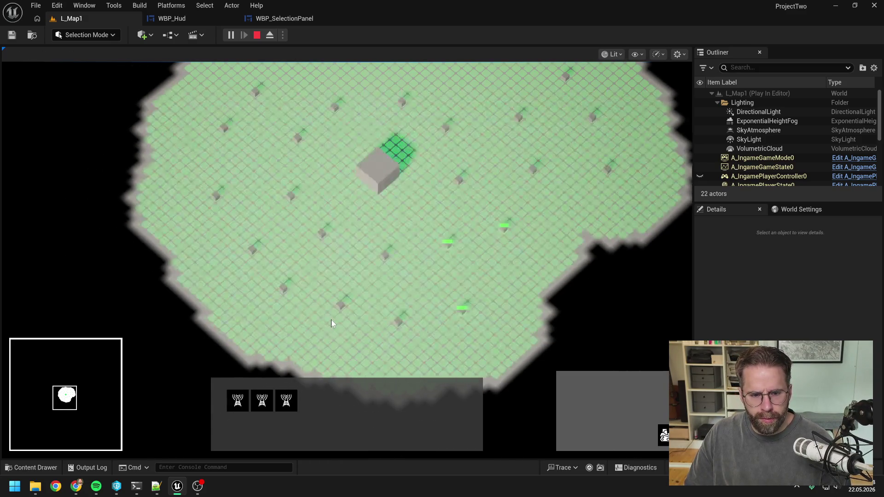
pyautogui.moveTo(333, 230); pyautogui.dragTo(484, 318)
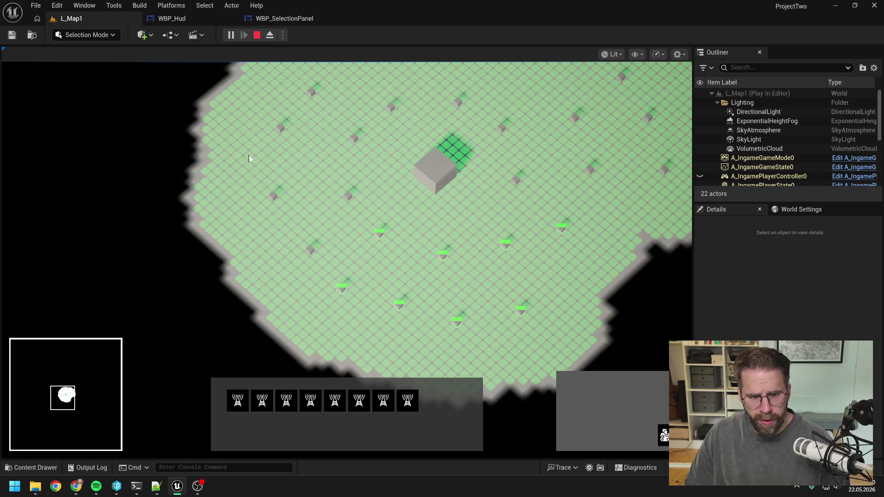
pyautogui.moveTo(239, 143); pyautogui.dragTo(332, 214)
pyautogui.press('w')
pyautogui.moveTo(273, 186); pyautogui.dragTo(377, 319)
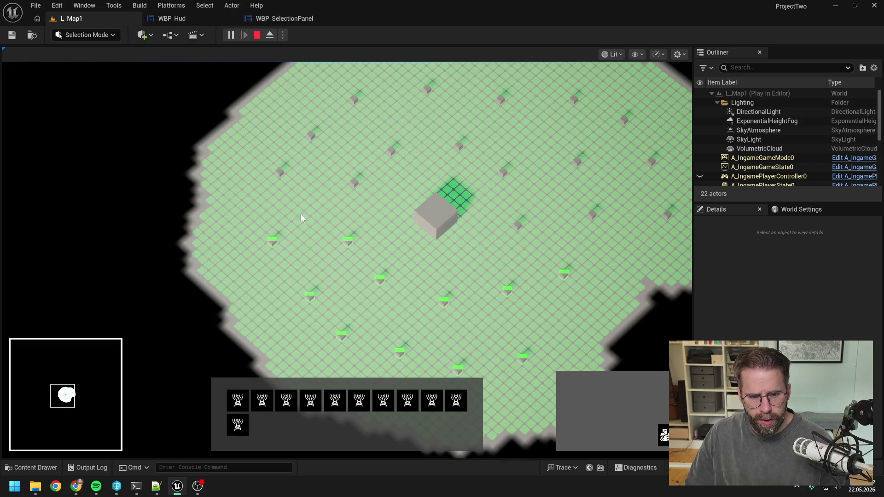
pyautogui.moveTo(270, 122); pyautogui.dragTo(391, 183)
# Add the upper-area generators and the central Main Hall: 20 generators plus the Main Hall
pyautogui.press('w')
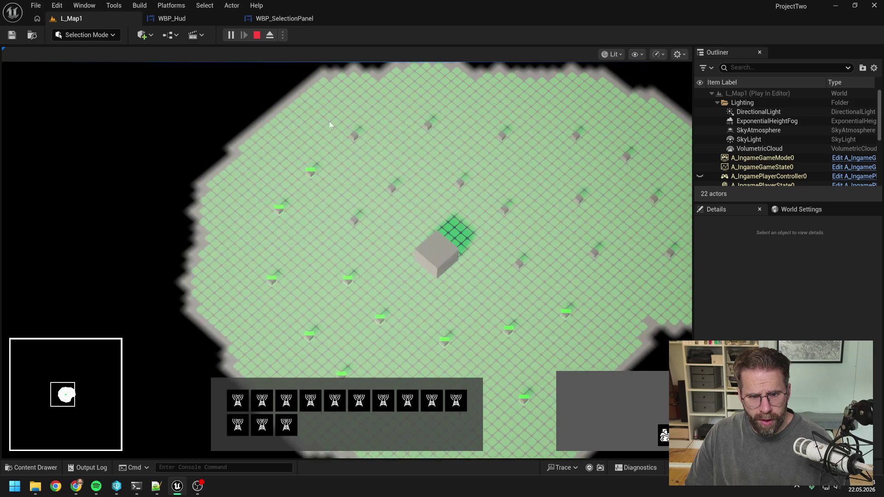
pyautogui.moveTo(313, 111); pyautogui.dragTo(473, 195)
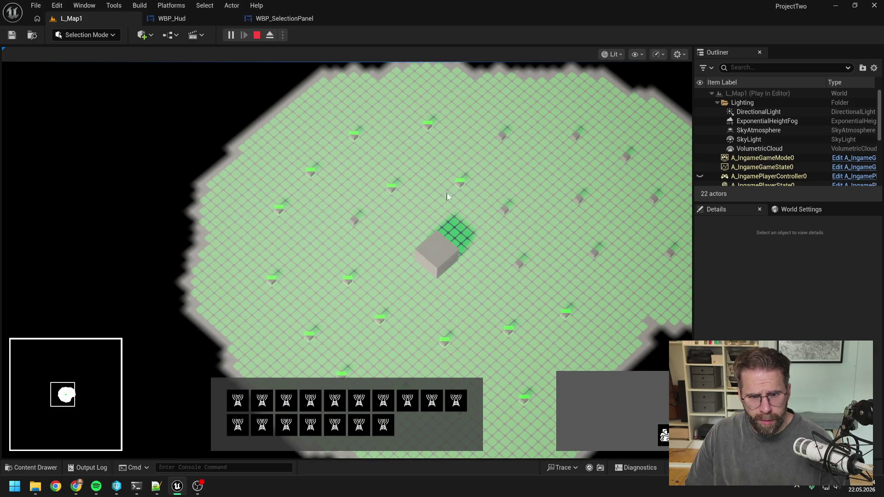
pyautogui.moveTo(343, 207); pyautogui.dragTo(372, 233)
pyautogui.moveTo(487, 184); pyautogui.dragTo(513, 214)
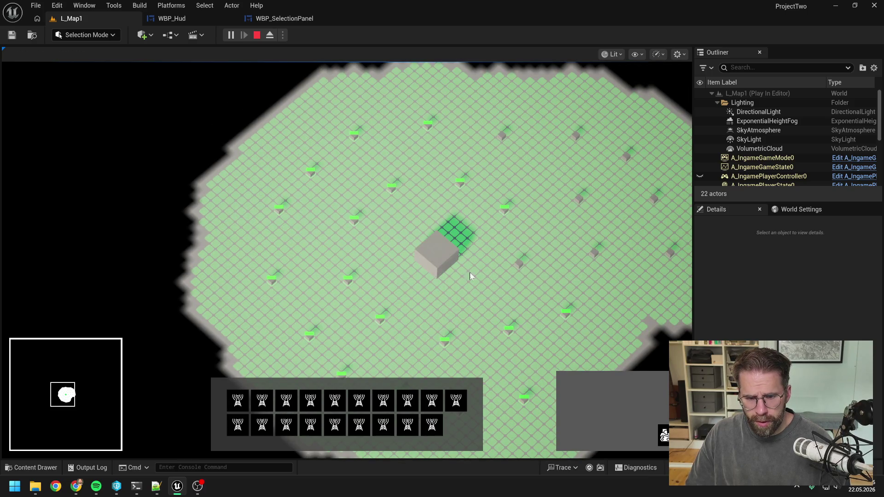
pyautogui.click(470, 245)
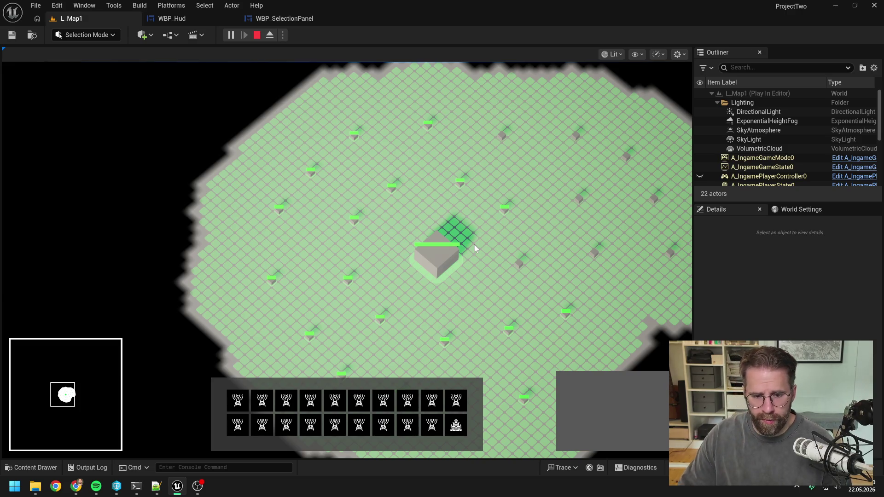
pyautogui.press('d')
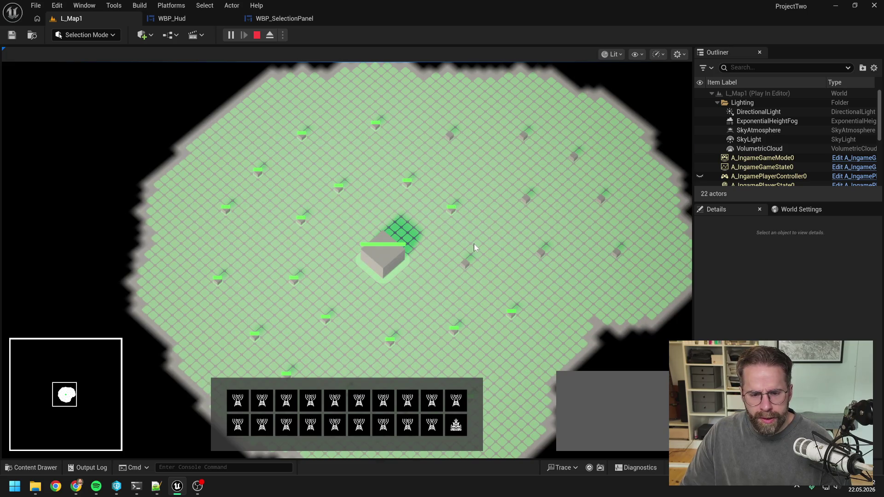
pyautogui.press('d')
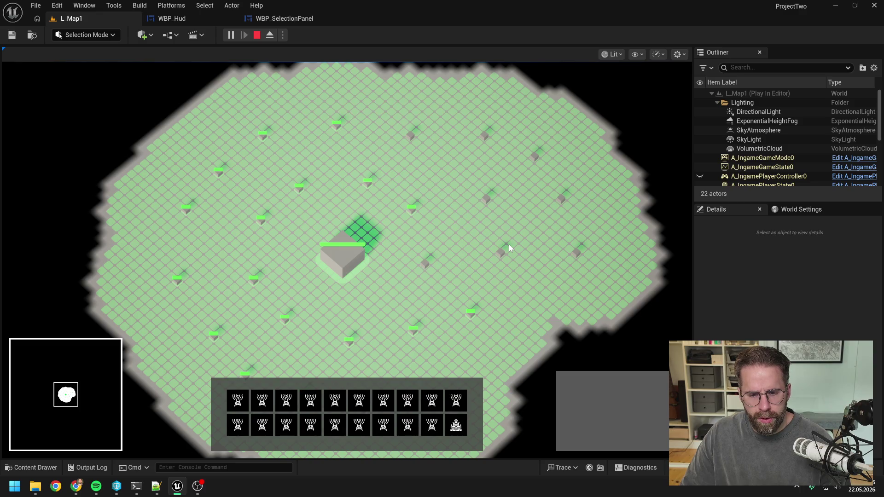
pyautogui.hotkey('ctrl', 'a')
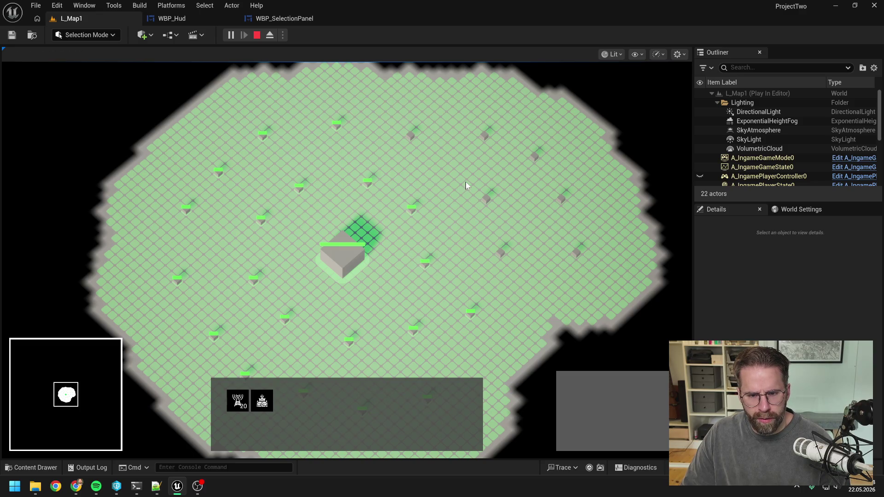
# Box-select more generators into the group, then expand the 27-generator icon into individual icons
pyautogui.moveTo(465, 185)
pyautogui.mouseDown()
pyautogui.moveTo(566, 286)
pyautogui.moveTo(615, 184)
pyautogui.mouseUp()
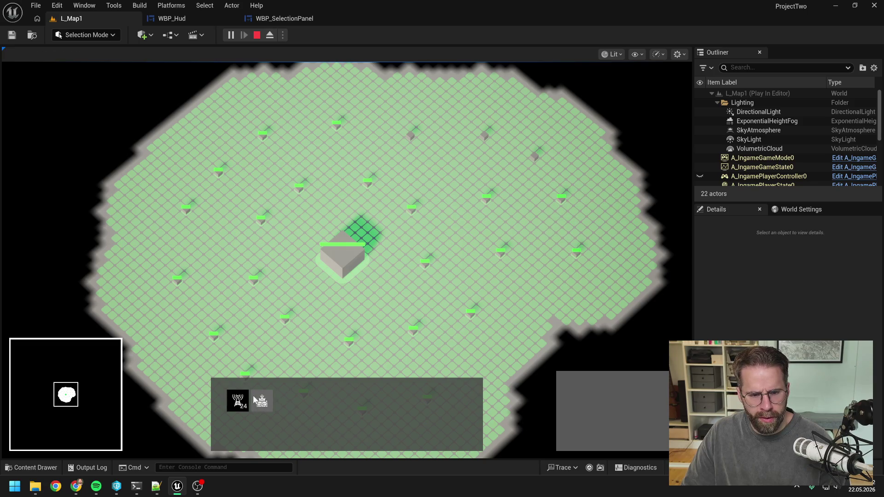
pyautogui.moveTo(400, 122); pyautogui.dragTo(543, 161)
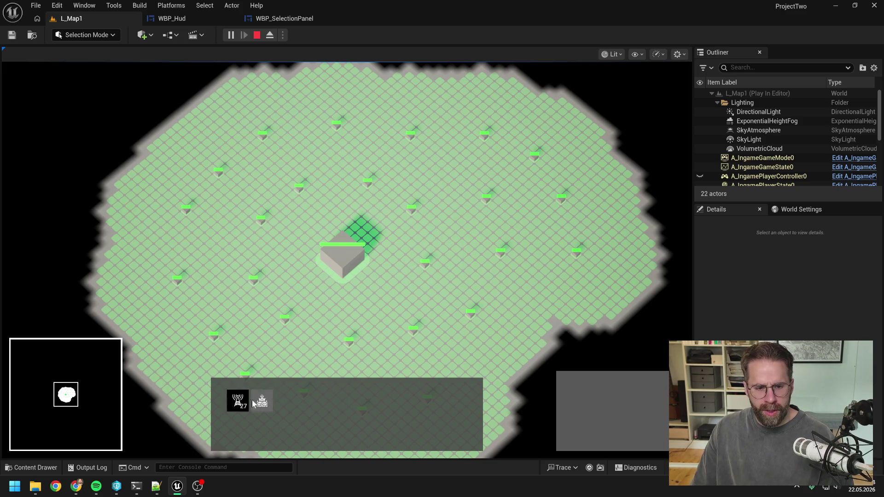
pyautogui.press('d')
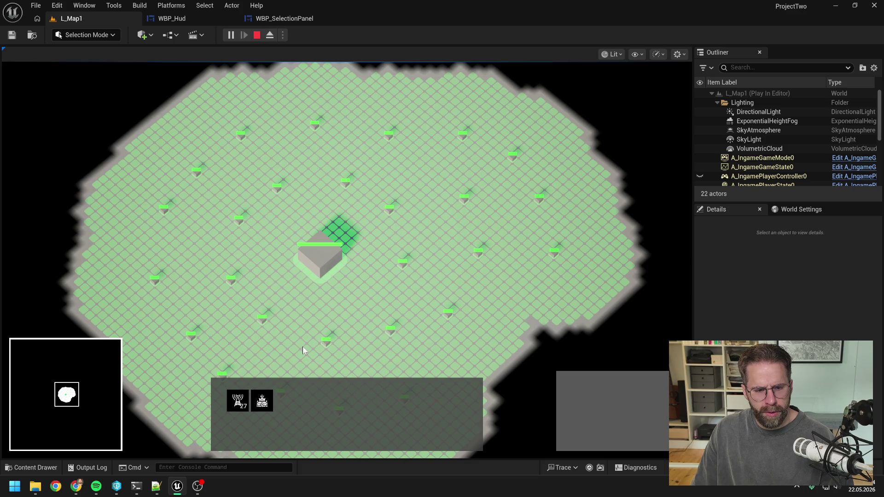
pyautogui.press('s')
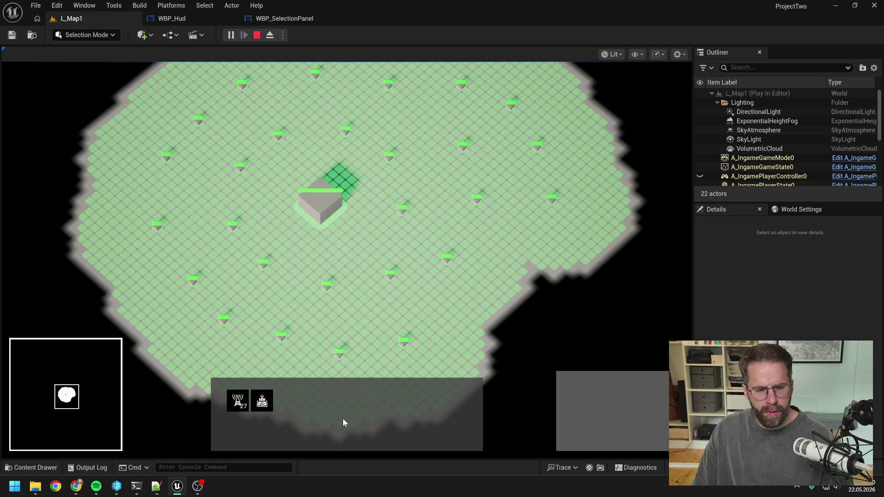
pyautogui.click(239, 401)
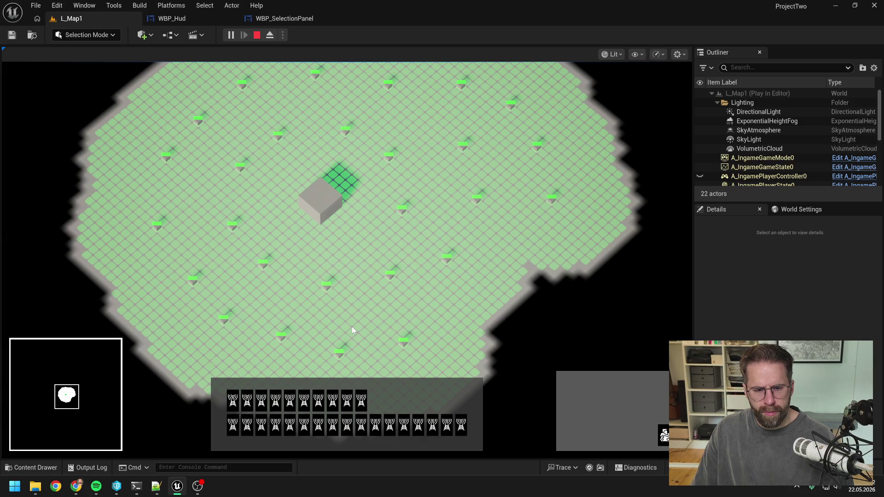
# Reselect tower groups, narrow them via panel icons, then add the central building and left-side towers
pyautogui.click(352, 326)
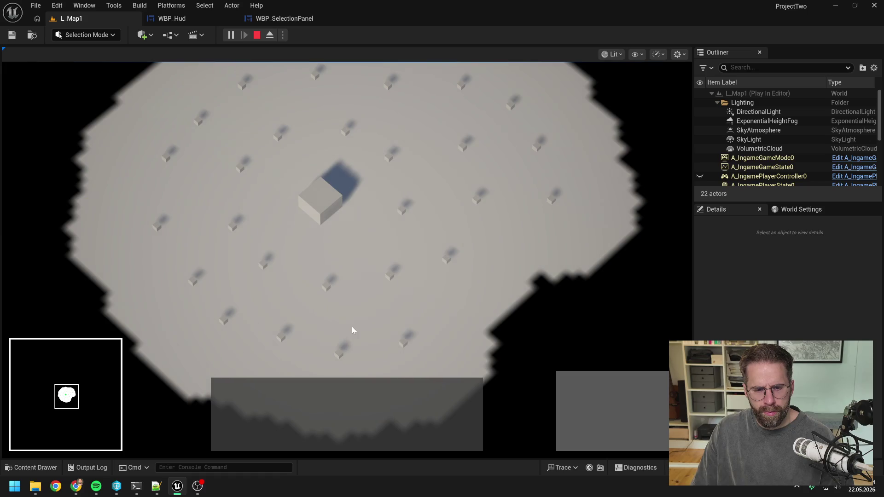
pyautogui.moveTo(186, 249)
pyautogui.mouseDown()
pyautogui.moveTo(253, 269)
pyautogui.moveTo(451, 367)
pyautogui.mouseUp()
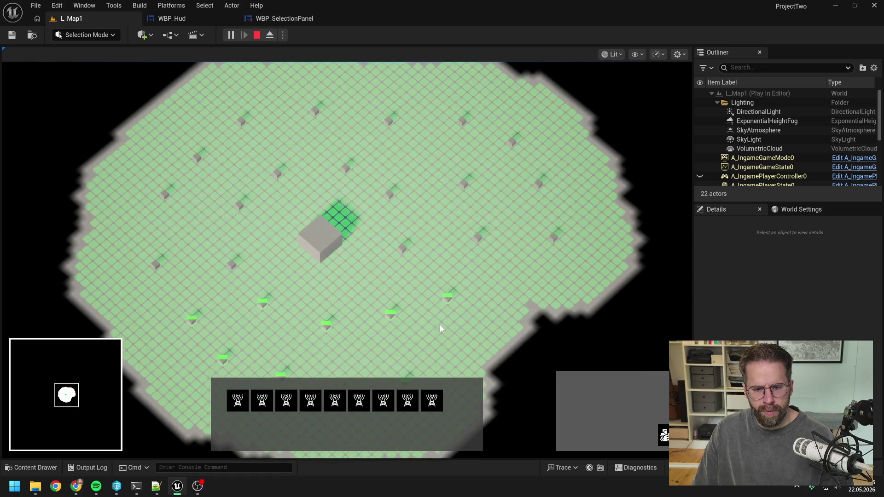
pyautogui.click(433, 402)
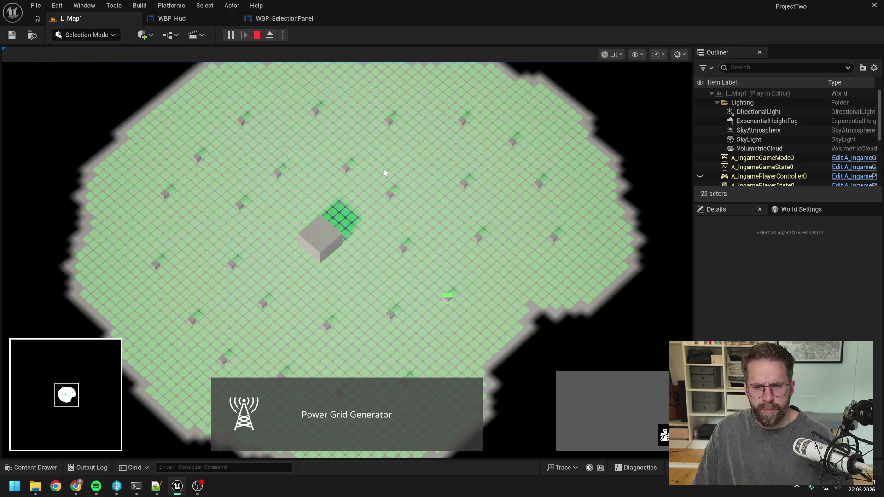
pyautogui.moveTo(370, 121); pyautogui.dragTo(609, 301)
pyautogui.click(336, 400)
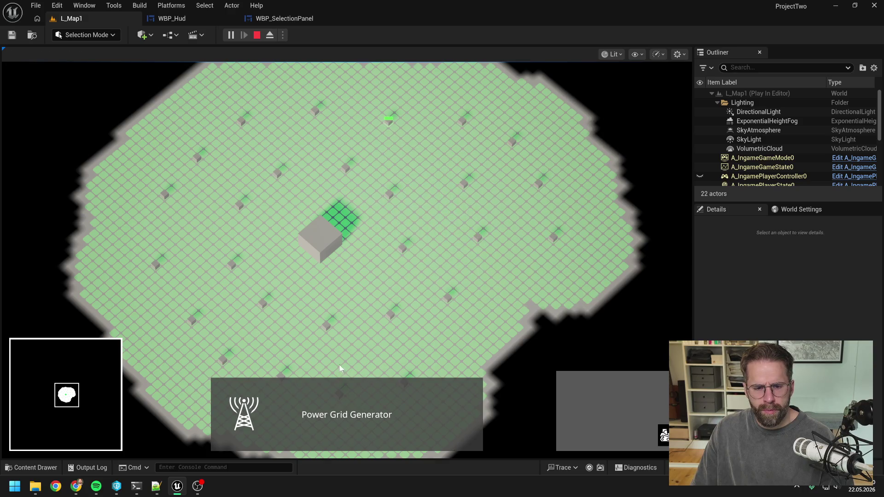
pyautogui.moveTo(380, 160); pyautogui.dragTo(536, 327)
pyautogui.keyDown('shift'); pyautogui.click(317, 250); pyautogui.keyUp('shift')
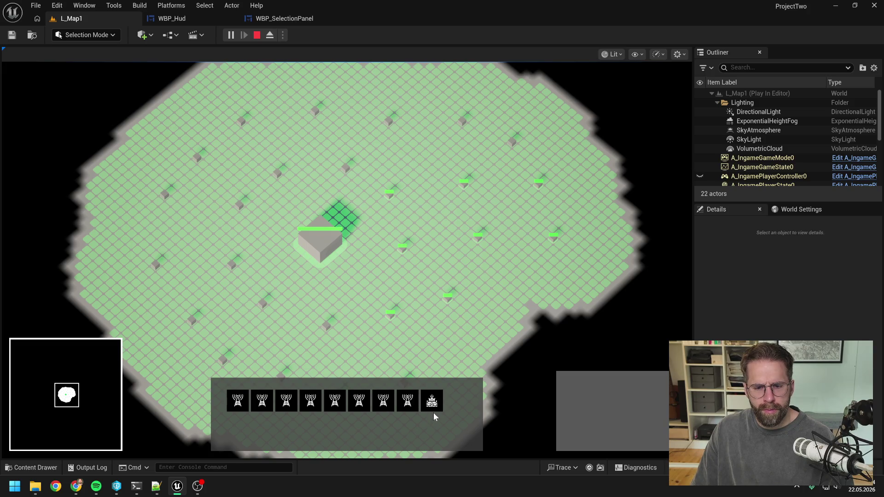
pyautogui.moveTo(162, 266); pyautogui.dragTo(329, 375)
# Add the left towers, expand the 25-tower icon, and reselect a smaller group with the building
pyautogui.moveTo(186, 182)
pyautogui.mouseDown()
pyautogui.moveTo(249, 232)
pyautogui.moveTo(244, 166)
pyautogui.mouseUp()
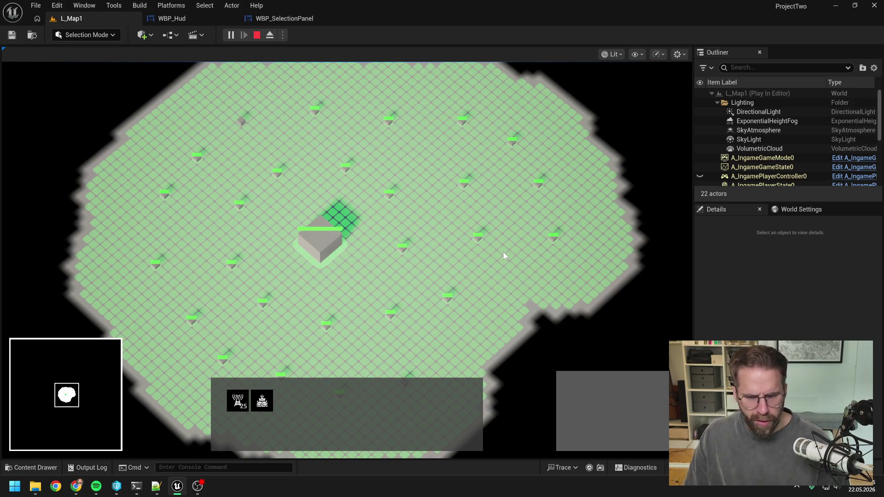
pyautogui.click(239, 401)
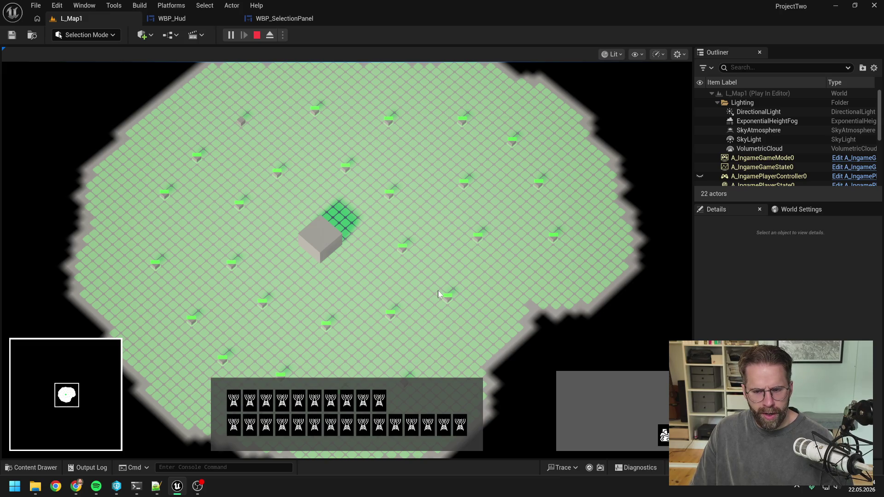
pyautogui.moveTo(357, 113); pyautogui.dragTo(650, 299)
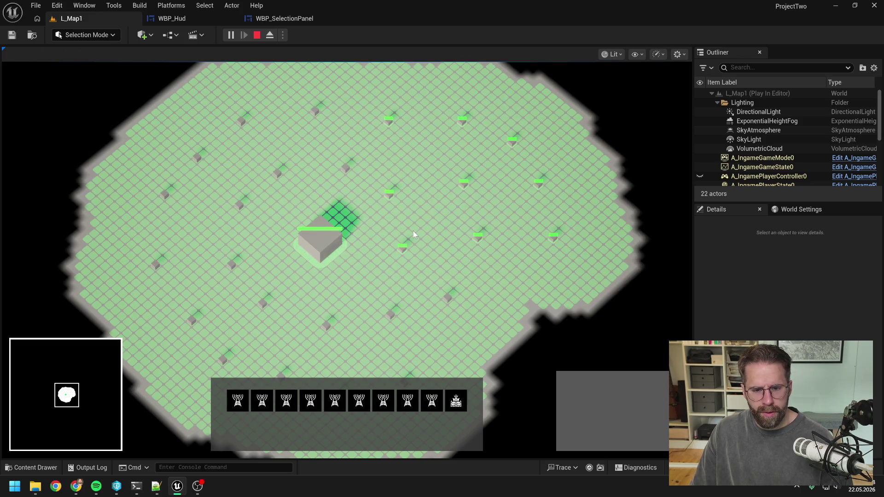
pyautogui.press('Escape')
# Open WBP_SelectionPanel's FillSeveralEntitiesGrid graph and review its LENGTH, Branch, FIND, KEYS and loop nodes
pyautogui.click(284, 18)
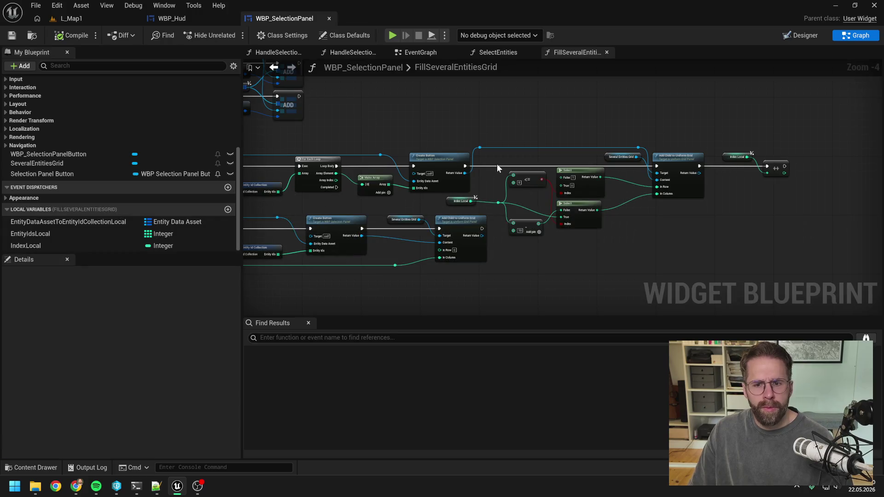
pyautogui.doubleClick(496, 164)
pyautogui.moveTo(496, 160)
pyautogui.mouseDown()
pyautogui.moveTo(648, 184)
pyautogui.moveTo(674, 220)
pyautogui.mouseUp()
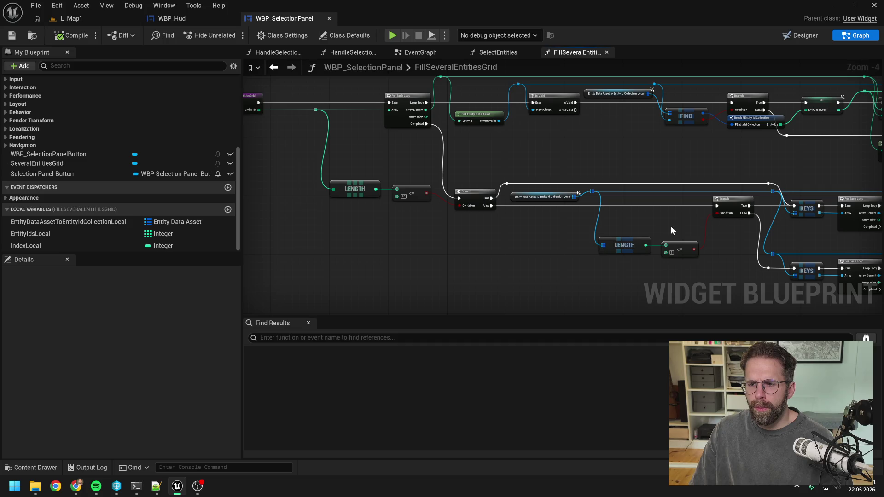
pyautogui.moveTo(670, 225); pyautogui.dragTo(537, 214)
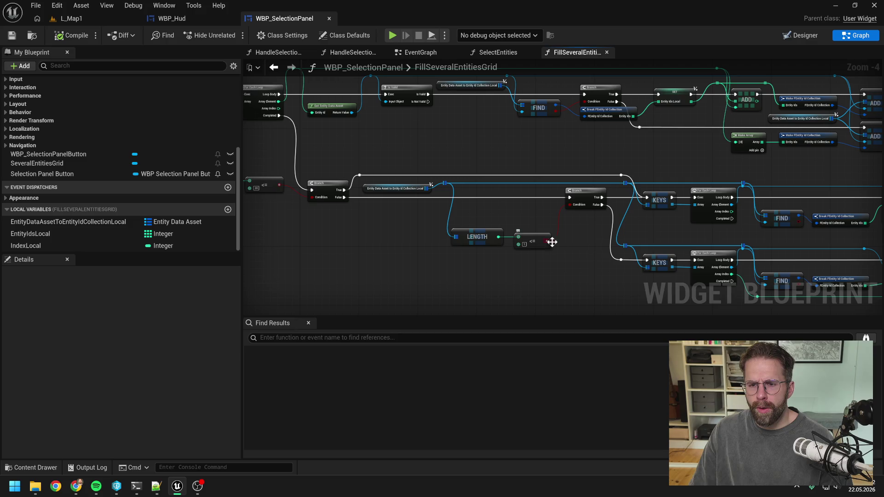
pyautogui.moveTo(702, 232)
pyautogui.mouseDown()
pyautogui.moveTo(471, 225)
pyautogui.moveTo(677, 226)
pyautogui.mouseUp()
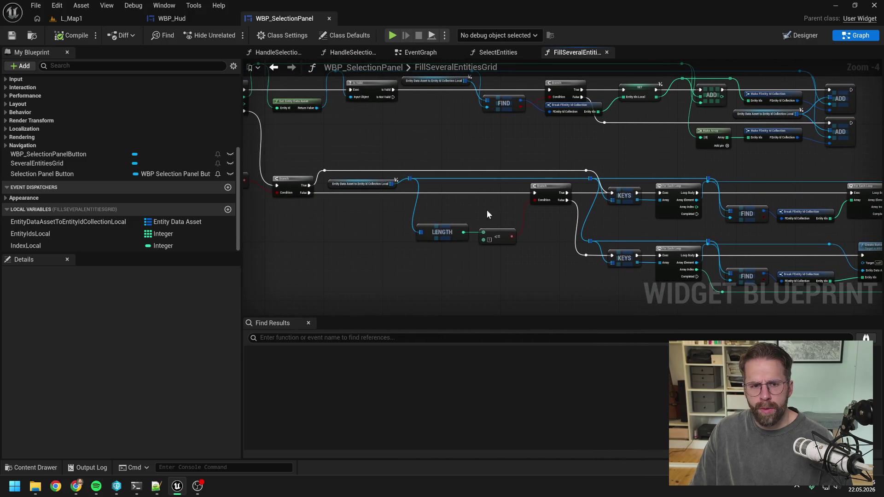
pyautogui.moveTo(487, 211); pyautogui.dragTo(589, 219)
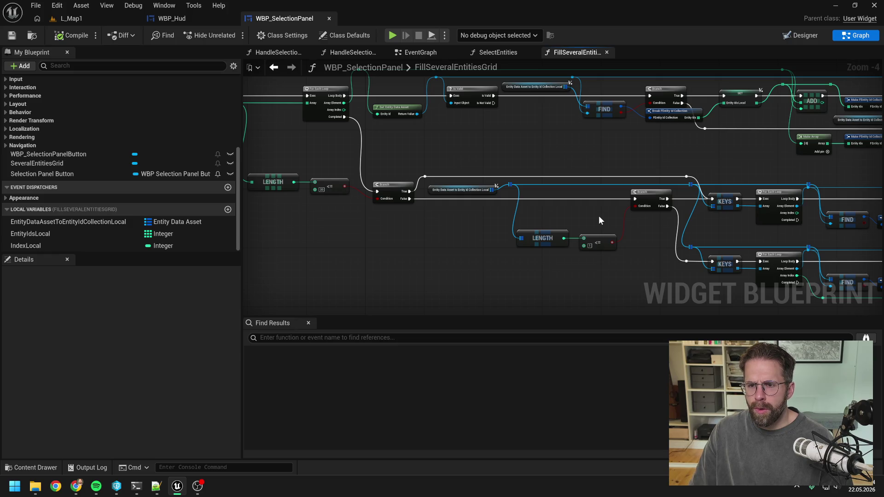
pyautogui.moveTo(599, 216)
pyautogui.mouseDown()
pyautogui.moveTo(486, 219)
pyautogui.moveTo(520, 218)
pyautogui.mouseUp()
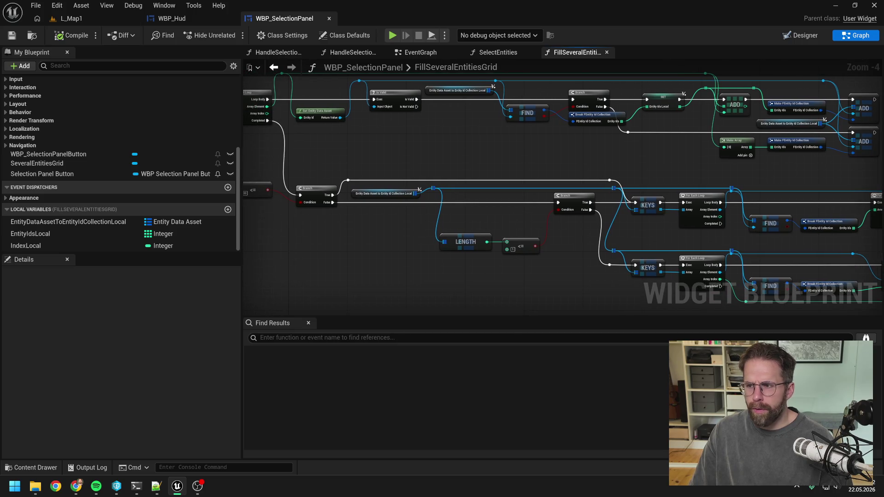
pyautogui.hotkey('alt', 'Tab')
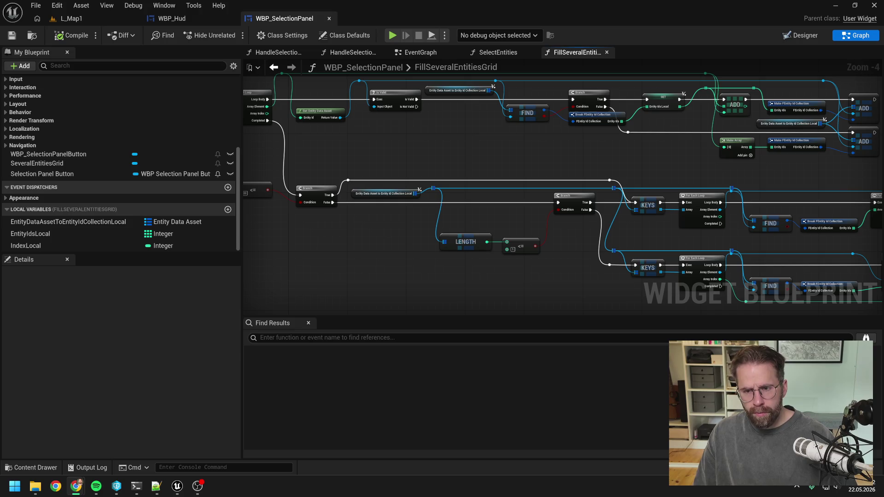
pyautogui.click(611, 165)
pyautogui.moveTo(610, 164); pyautogui.dragTo(504, 156)
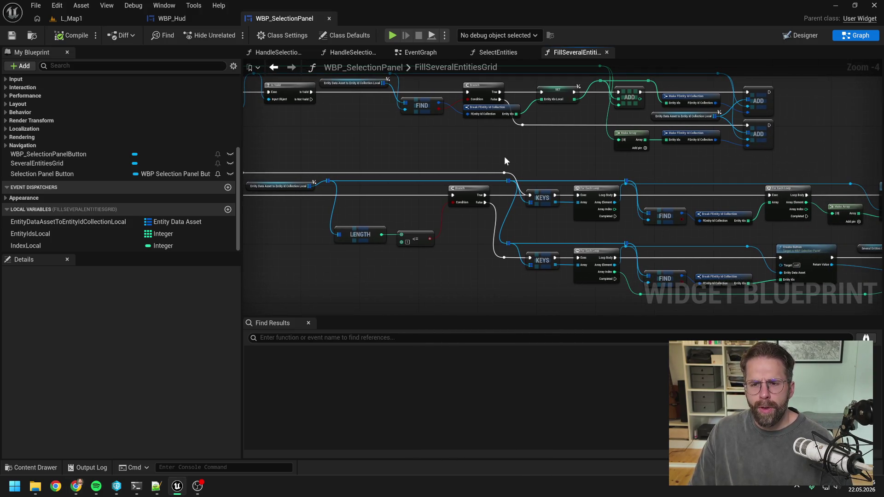
pyautogui.moveTo(504, 157)
pyautogui.mouseDown()
pyautogui.moveTo(513, 178)
pyautogui.moveTo(576, 182)
pyautogui.moveTo(597, 198)
pyautogui.mouseUp()
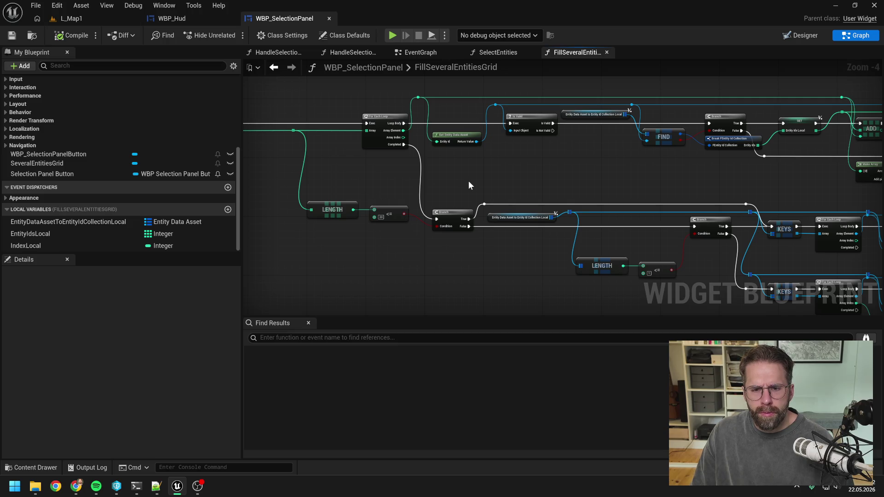
pyautogui.moveTo(468, 181); pyautogui.dragTo(473, 164)
pyautogui.moveTo(527, 243); pyautogui.dragTo(462, 240)
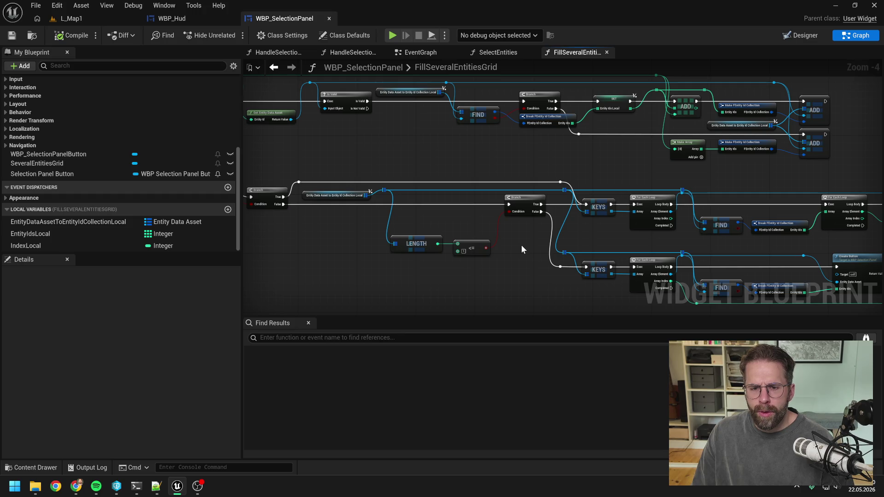
pyautogui.moveTo(568, 278)
pyautogui.mouseDown()
pyautogui.moveTo(510, 211)
pyautogui.moveTo(574, 206)
pyautogui.mouseUp()
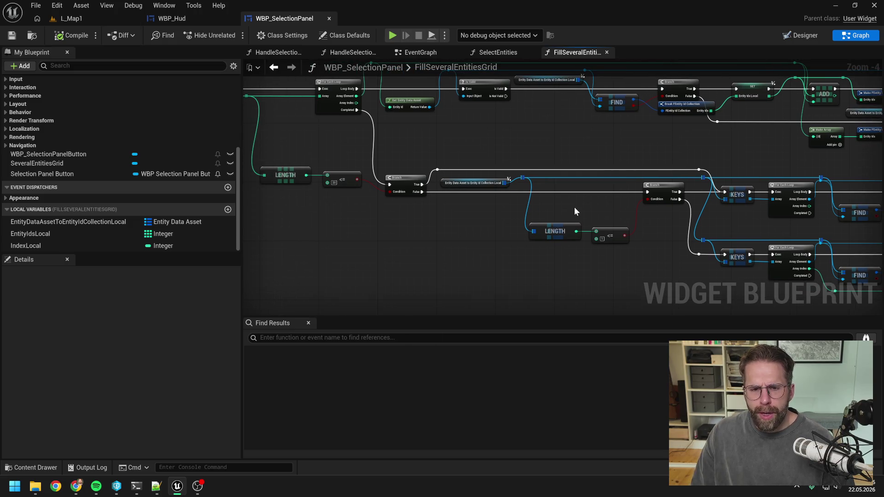
pyautogui.moveTo(574, 206)
pyautogui.mouseDown()
pyautogui.moveTo(532, 222)
pyautogui.moveTo(555, 226)
pyautogui.mouseUp()
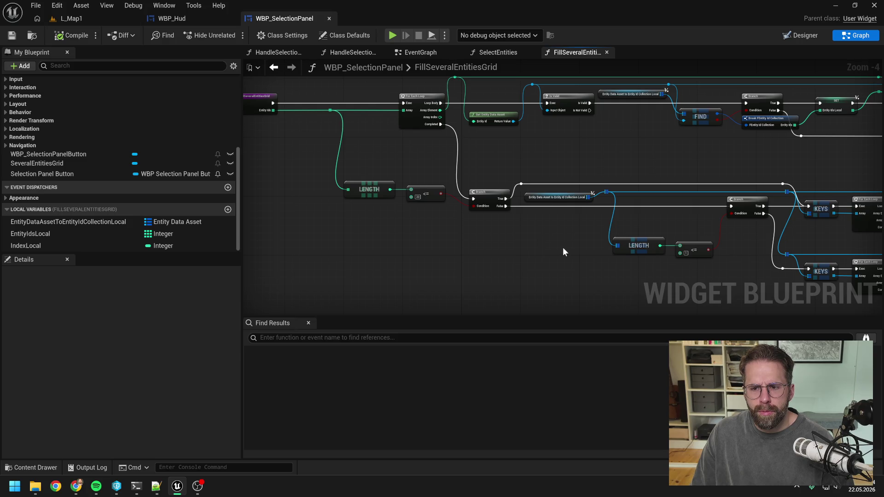
pyautogui.moveTo(562, 247)
pyautogui.mouseDown()
pyautogui.moveTo(464, 214)
pyautogui.moveTo(567, 239)
pyautogui.mouseUp()
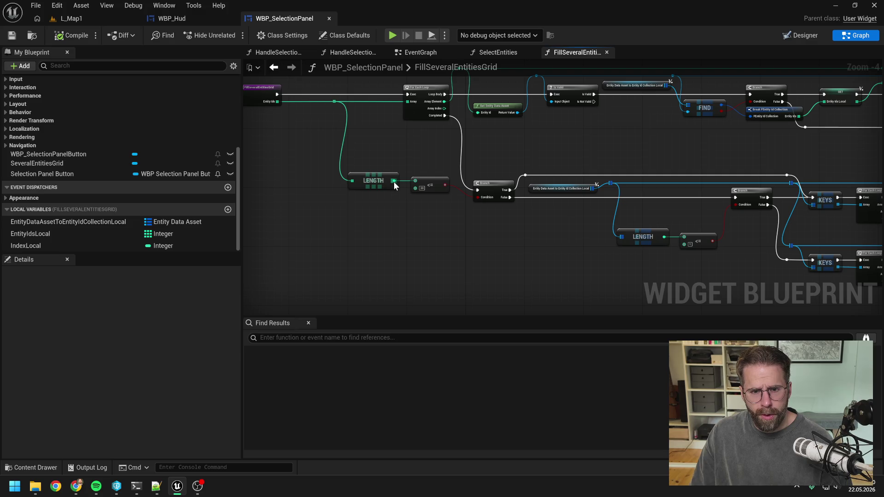
pyautogui.moveTo(394, 181); pyautogui.dragTo(413, 212)
pyautogui.write('>')
# Replace the old <= comparison on LENGTH with a >= 30 node feeding the Branch condition
pyautogui.click(451, 259)
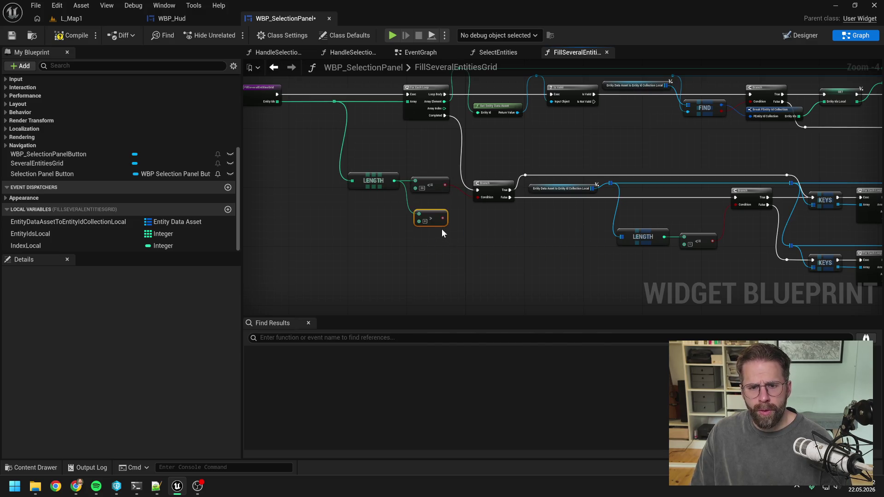
pyautogui.moveTo(395, 181); pyautogui.dragTo(420, 249)
pyautogui.write('>')
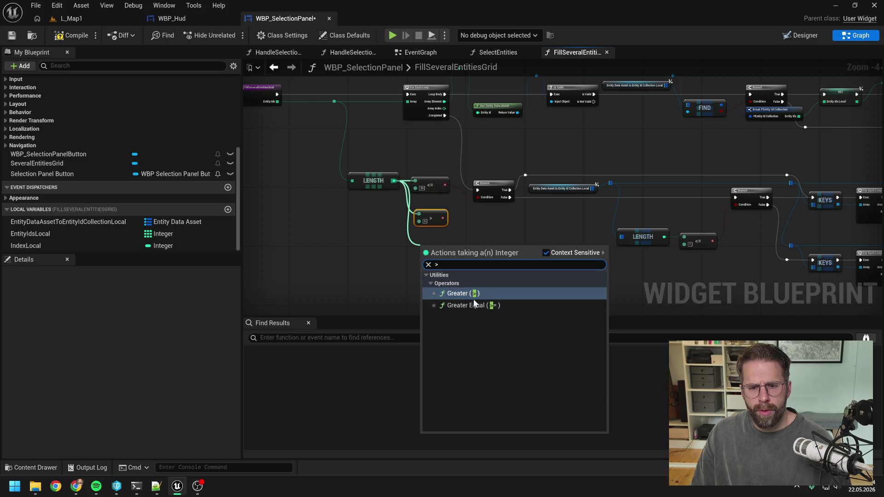
pyautogui.click(476, 305)
pyautogui.press('Delete')
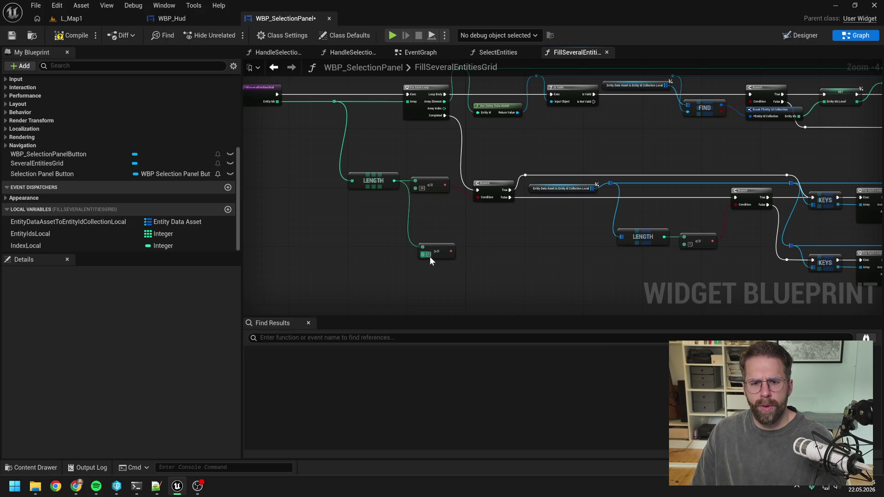
pyautogui.click(429, 254)
pyautogui.write('30')
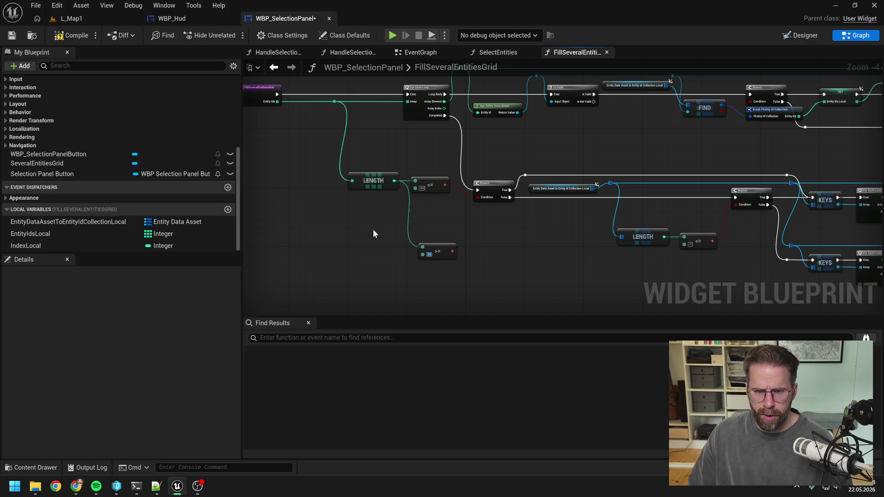
pyautogui.moveTo(452, 251); pyautogui.dragTo(478, 199)
pyautogui.press('Escape')
pyautogui.moveTo(452, 251); pyautogui.dragTo(479, 198)
pyautogui.click(429, 186)
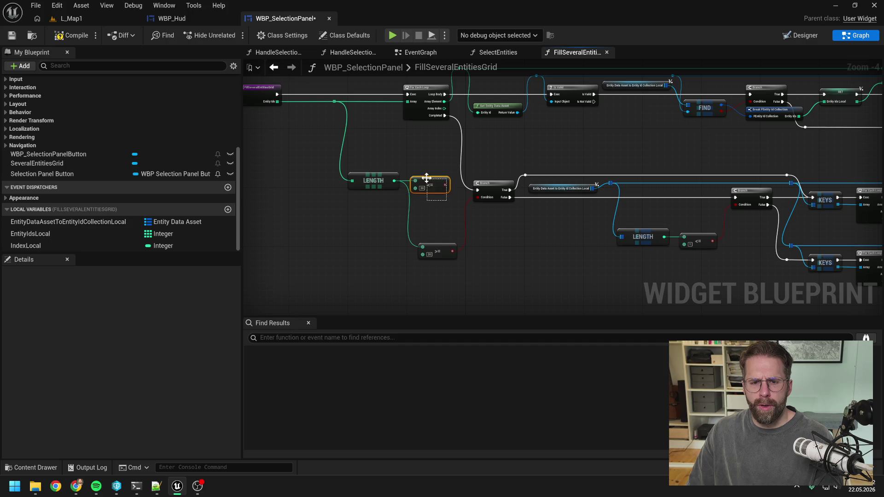
pyautogui.press('Delete')
pyautogui.moveTo(437, 251); pyautogui.dragTo(430, 188)
# Select the lower node group and move it down and left, apart from the original chain
pyautogui.moveTo(501, 237); pyautogui.dragTo(366, 218)
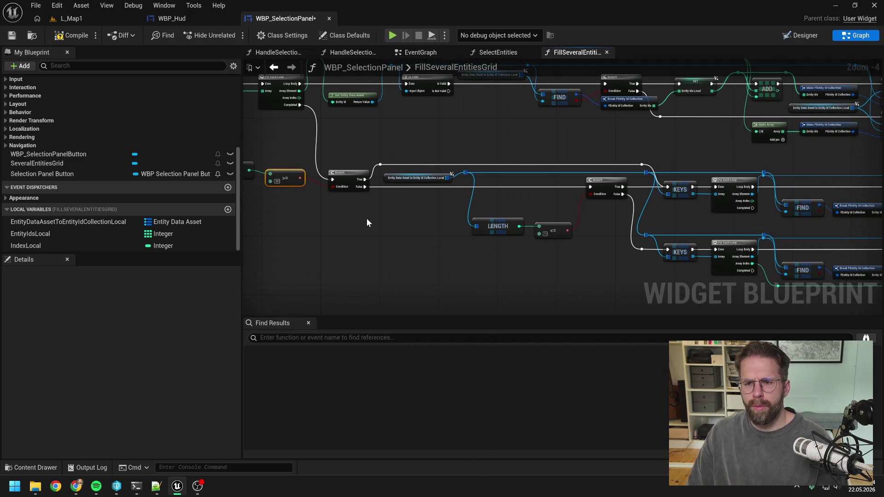
pyautogui.scroll(-1, 381, 219)
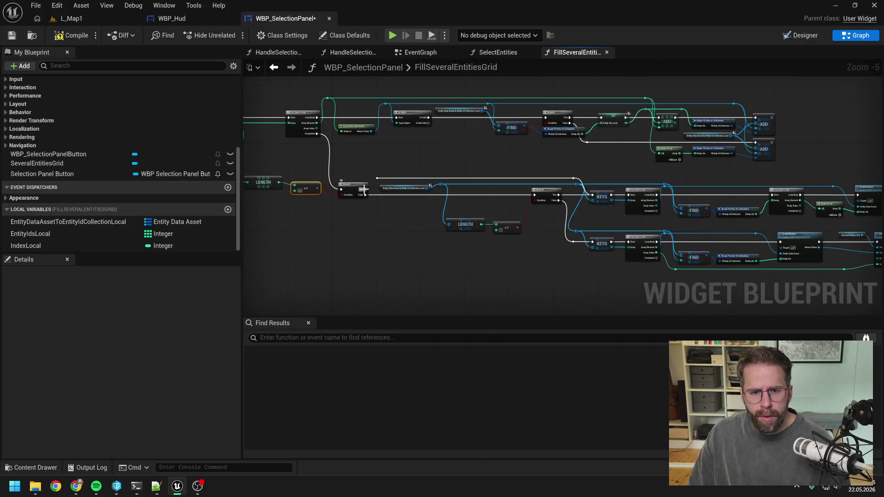
pyautogui.moveTo(375, 169); pyautogui.dragTo(686, 258)
pyautogui.scroll(-1, 527, 238)
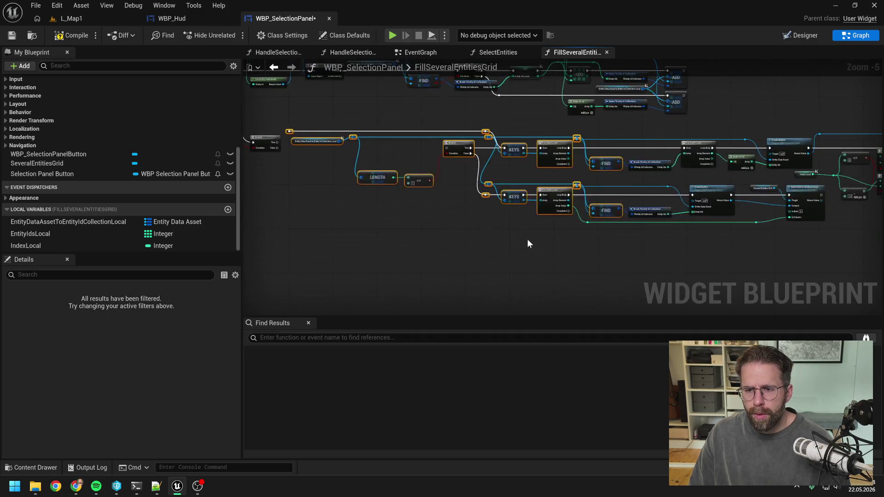
pyautogui.moveTo(514, 158); pyautogui.dragTo(869, 259)
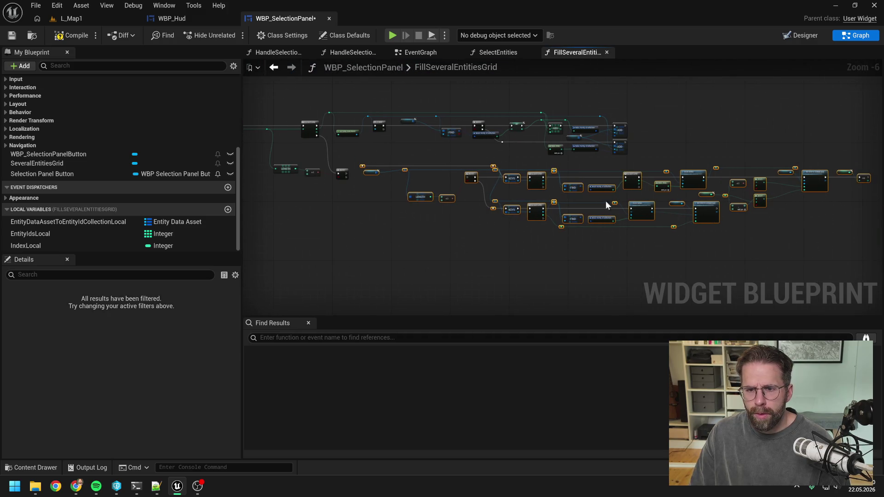
pyautogui.moveTo(536, 181)
pyautogui.mouseDown()
pyautogui.moveTo(461, 243)
pyautogui.moveTo(439, 247)
pyautogui.mouseUp()
pyautogui.click(484, 225)
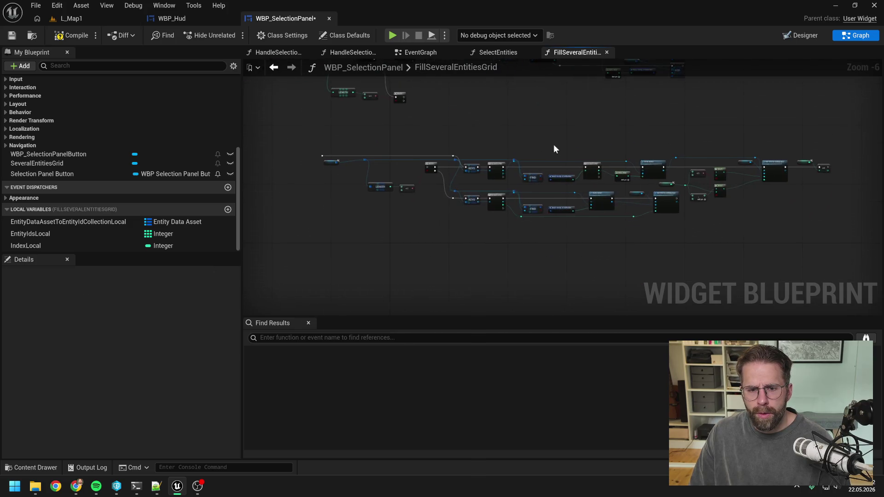
# Select the lower KEYS loop row and reposition it into place
pyautogui.scroll(2, 553, 145)
pyautogui.scroll(-1, 435, 178)
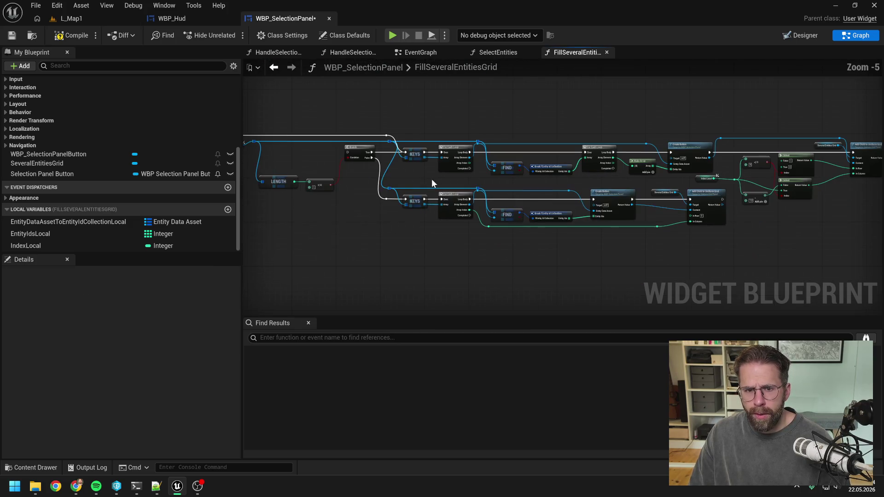
pyautogui.moveTo(415, 175); pyautogui.dragTo(459, 184)
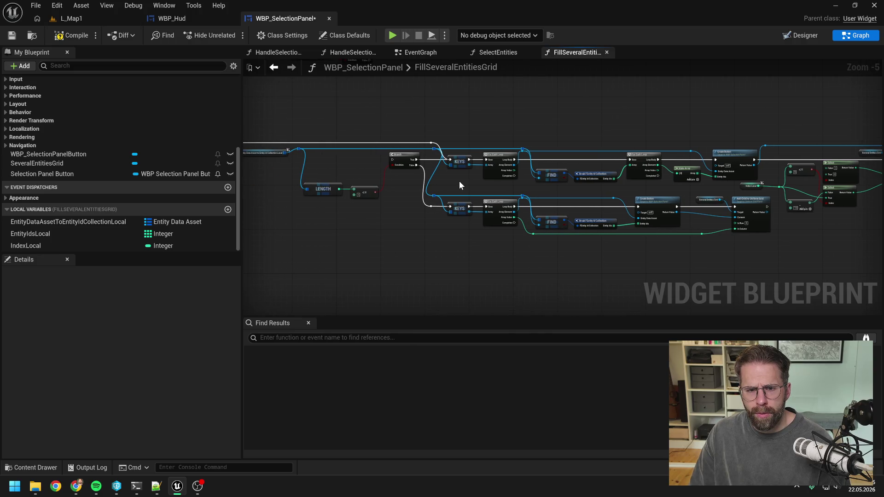
pyautogui.moveTo(398, 216); pyautogui.dragTo(421, 219)
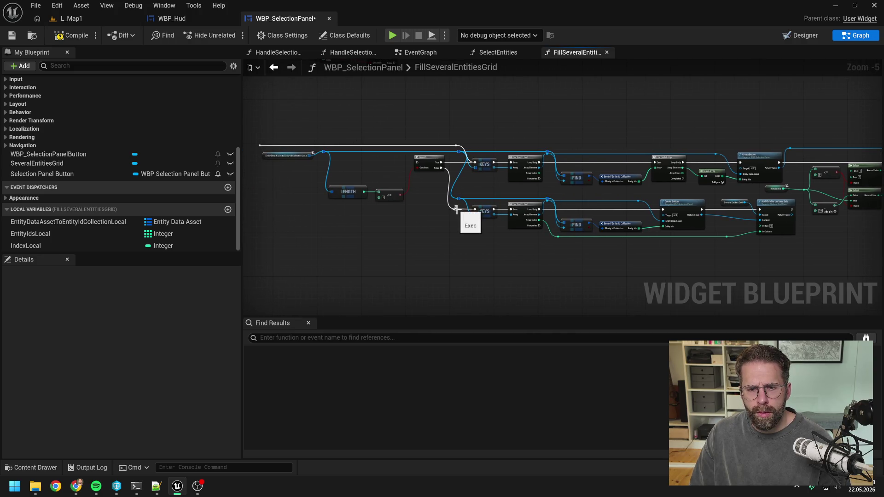
pyautogui.moveTo(480, 216)
pyautogui.mouseDown()
pyautogui.moveTo(591, 240)
pyautogui.moveTo(580, 240)
pyautogui.moveTo(766, 198)
pyautogui.mouseUp()
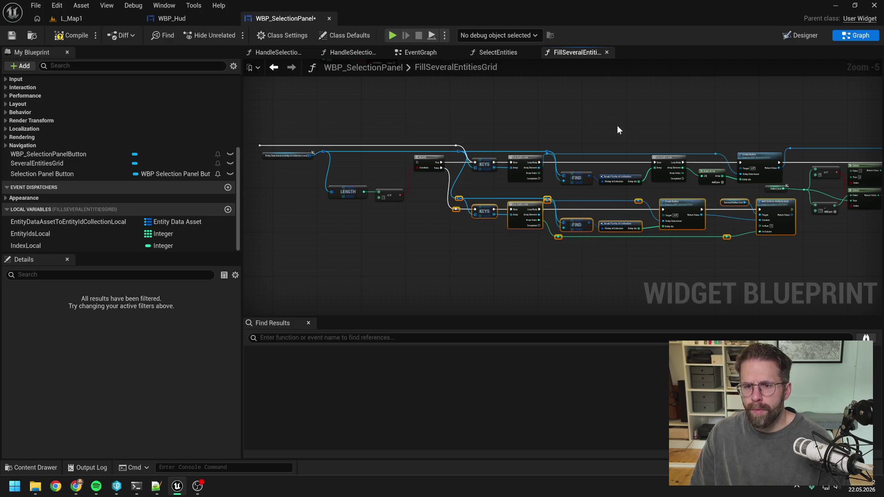
pyautogui.moveTo(616, 128); pyautogui.dragTo(633, 215)
pyautogui.moveTo(562, 305)
pyautogui.mouseDown()
pyautogui.moveTo(521, 154)
pyautogui.moveTo(460, 147)
pyautogui.moveTo(532, 152)
pyautogui.mouseUp()
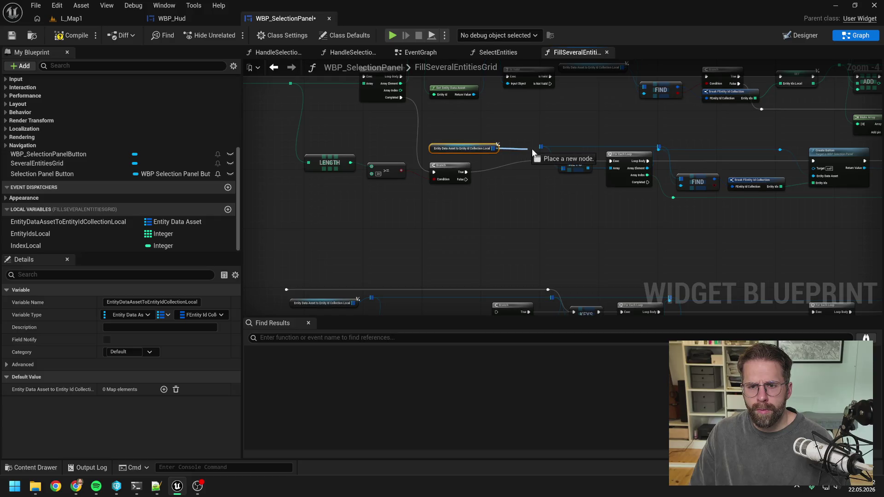
# Shift the node group and move the reroute knot down to straighten the wire
pyautogui.moveTo(587, 132)
pyautogui.mouseDown()
pyautogui.moveTo(510, 132)
pyautogui.moveTo(515, 141)
pyautogui.mouseUp()
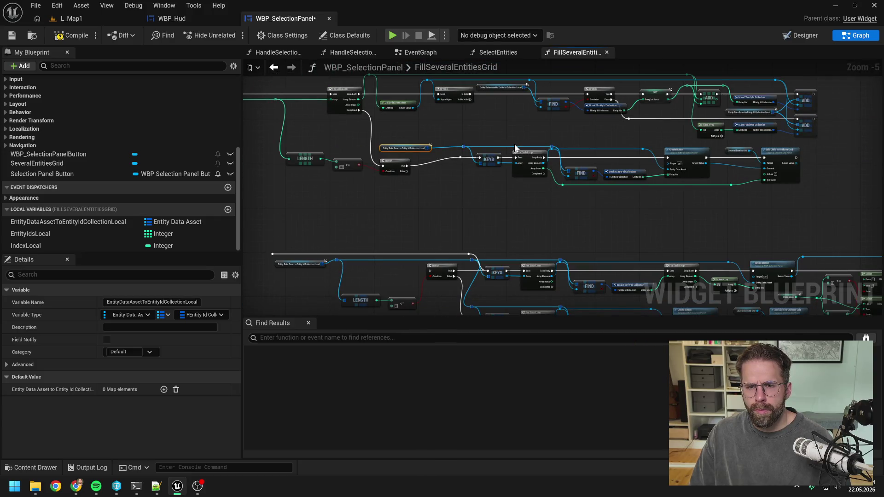
pyautogui.scroll(-1, 465, 171)
pyautogui.scroll(1, 471, 186)
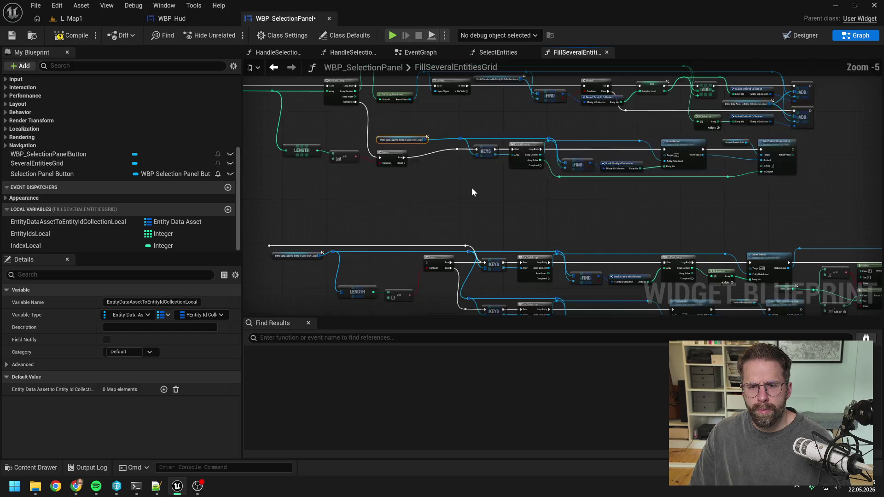
pyautogui.moveTo(471, 187); pyautogui.dragTo(499, 162)
pyautogui.click(500, 164)
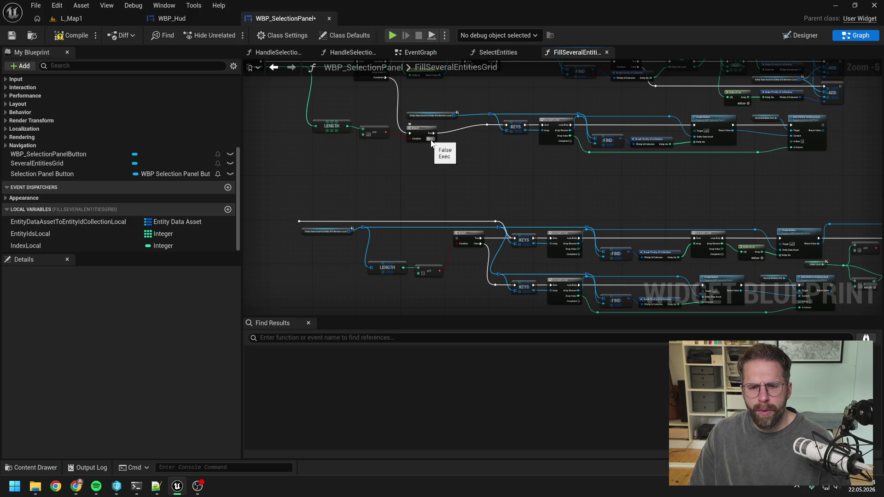
pyautogui.scroll(-1, 460, 144)
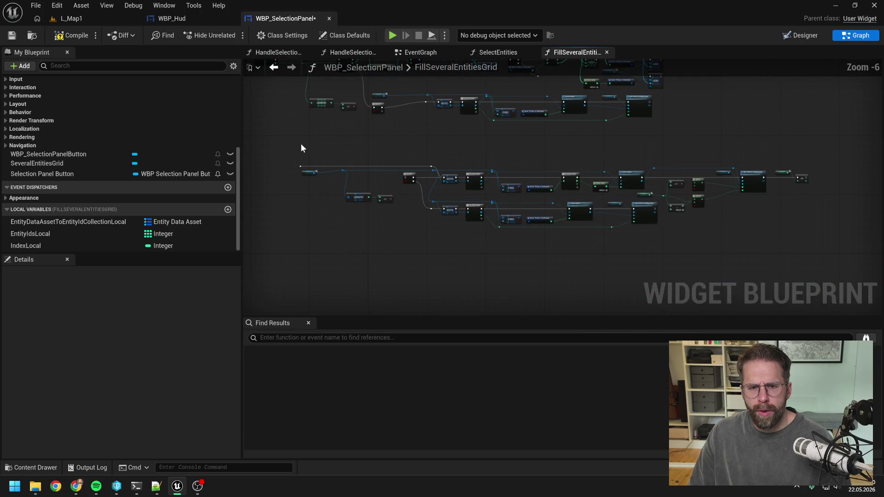
pyautogui.moveTo(302, 146); pyautogui.dragTo(797, 245)
pyautogui.click(797, 246)
pyautogui.scroll(2, 456, 197)
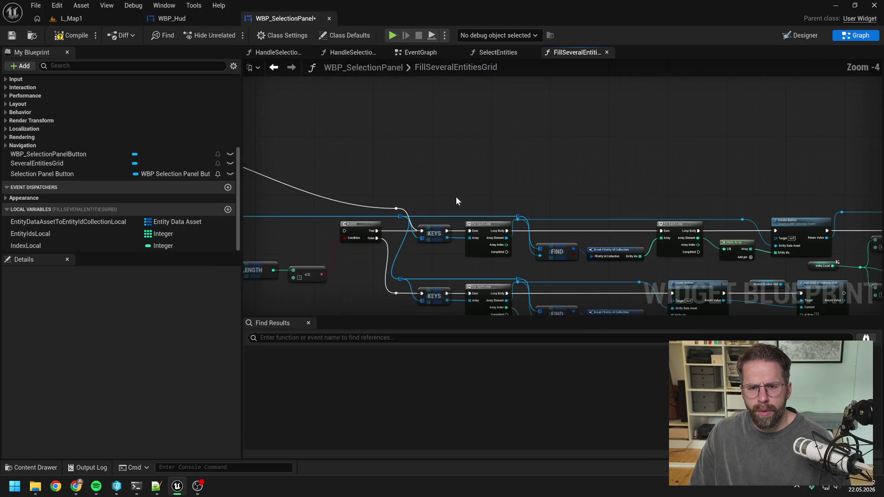
pyautogui.click(262, 133)
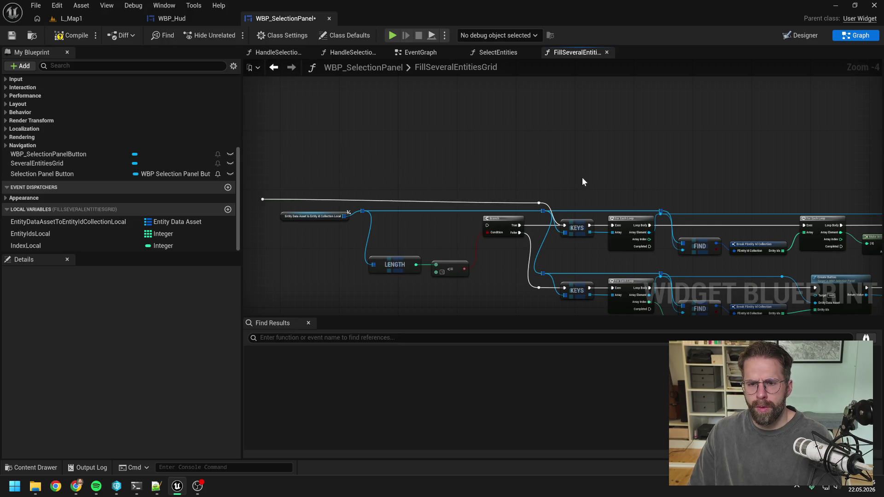
pyautogui.scroll(-1, 545, 164)
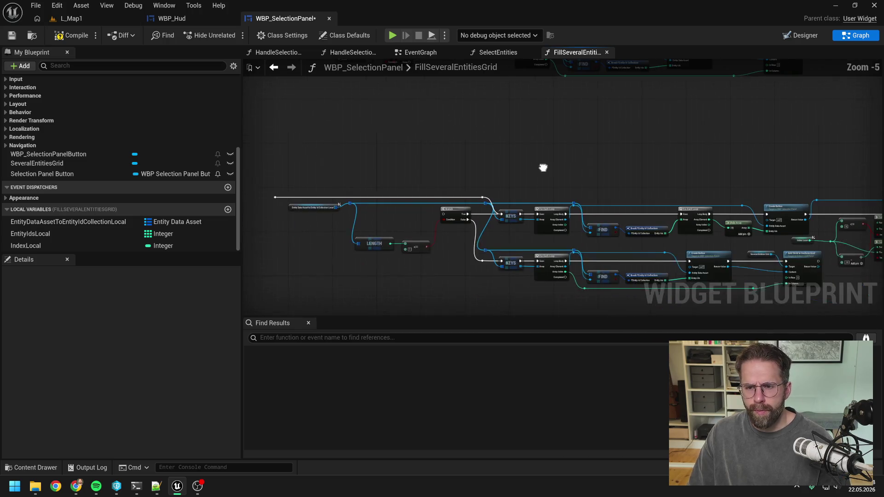
# Select the KEYS/ForEach node row, paste a copy, and place it near the top row
pyautogui.moveTo(428, 181); pyautogui.dragTo(525, 232)
pyautogui.moveTo(412, 172)
pyautogui.mouseDown()
pyautogui.moveTo(584, 227)
pyautogui.moveTo(656, 234)
pyautogui.moveTo(716, 225)
pyautogui.moveTo(846, 278)
pyautogui.mouseUp()
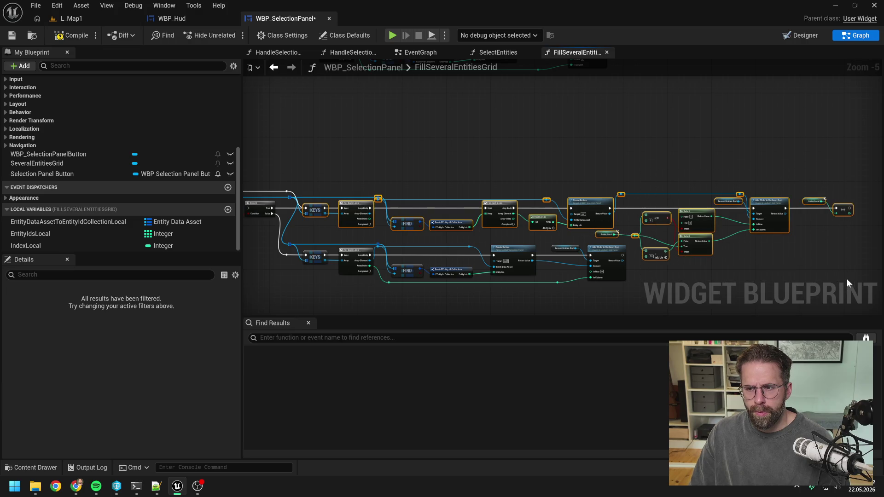
pyautogui.scroll(-3, 490, 177)
pyautogui.hotkey('ctrl', 'v')
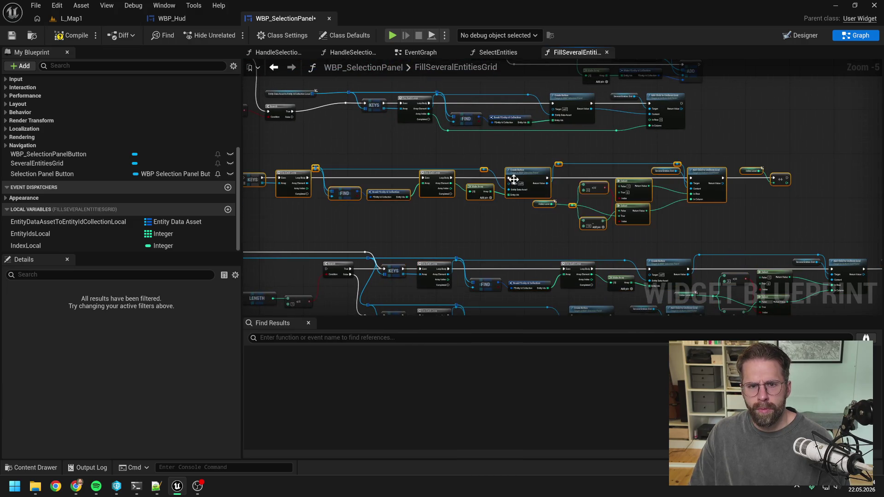
pyautogui.moveTo(443, 174); pyautogui.dragTo(564, 152)
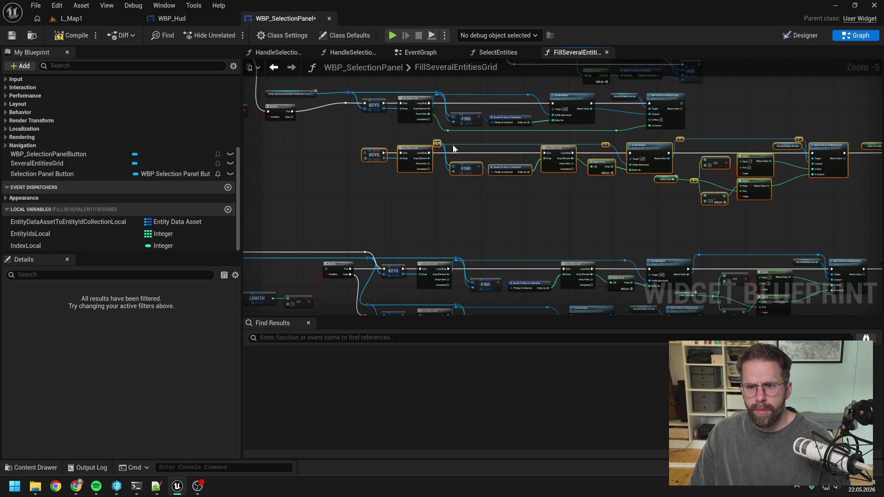
pyautogui.scroll(2, 501, 171)
# Wire Branch False to the copied KEYS node and feed its Array from EntityDataAssetToEntityIdCollectionLocal
pyautogui.click(429, 166)
pyautogui.moveTo(322, 140); pyautogui.dragTo(456, 206)
pyautogui.click(305, 97)
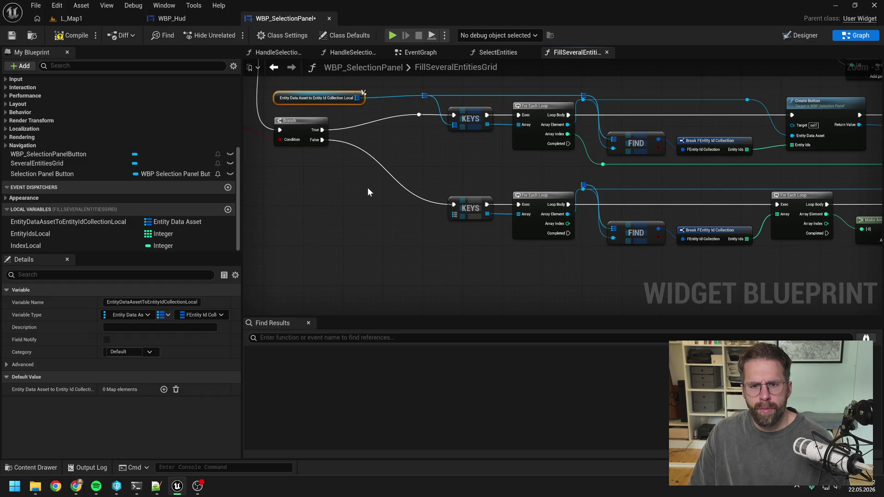
pyautogui.moveTo(423, 95)
pyautogui.mouseDown()
pyautogui.moveTo(463, 205)
pyautogui.moveTo(454, 214)
pyautogui.mouseUp()
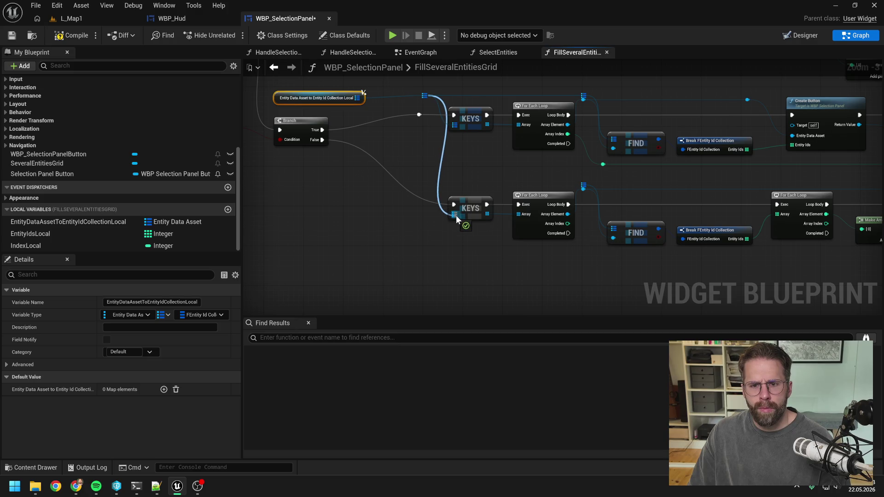
pyautogui.click(460, 170)
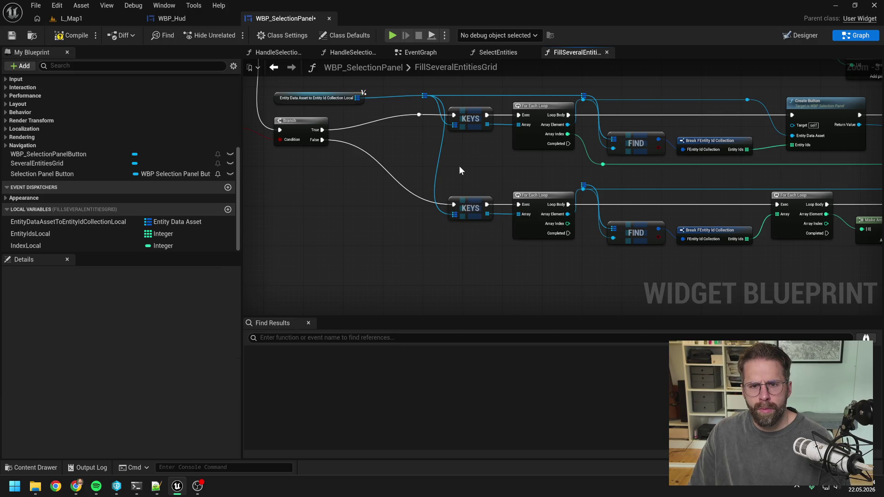
# Add reroute knots on the map wire and the Branch False wire and position them
pyautogui.doubleClick(434, 175)
pyautogui.rightClick(435, 178)
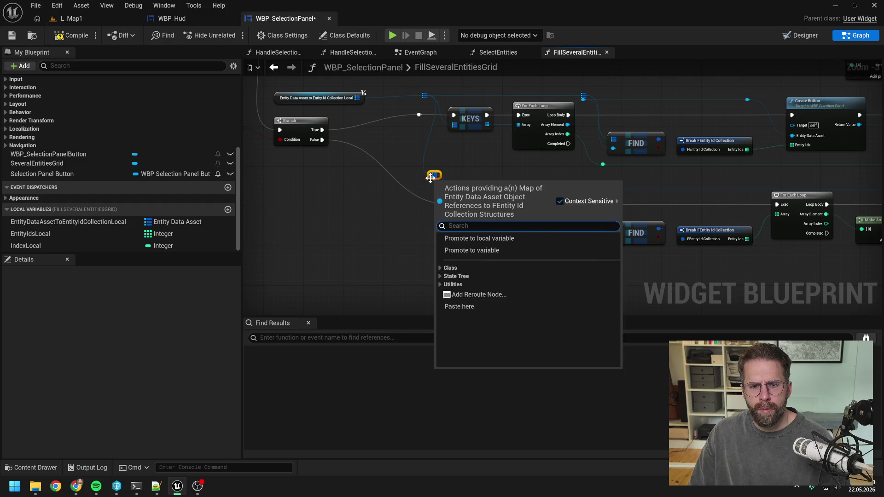
pyautogui.moveTo(434, 175)
pyautogui.mouseDown()
pyautogui.moveTo(424, 181)
pyautogui.moveTo(583, 186)
pyautogui.moveTo(436, 187)
pyautogui.mouseUp()
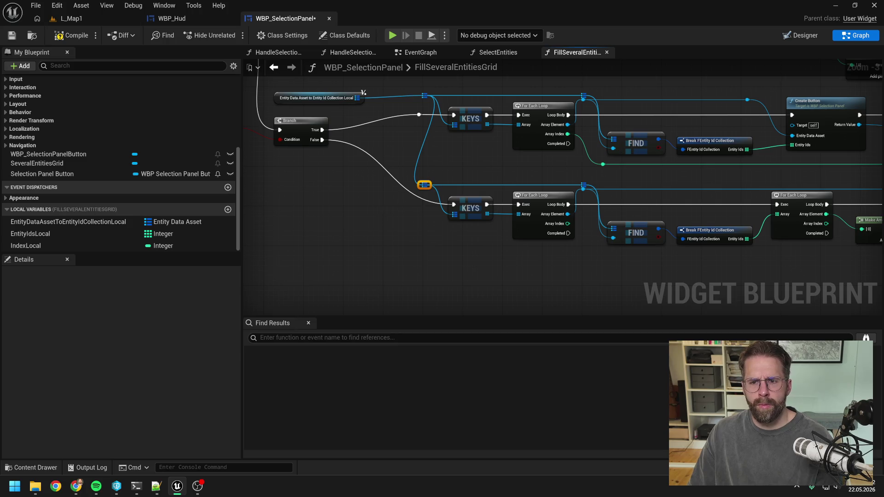
pyautogui.doubleClick(405, 185)
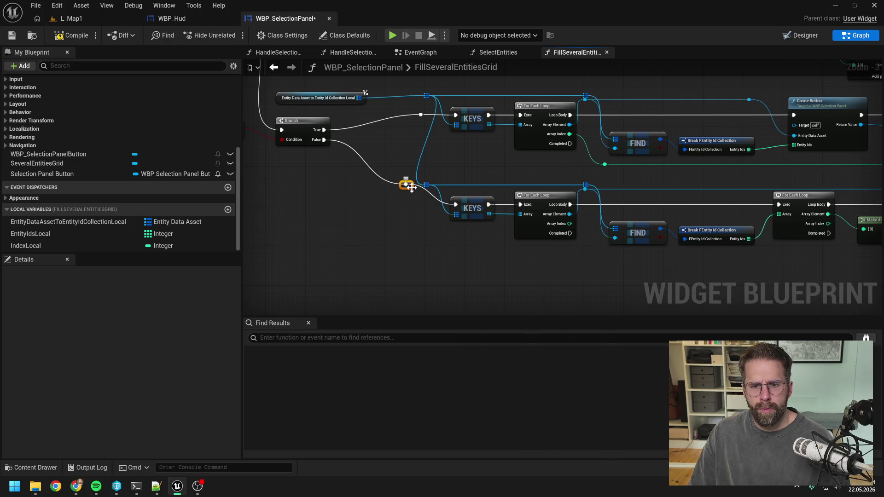
pyautogui.moveTo(411, 188); pyautogui.dragTo(369, 205)
pyautogui.click(375, 176)
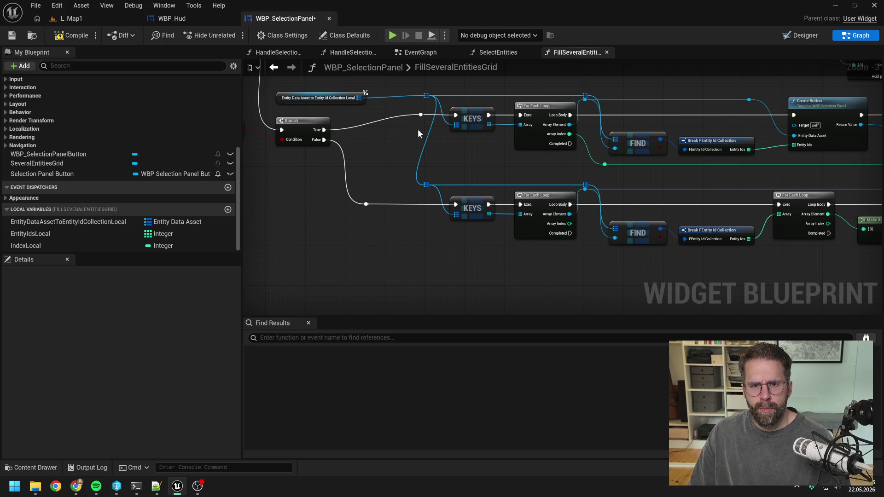
# Tidy the True-wire and map-wire knots and move the map getter node right
pyautogui.click(421, 114)
pyautogui.moveTo(400, 147); pyautogui.dragTo(477, 184)
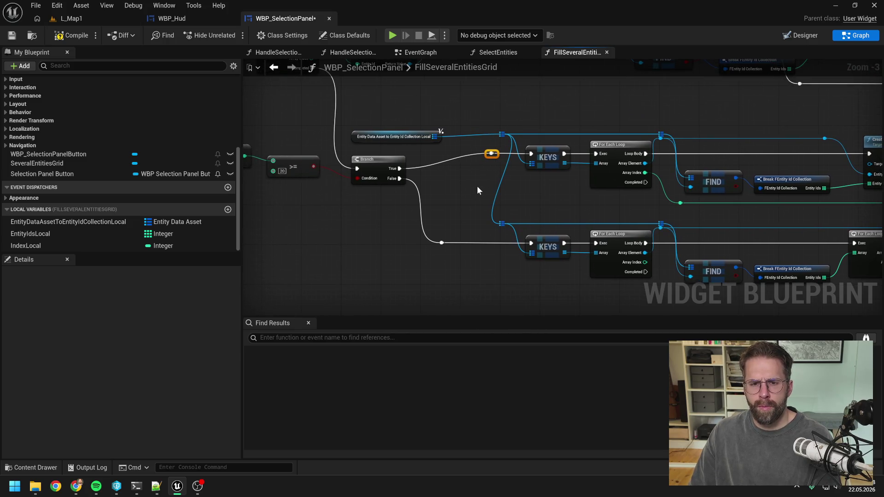
pyautogui.click(473, 187)
pyautogui.moveTo(473, 186); pyautogui.dragTo(422, 202)
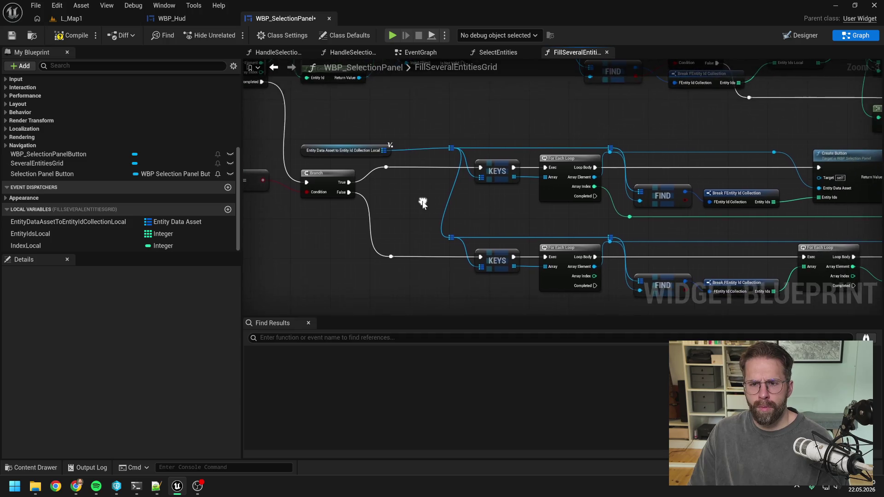
pyautogui.scroll(-1, 422, 203)
pyautogui.moveTo(440, 151)
pyautogui.mouseDown()
pyautogui.moveTo(506, 161)
pyautogui.moveTo(551, 154)
pyautogui.mouseUp()
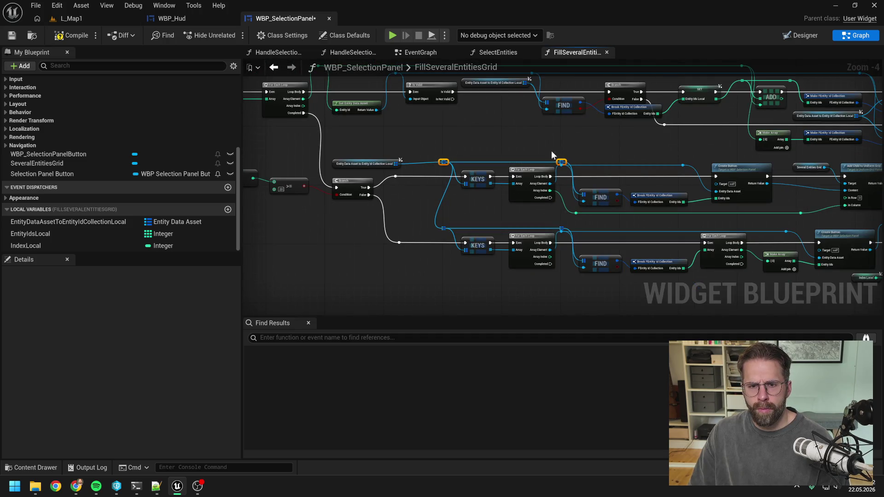
pyautogui.click(506, 143)
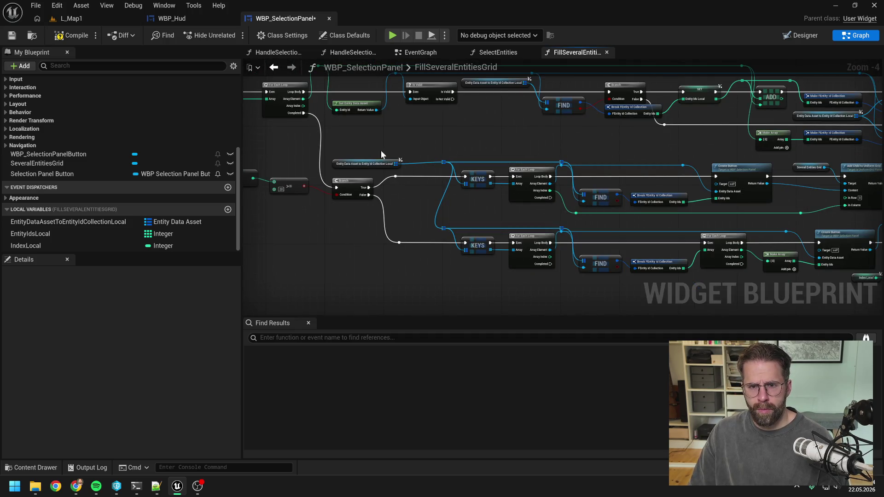
pyautogui.moveTo(375, 169); pyautogui.dragTo(404, 168)
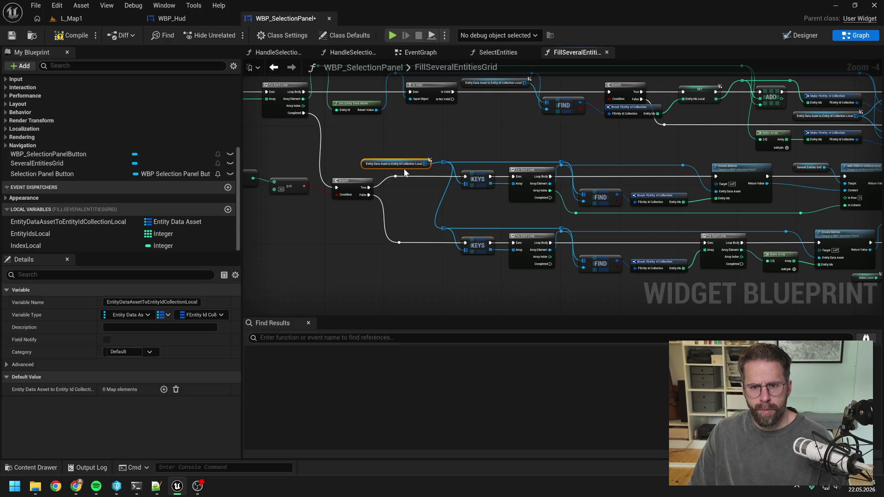
pyautogui.moveTo(494, 140); pyautogui.dragTo(473, 133)
pyautogui.click(473, 133)
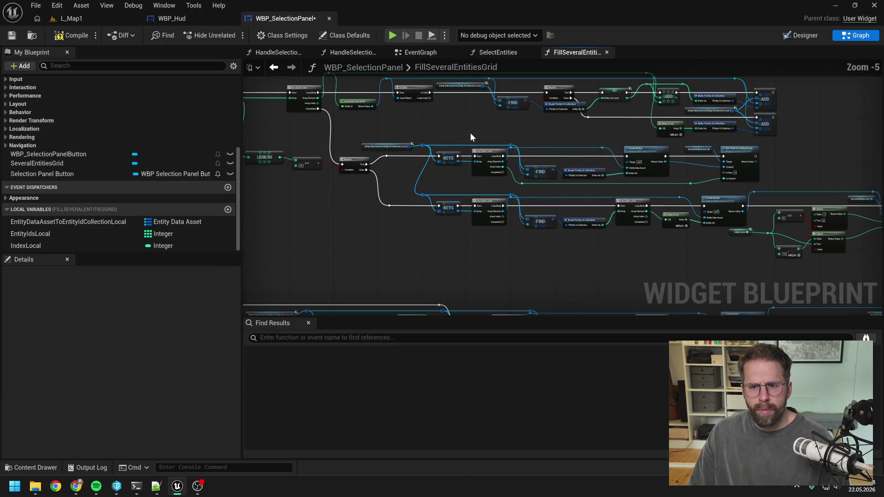
# Compile the selection panel blueprint, launch play mode, and select the Main Hall
pyautogui.scroll(-1, 471, 133)
pyautogui.scroll(-1, 491, 130)
pyautogui.moveTo(468, 209); pyautogui.dragTo(471, 164)
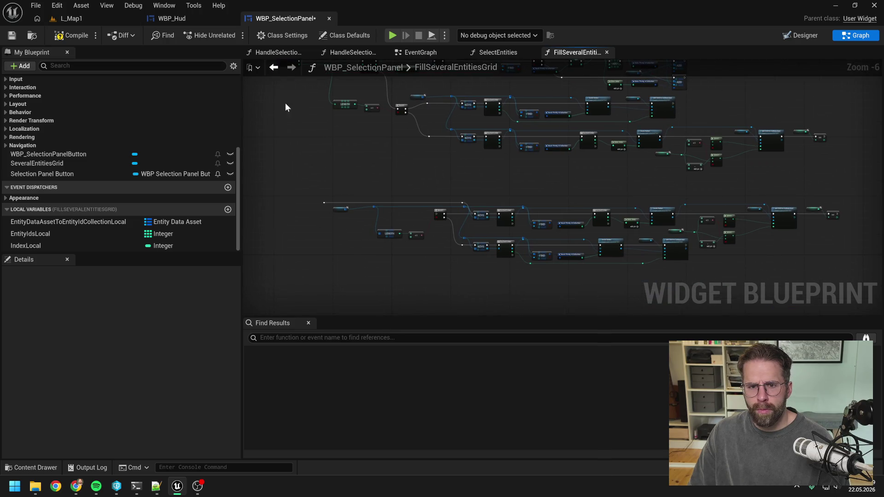
pyautogui.click(79, 37)
pyautogui.moveTo(383, 143); pyautogui.dragTo(432, 190)
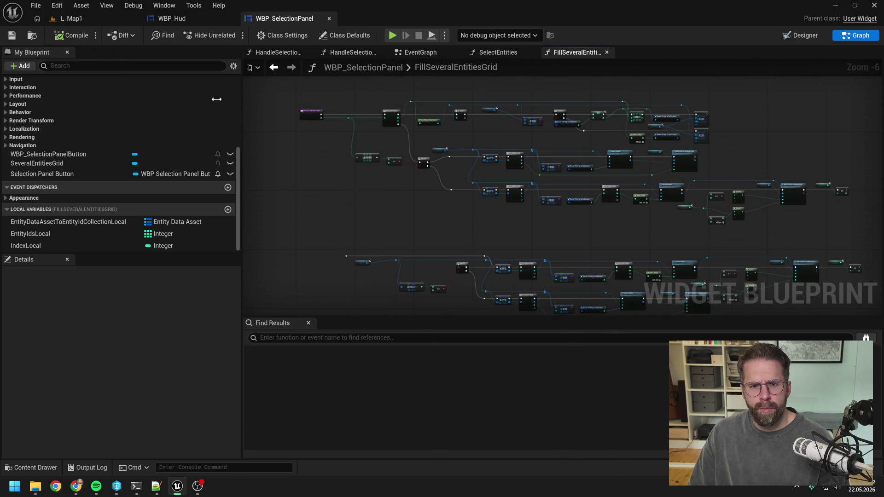
pyautogui.hotkey('alt', 'p')
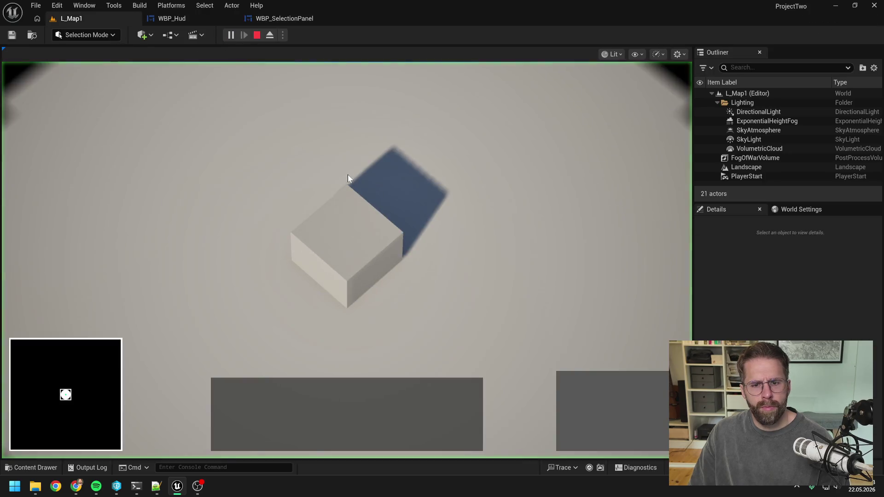
pyautogui.click(348, 242)
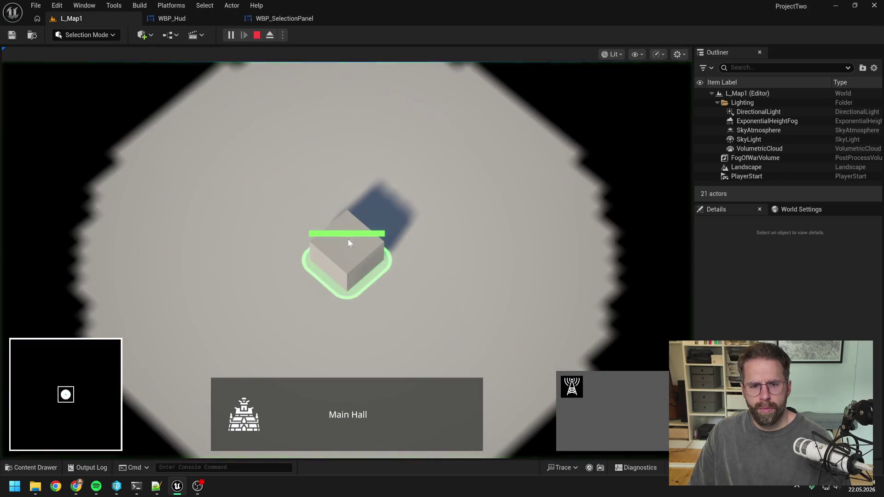
# Place towers on the grid tiles all around the Main Hall
pyautogui.click(571, 387)
pyautogui.click(483, 275)
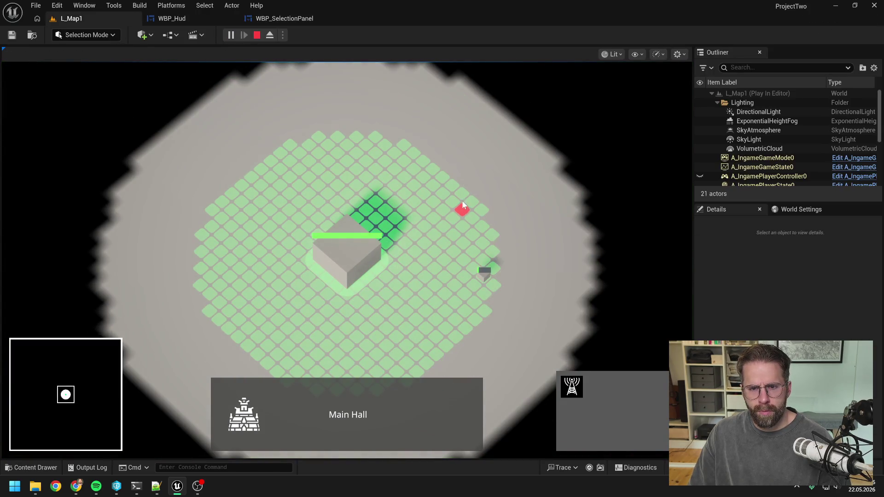
pyautogui.click(462, 191)
pyautogui.click(395, 149)
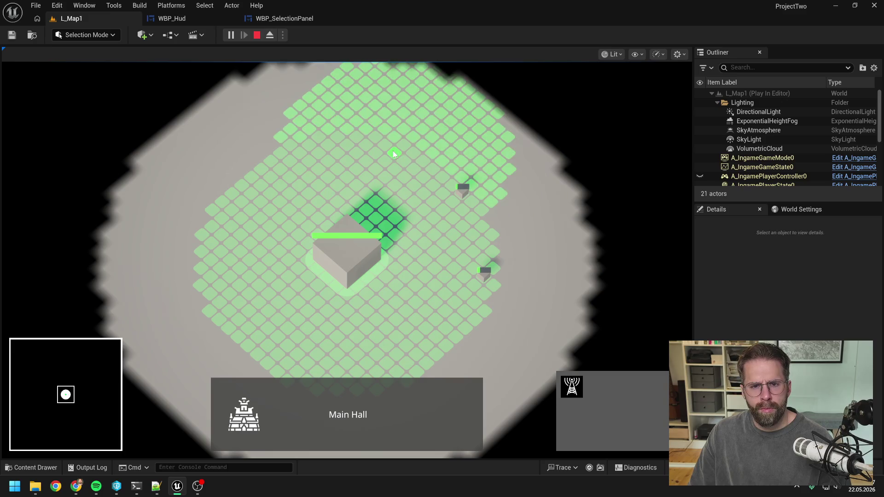
pyautogui.click(288, 152)
pyautogui.click(233, 196)
pyautogui.click(207, 267)
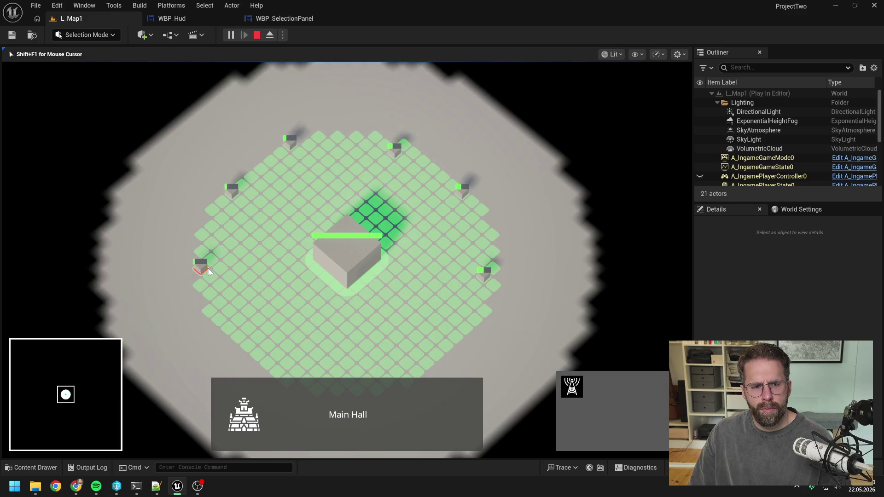
pyautogui.click(244, 338)
pyautogui.press('s')
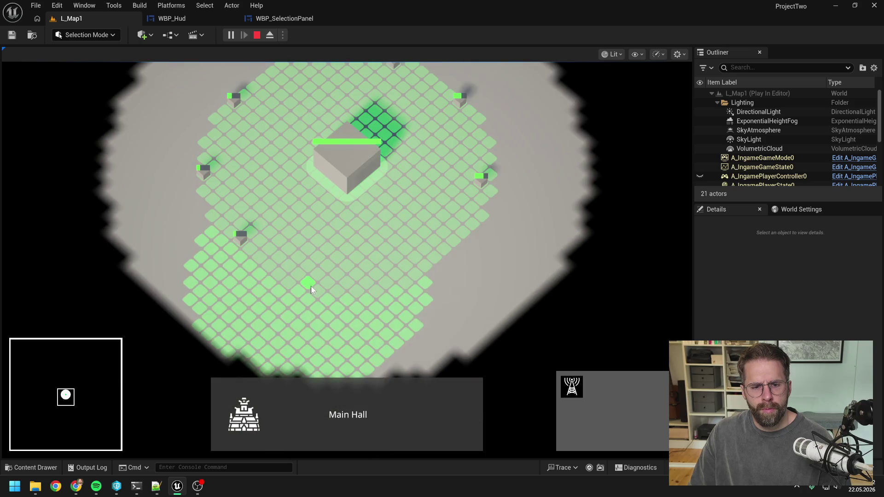
pyautogui.click(311, 286)
pyautogui.click(419, 269)
# Select the new towers with the Main Hall, listing eight generator icons plus the hall
pyautogui.scroll(-2, 474, 265)
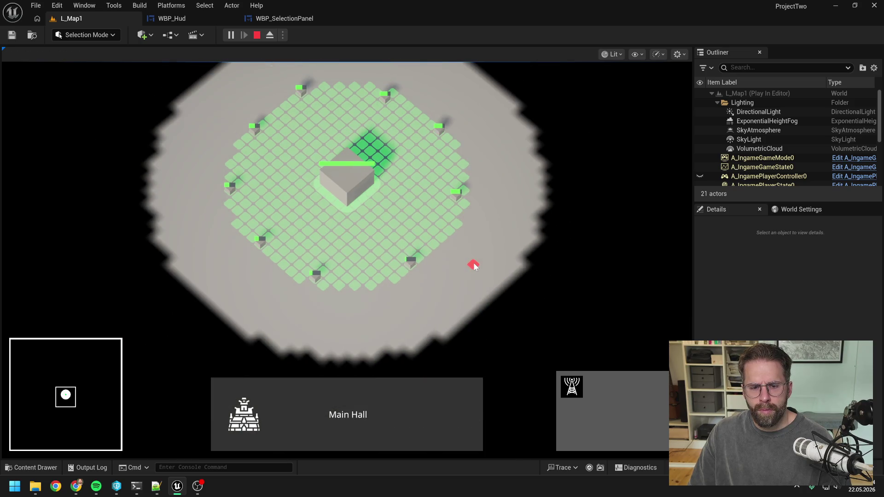
pyautogui.click(407, 256)
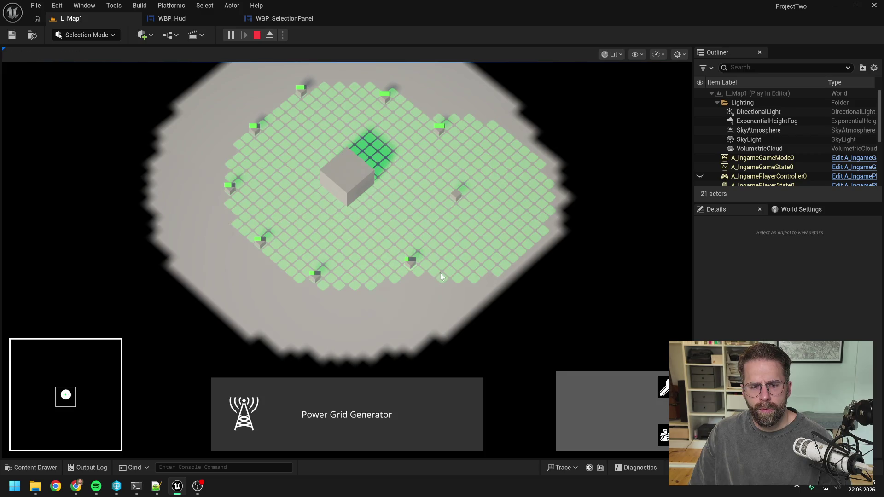
pyautogui.click(315, 169)
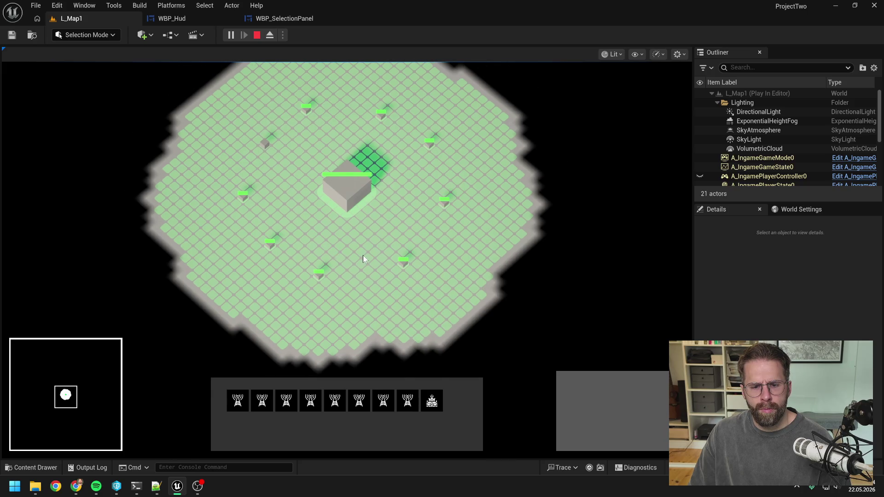
# From the Main Hall, place towers across the center, along the top edge and left side
pyautogui.click(344, 198)
pyautogui.click(571, 387)
pyautogui.click(506, 255)
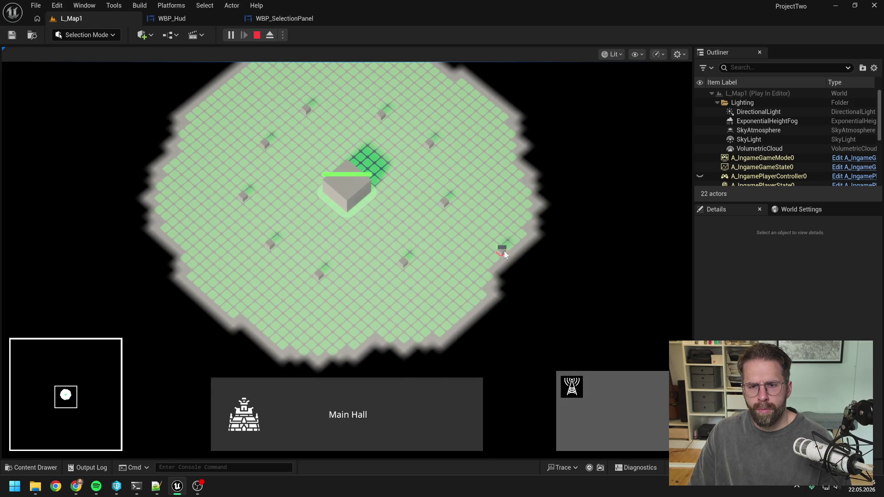
pyautogui.press('w')
pyautogui.click(509, 206)
pyautogui.click(464, 139)
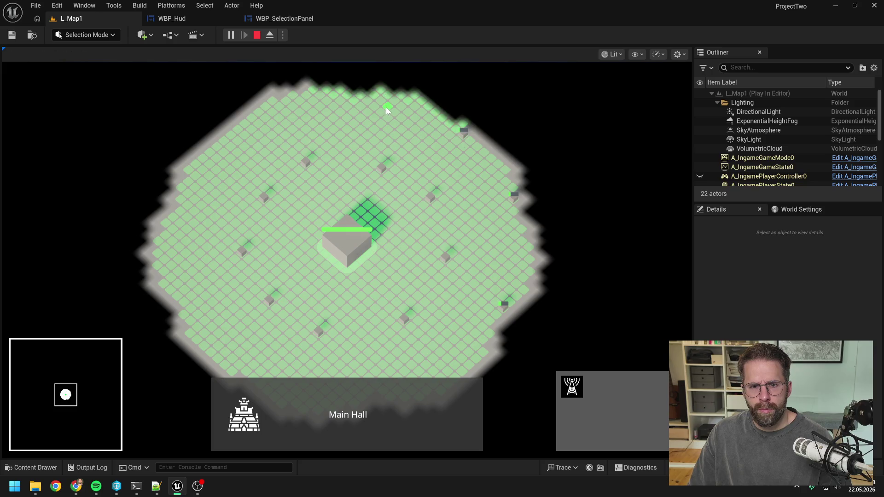
pyautogui.click(389, 106)
pyautogui.click(320, 97)
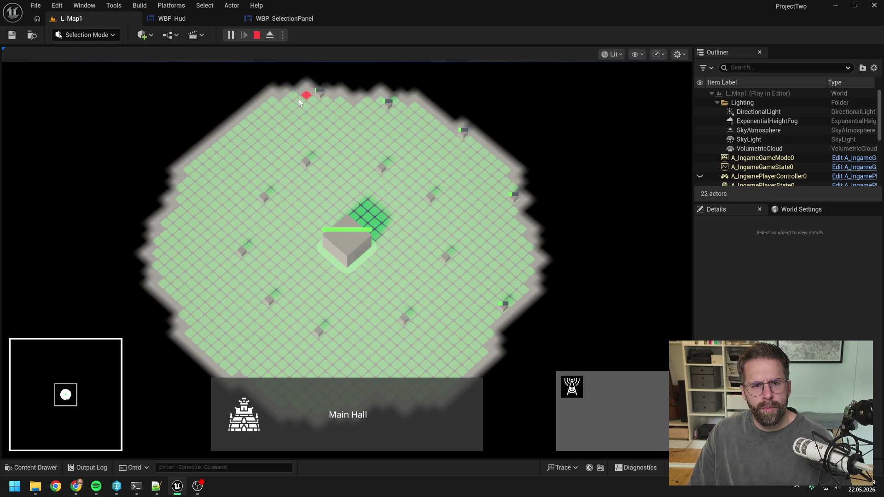
pyautogui.click(246, 121)
pyautogui.click(188, 180)
pyautogui.click(165, 251)
# Place more towers along the lower edge, the right edge and the northern area
pyautogui.press('s')
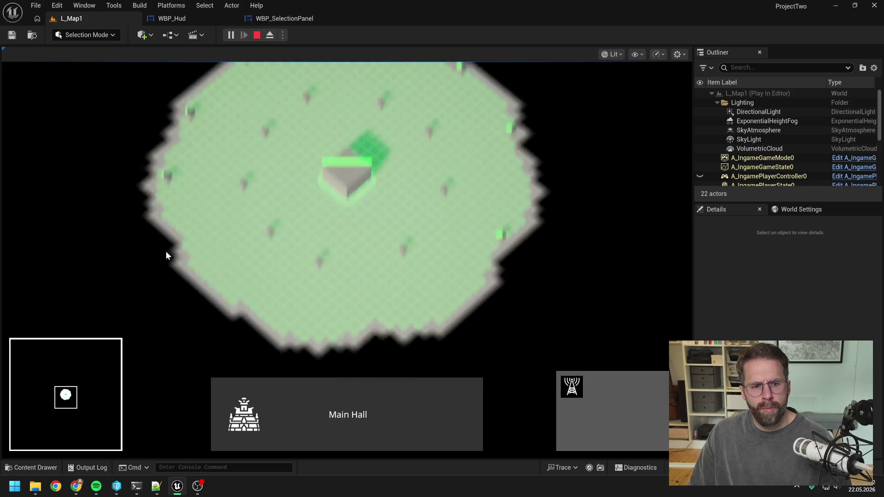
pyautogui.click(200, 254)
pyautogui.click(280, 310)
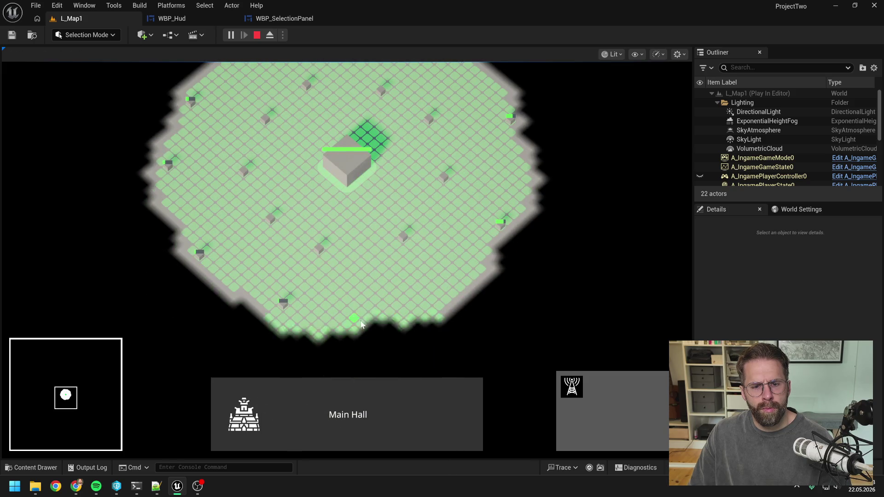
pyautogui.click(384, 307)
pyautogui.click(474, 278)
pyautogui.press('w')
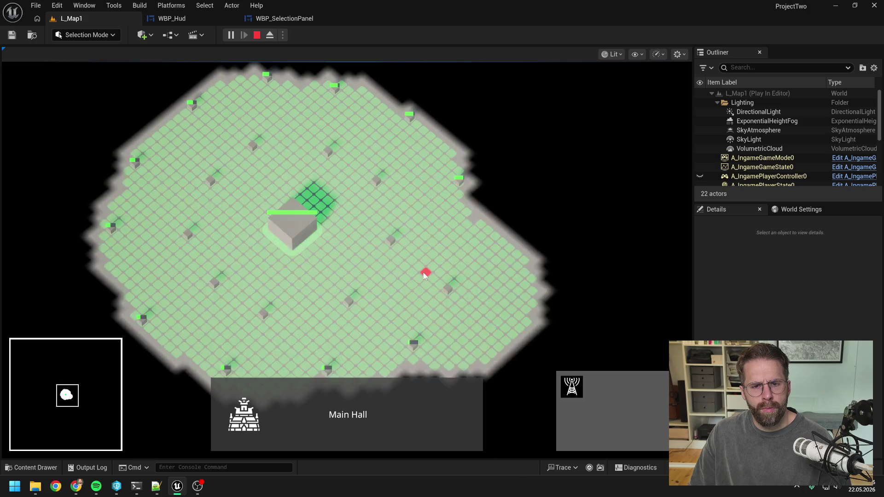
pyautogui.click(530, 276)
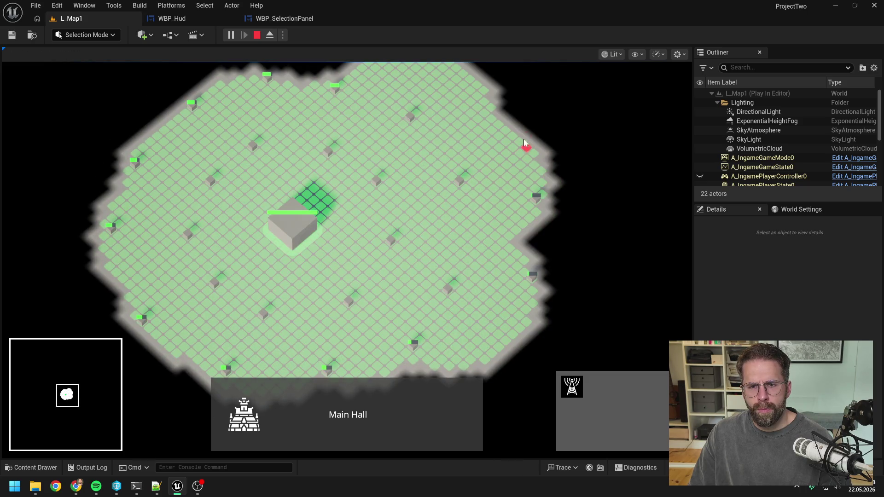
pyautogui.scroll(3, 492, 134)
pyautogui.press('w')
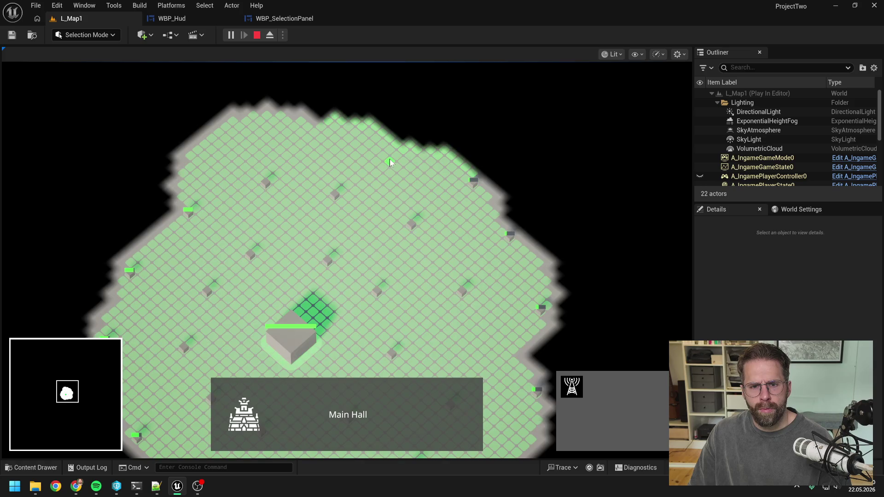
pyautogui.click(385, 154)
pyautogui.click(286, 120)
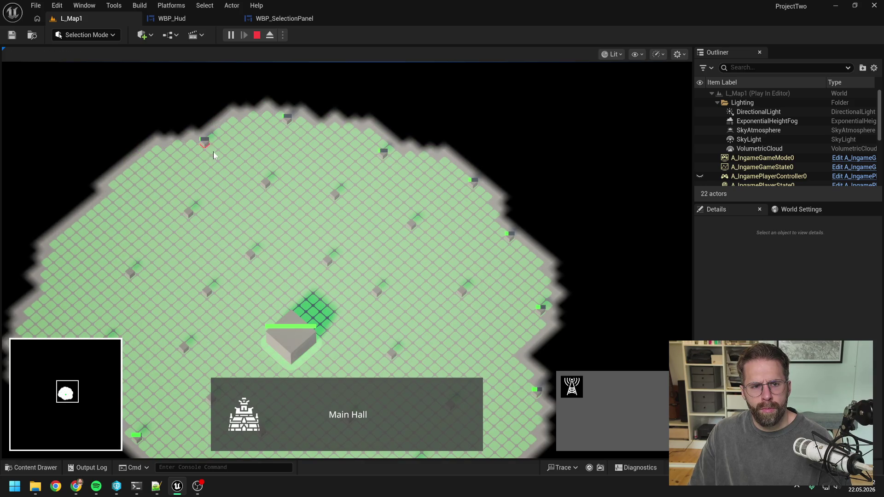
# Cancel placement, select all towers and add the Main Hall, grouped as 27 towers
pyautogui.rightClick(225, 184)
pyautogui.press('s')
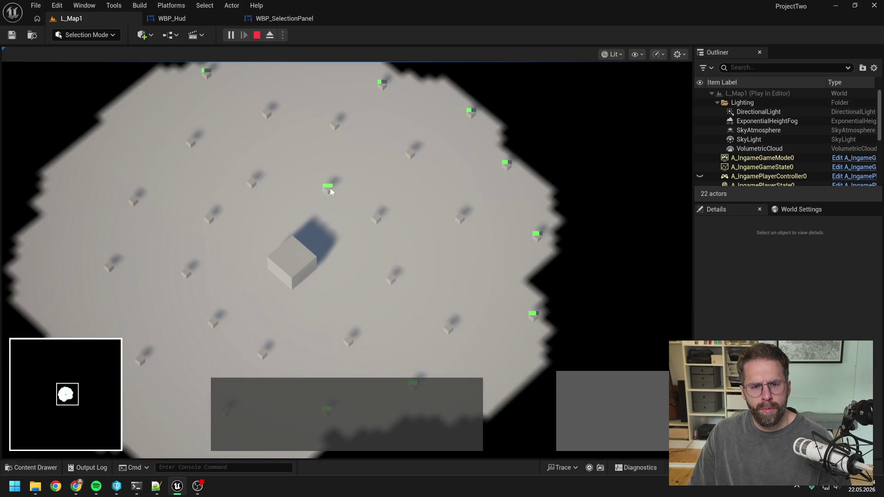
pyautogui.click(330, 187)
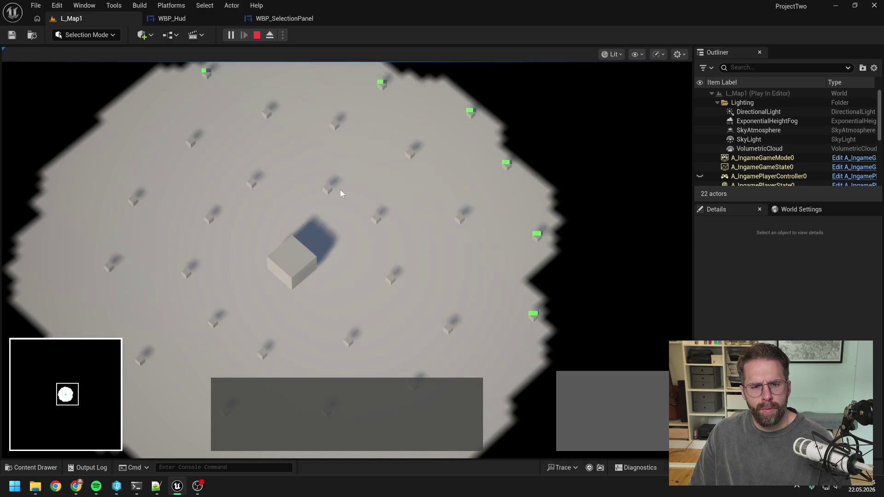
pyautogui.keyDown('shift'); pyautogui.click(291, 264); pyautogui.keyUp('shift')
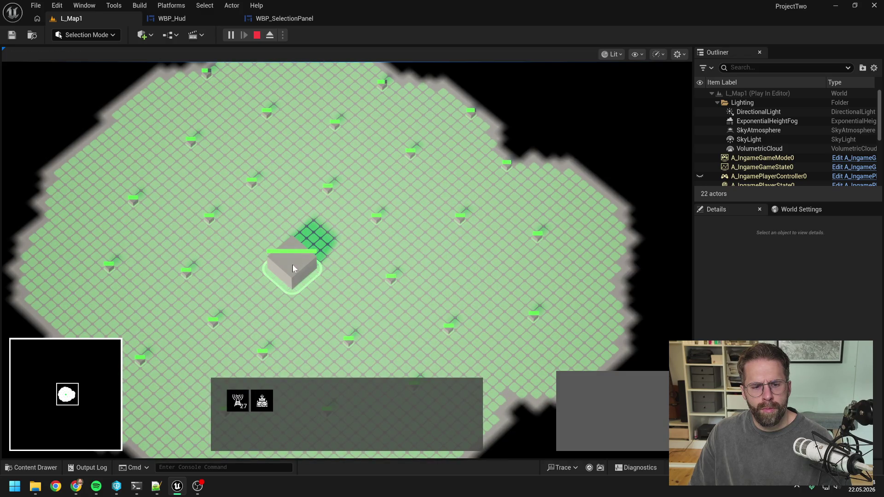
# Box-select towers in several batches across the map, reaching 22 selected
pyautogui.press('s')
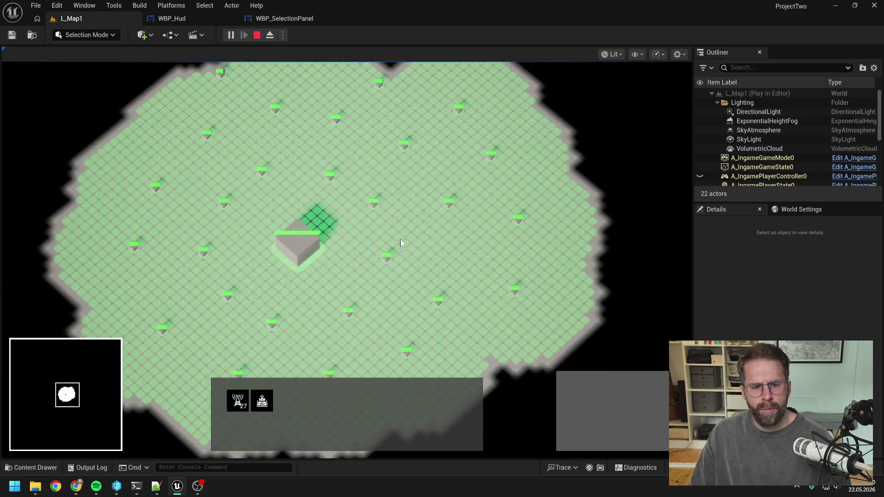
pyautogui.moveTo(400, 239)
pyautogui.mouseDown()
pyautogui.moveTo(578, 309)
pyautogui.moveTo(536, 292)
pyautogui.mouseUp()
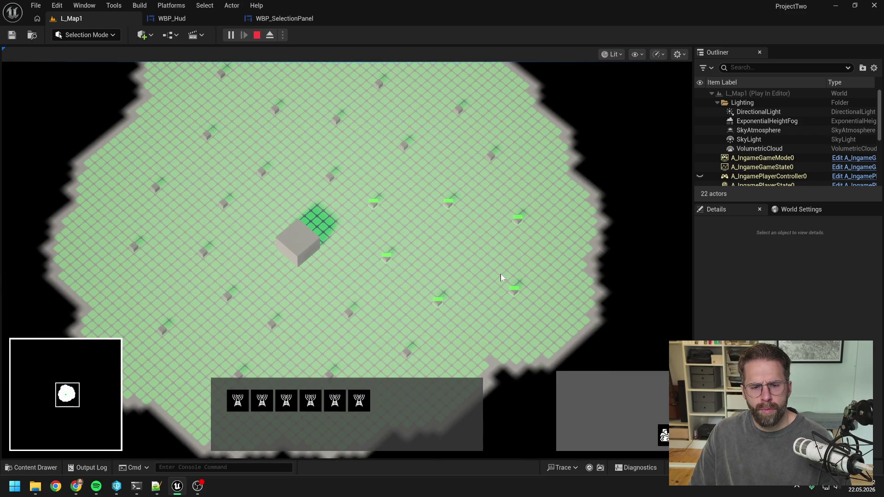
pyautogui.moveTo(315, 112); pyautogui.dragTo(423, 159)
pyautogui.press('a')
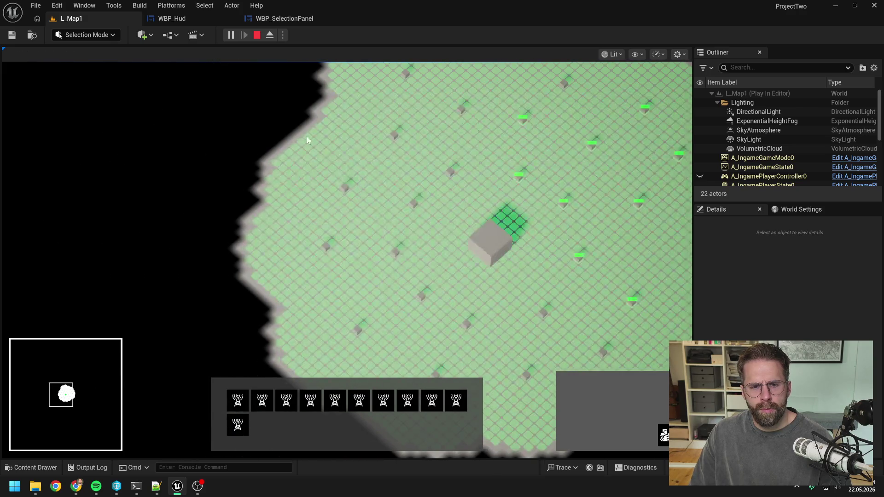
pyautogui.moveTo(307, 137); pyautogui.dragTo(425, 289)
pyautogui.press('s')
pyautogui.moveTo(358, 228); pyautogui.dragTo(632, 345)
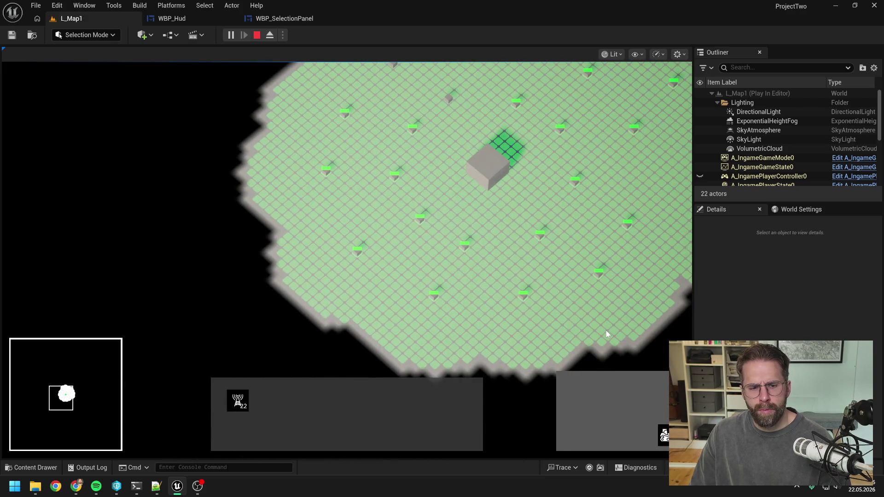
# Pan back to the Main Hall and box-select it
pyautogui.press('d')
pyautogui.press('w')
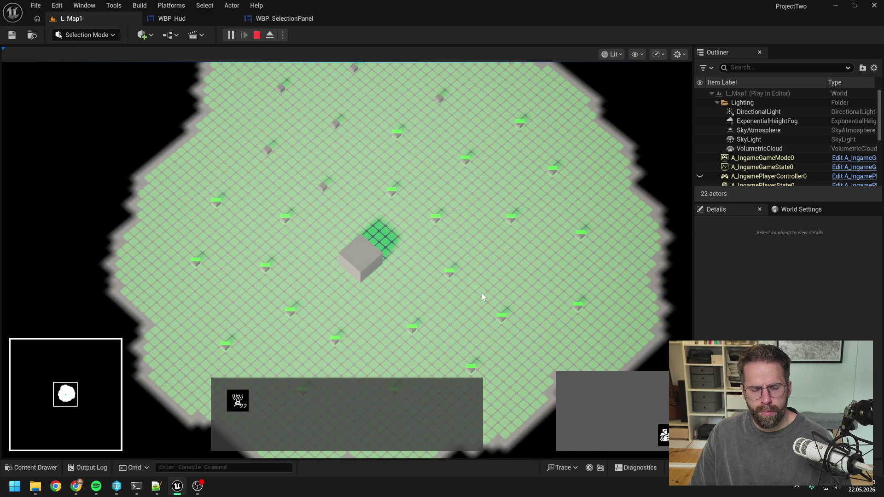
pyautogui.press('s')
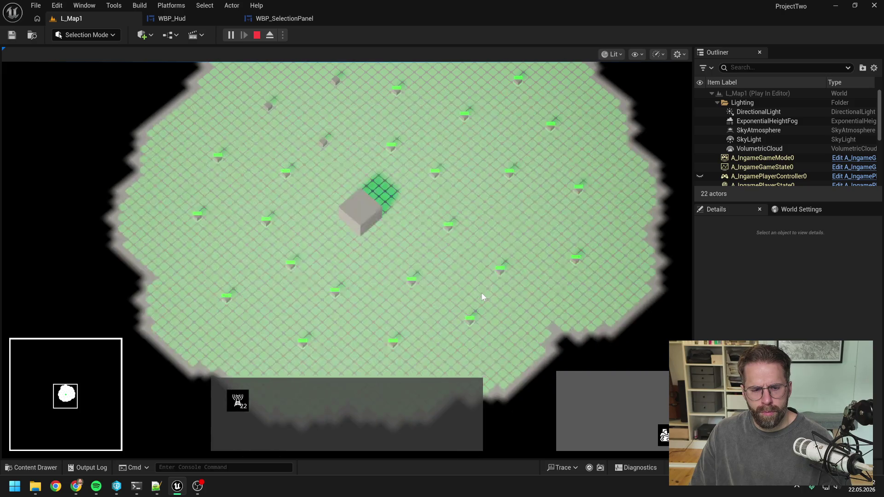
pyautogui.press('a')
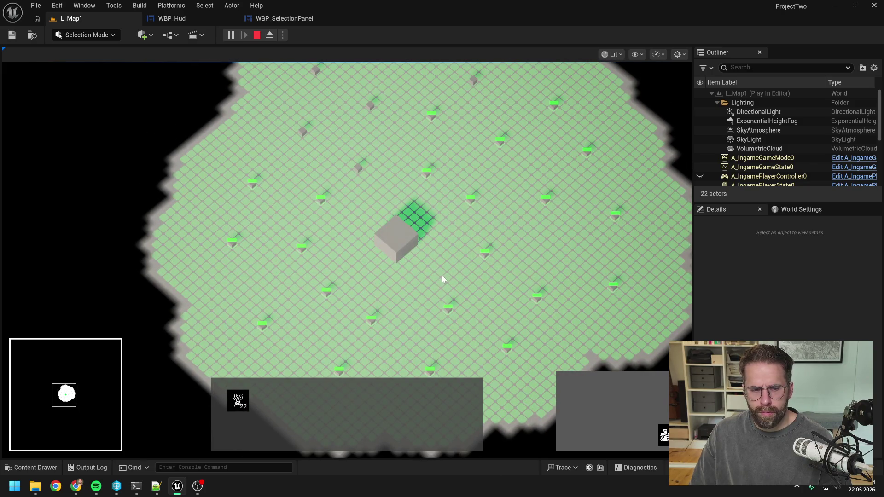
pyautogui.moveTo(437, 271); pyautogui.dragTo(369, 230)
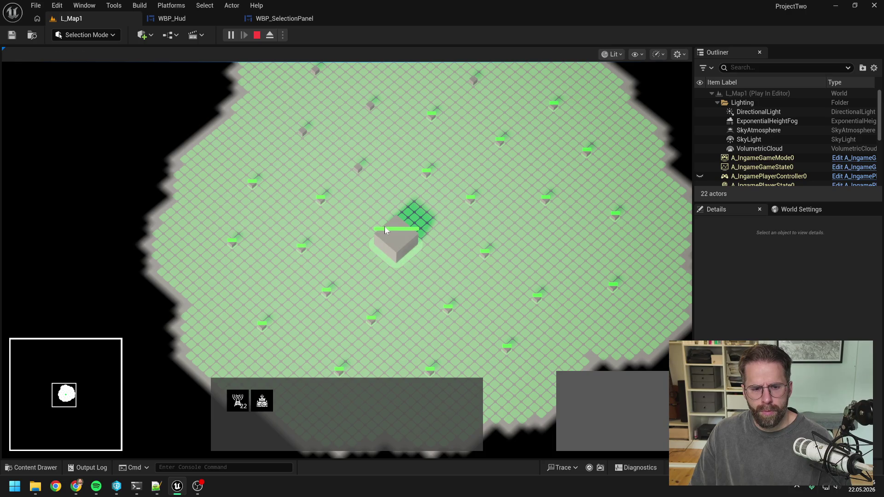
# Box-select all the towers again in batches, add the Main Hall, then stop the play session
pyautogui.press('d')
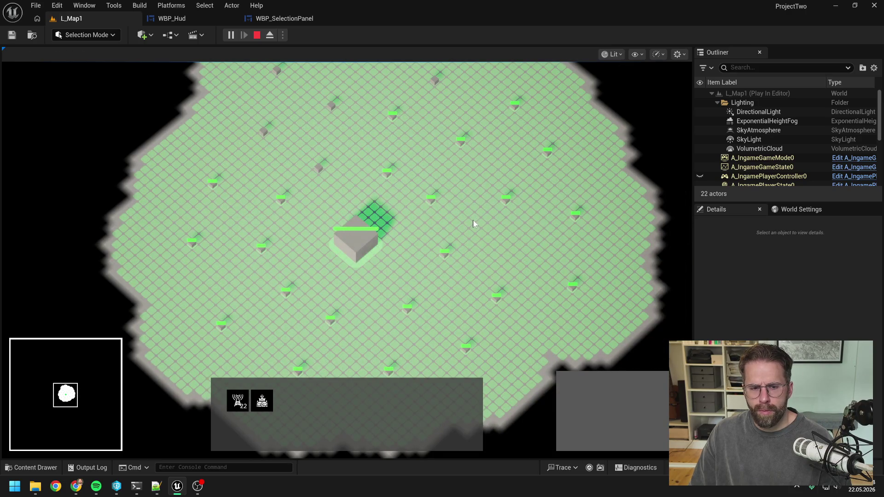
pyautogui.press('w')
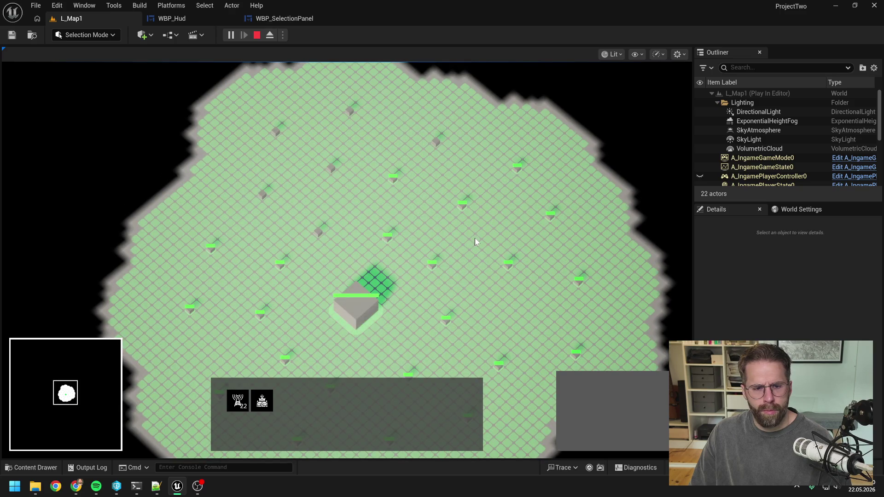
pyautogui.press('a')
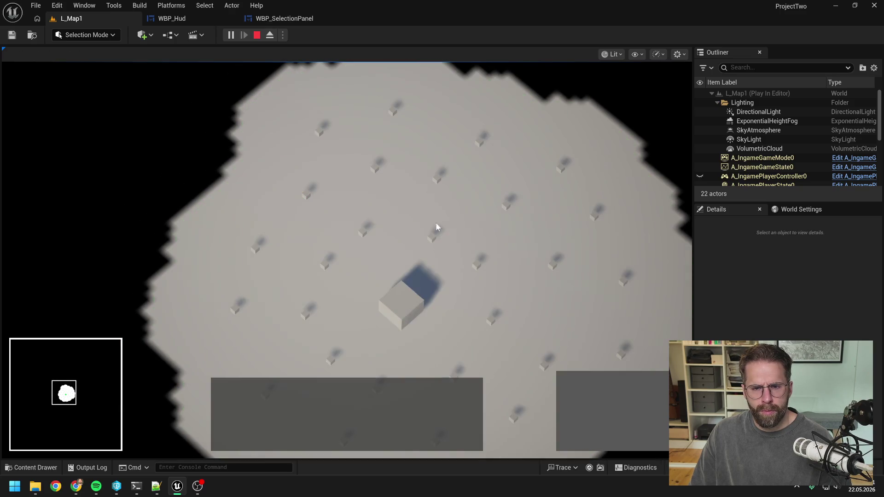
pyautogui.moveTo(261, 95)
pyautogui.mouseDown()
pyautogui.moveTo(390, 147)
pyautogui.moveTo(533, 240)
pyautogui.mouseUp()
pyautogui.press('d')
pyautogui.moveTo(410, 163)
pyautogui.mouseDown()
pyautogui.moveTo(584, 293)
pyautogui.moveTo(576, 300)
pyautogui.mouseUp()
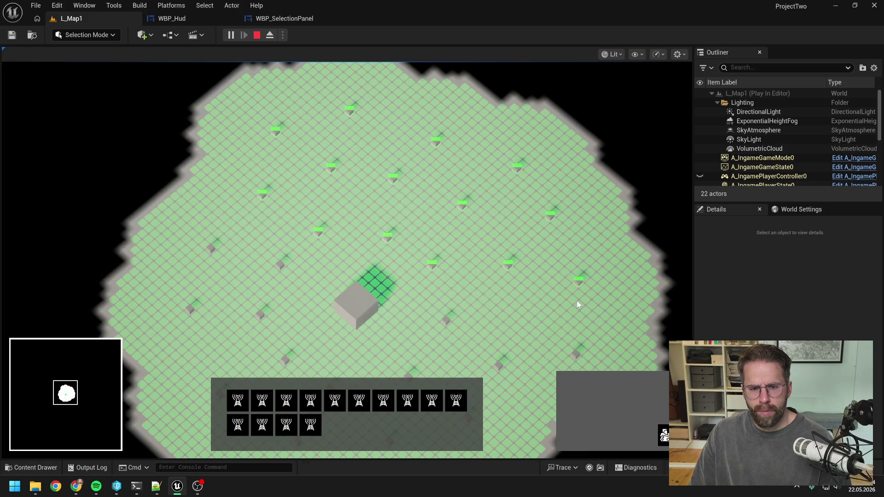
pyautogui.press('s')
pyautogui.moveTo(424, 189); pyautogui.dragTo(566, 275)
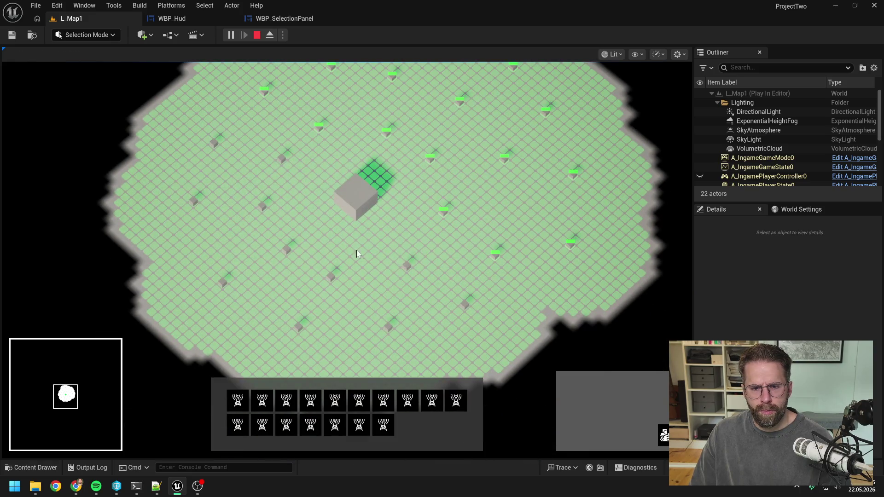
pyautogui.moveTo(355, 251); pyautogui.dragTo(516, 362)
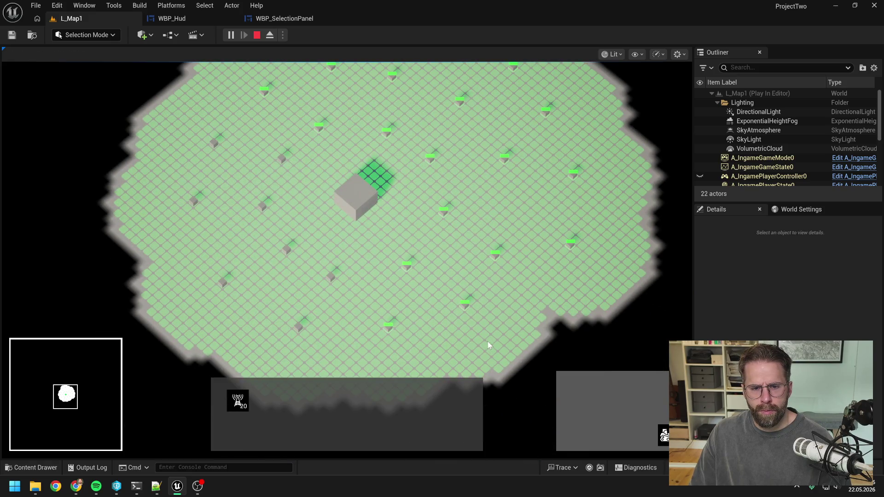
pyautogui.moveTo(177, 241); pyautogui.dragTo(373, 369)
pyautogui.keyDown('shift'); pyautogui.click(347, 209); pyautogui.keyUp('shift')
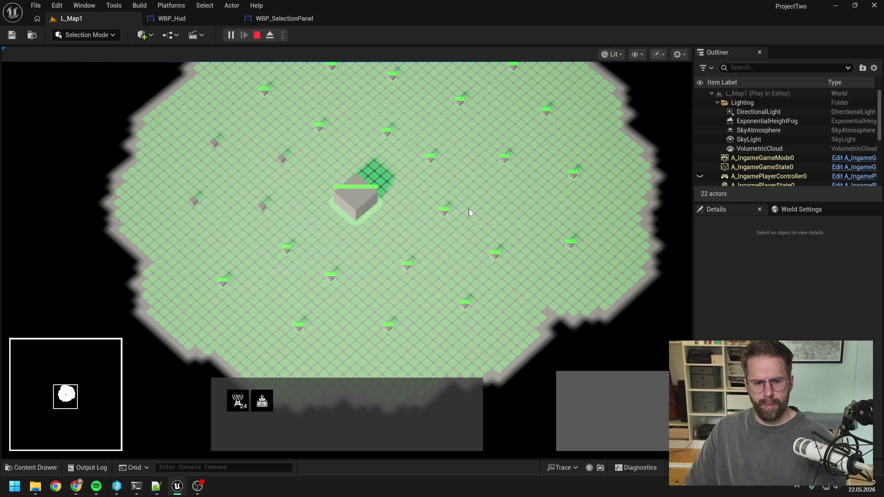
pyautogui.press('Escape')
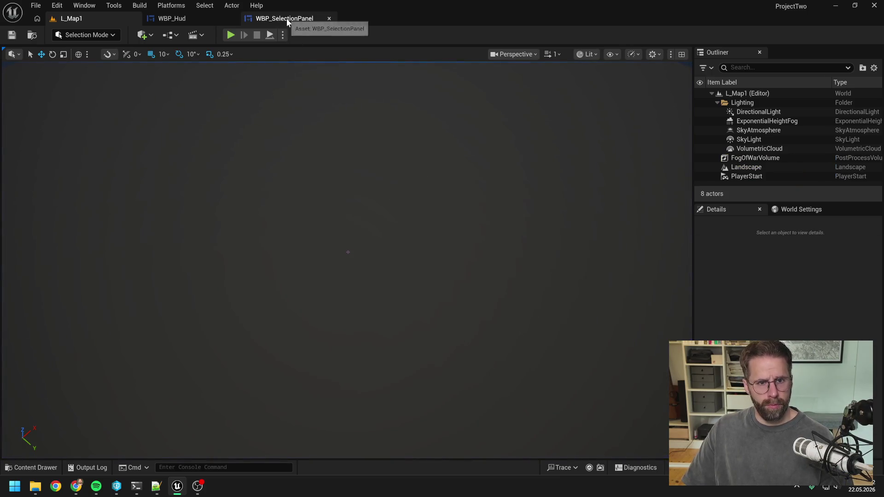
# Restart the game and place a first ring of towers around the Main Hall
pyautogui.click(230, 34)
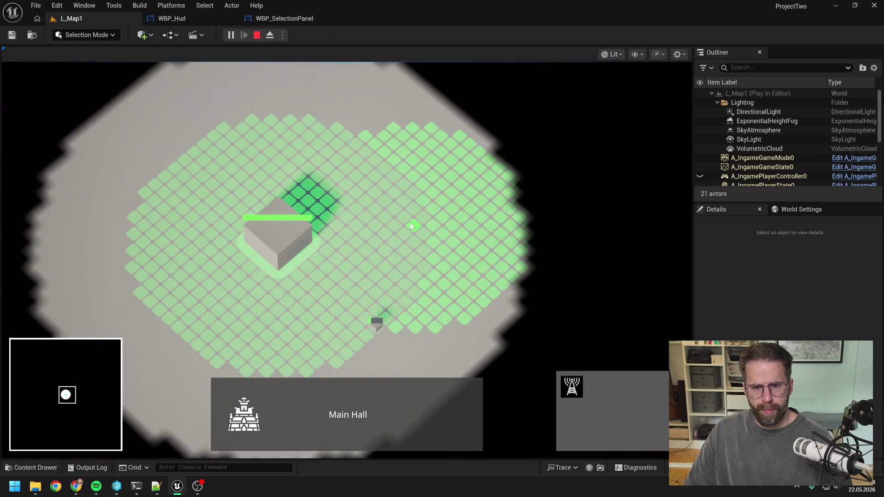
pyautogui.click(413, 223)
pyautogui.click(366, 149)
pyautogui.click(272, 118)
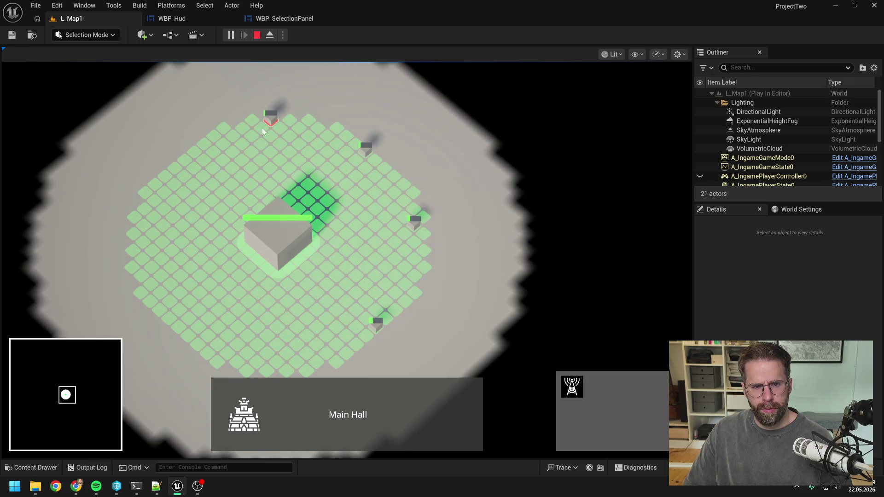
pyautogui.click(186, 160)
pyautogui.click(136, 230)
pyautogui.click(171, 312)
pyautogui.press('s')
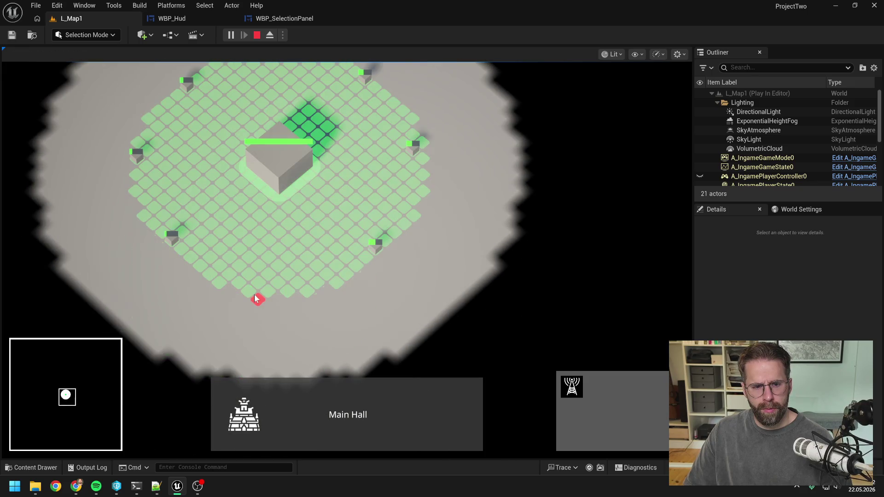
pyautogui.click(255, 296)
# Place more towers along the right, top and left territory edges
pyautogui.scroll(-2, 364, 299)
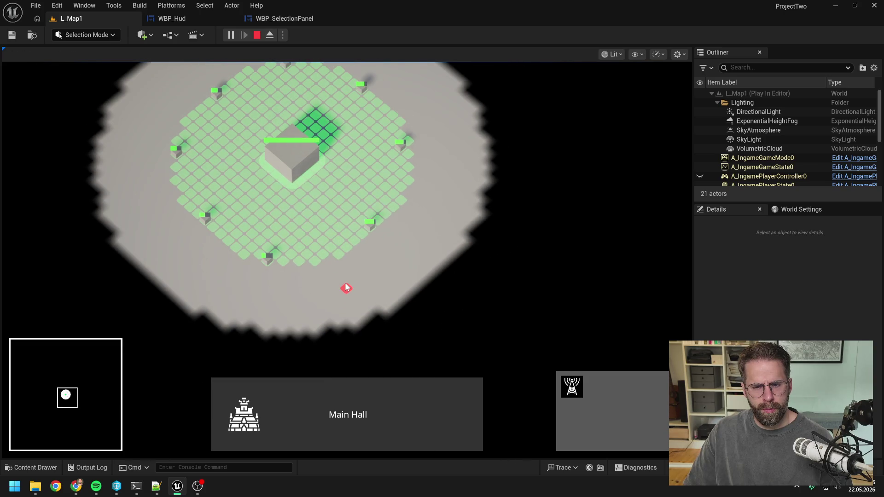
pyautogui.click(363, 291)
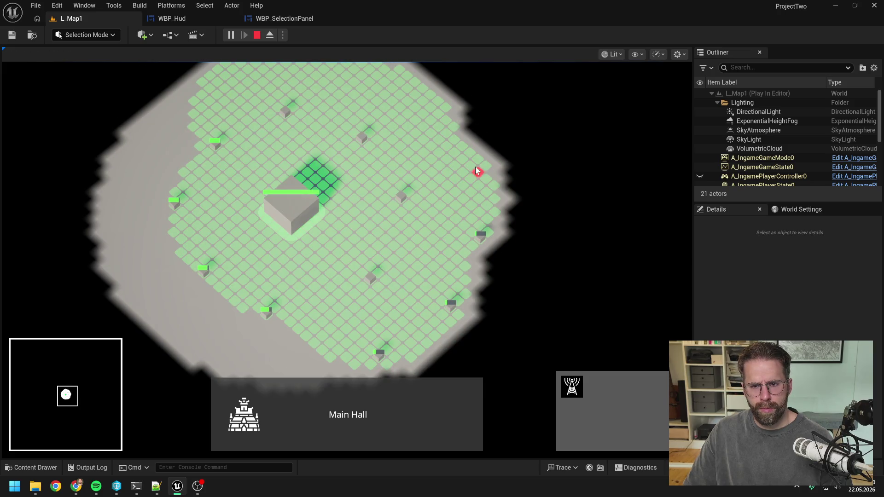
pyautogui.scroll(2, 474, 166)
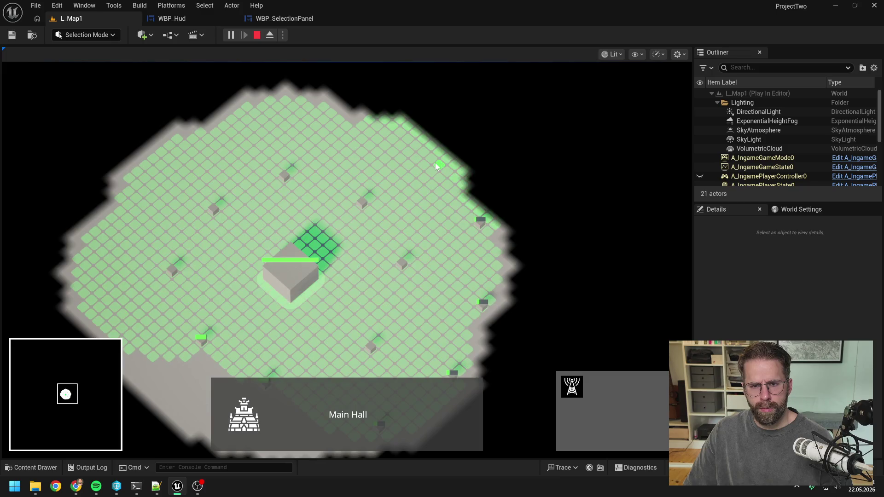
pyautogui.click(439, 164)
pyautogui.click(362, 122)
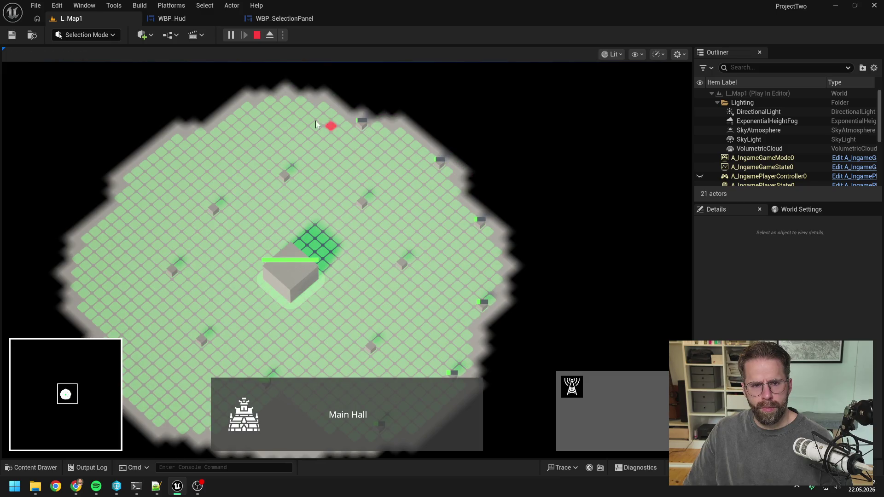
pyautogui.click(285, 98)
pyautogui.click(212, 130)
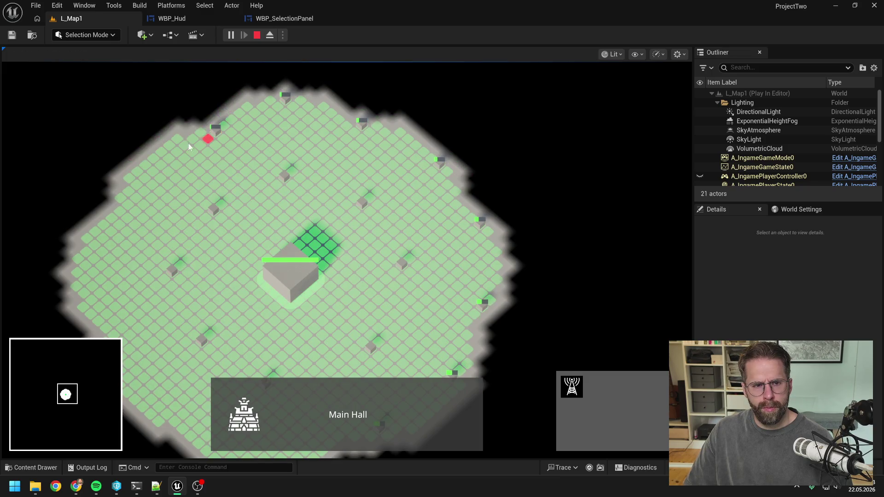
pyautogui.click(138, 170)
pyautogui.click(88, 239)
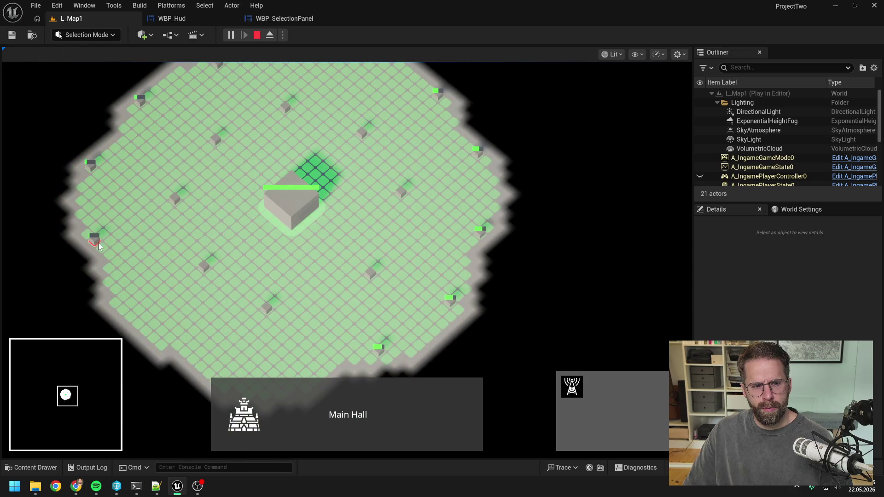
pyautogui.click(95, 308)
pyautogui.click(123, 374)
# Place towers along the lower edge and near the territory's right edge
pyautogui.press('s')
pyautogui.click(210, 303)
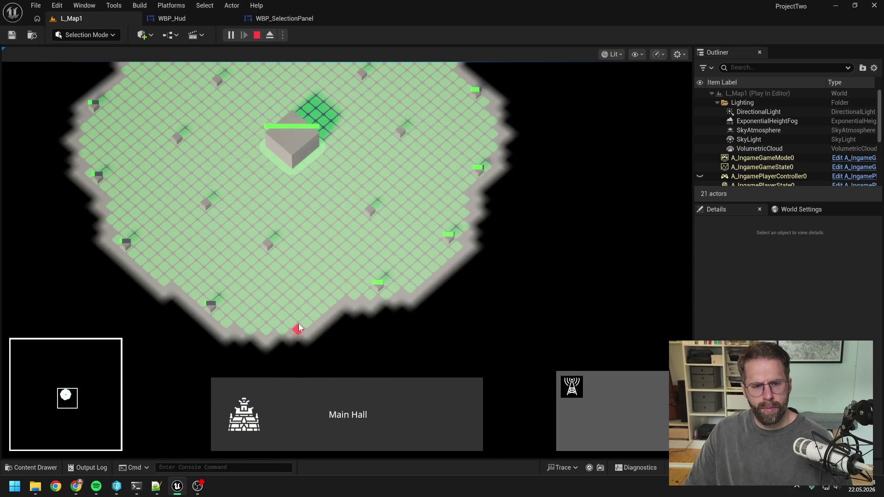
pyautogui.click(297, 322)
pyautogui.press('s')
pyautogui.click(369, 290)
pyautogui.press('d')
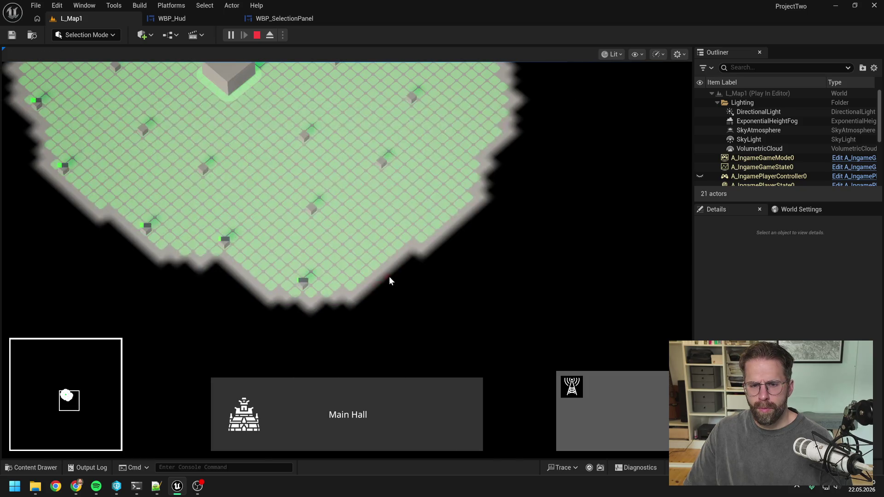
pyautogui.click(395, 247)
pyautogui.press('d')
pyautogui.press('w')
pyautogui.click(440, 171)
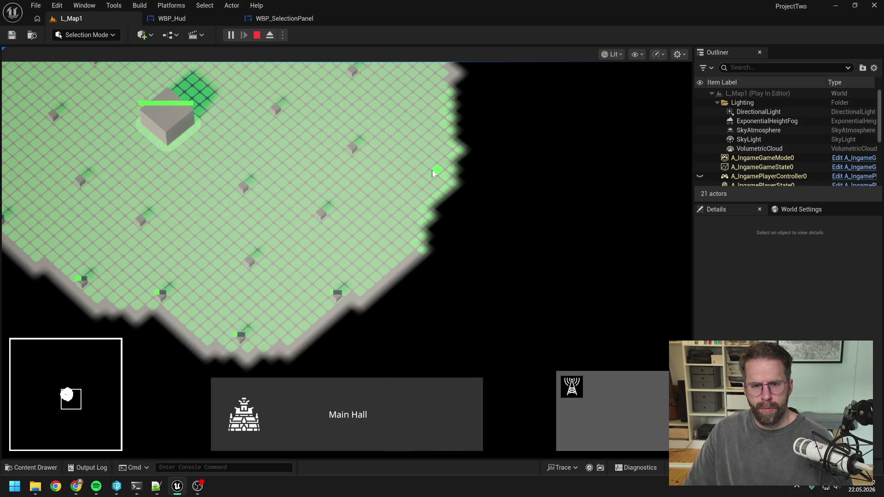
# Cancel tower placement and deselect the Main Hall
pyautogui.press('w')
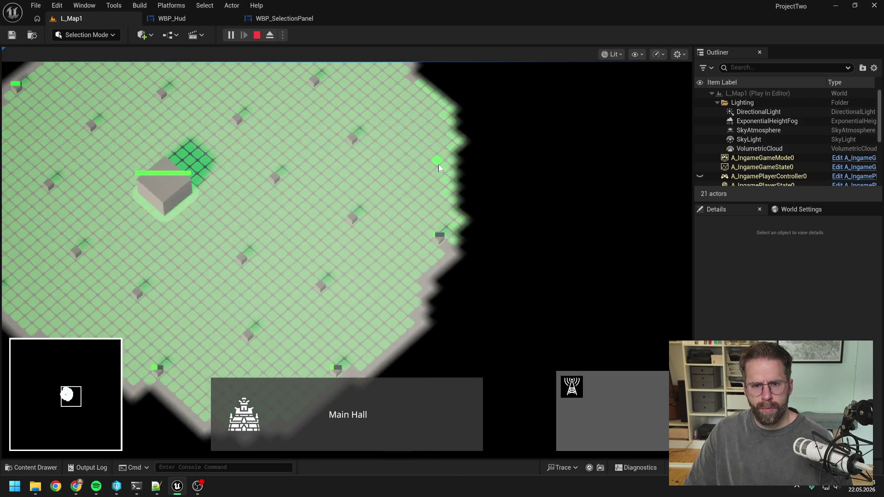
pyautogui.press('w')
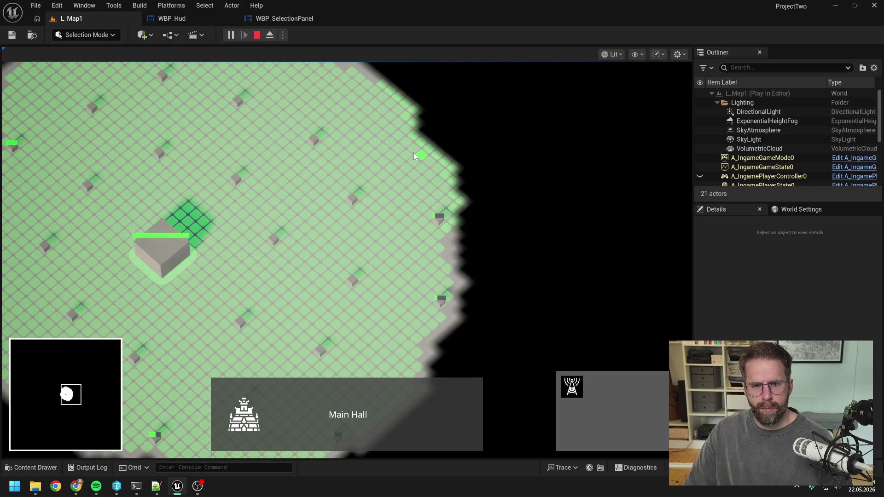
pyautogui.rightClick(413, 153)
pyautogui.press('s')
pyautogui.press('a')
pyautogui.click(381, 217)
# Select the Main Hall and place two more towers, one toward the lower right
pyautogui.press('b')
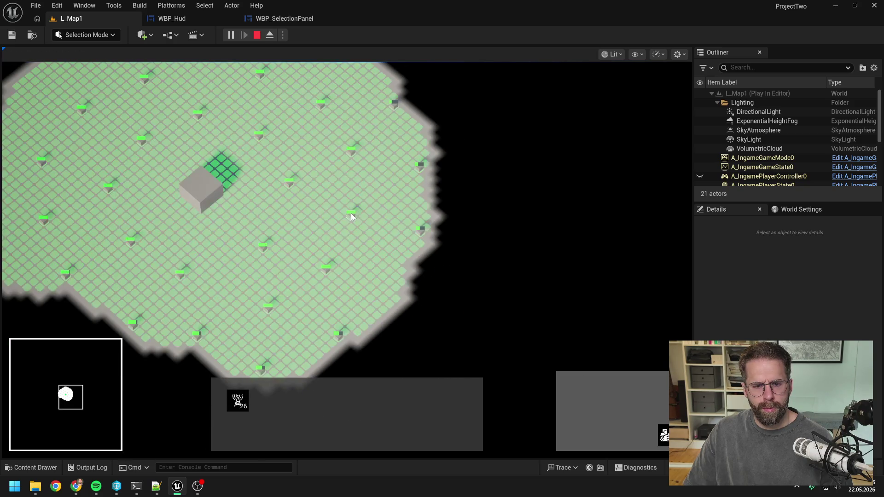
pyautogui.click(210, 216)
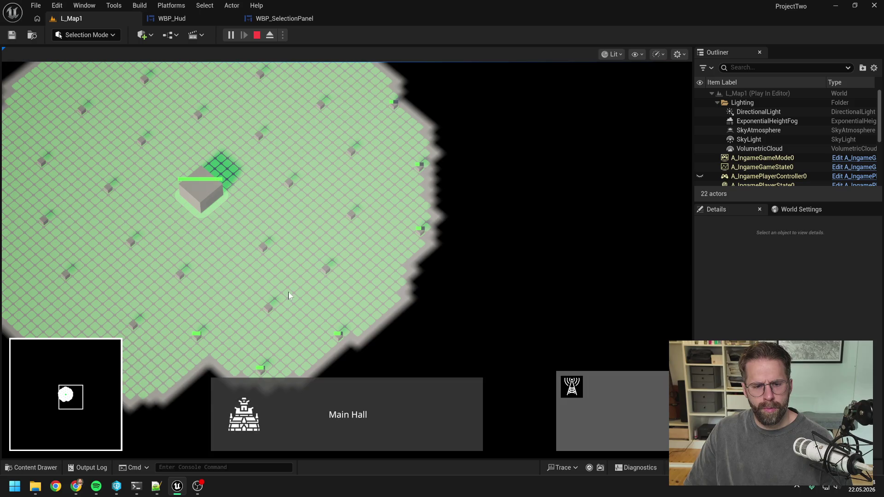
pyautogui.click(220, 222)
pyautogui.click(204, 194)
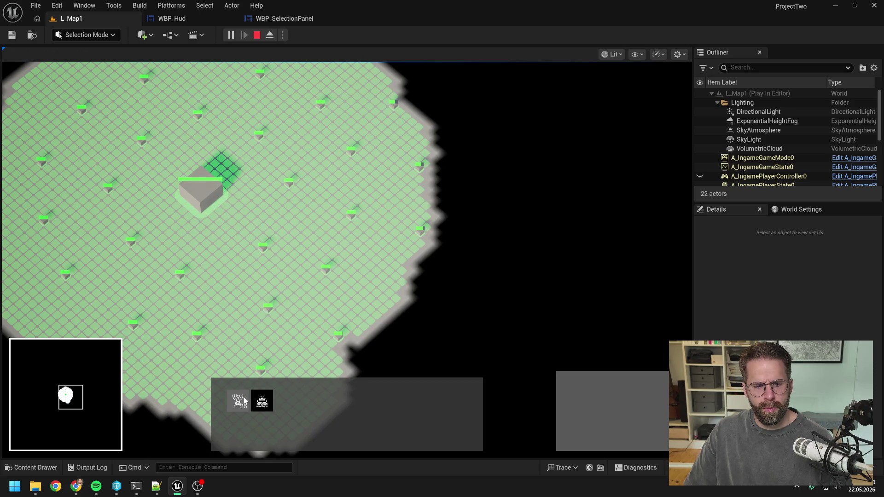
pyautogui.click(261, 400)
pyautogui.press('a')
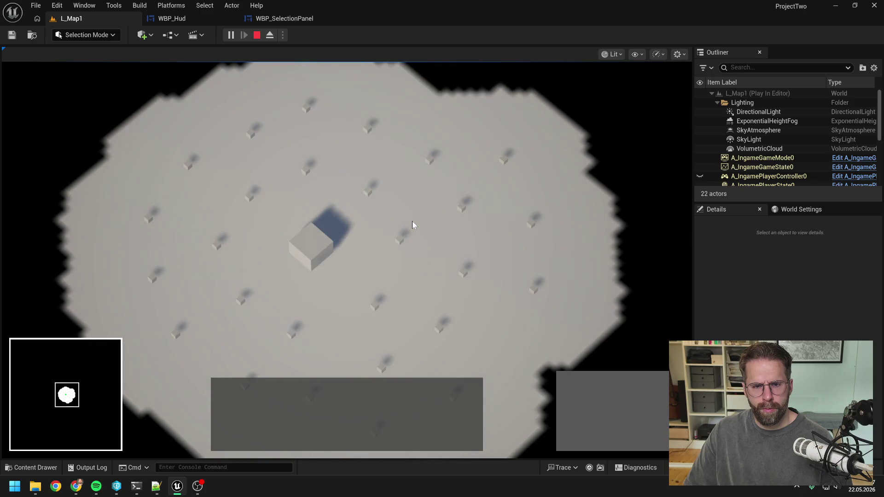
# Box-select the generators in batches with the Main Hall, grouped as 27 towers
pyautogui.moveTo(413, 221); pyautogui.dragTo(545, 276)
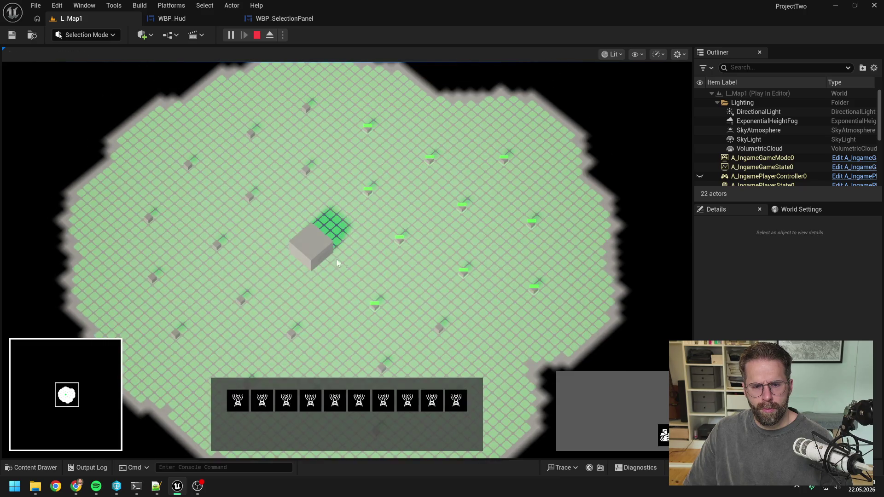
pyautogui.keyDown('shift'); pyautogui.click(313, 254); pyautogui.keyUp('shift')
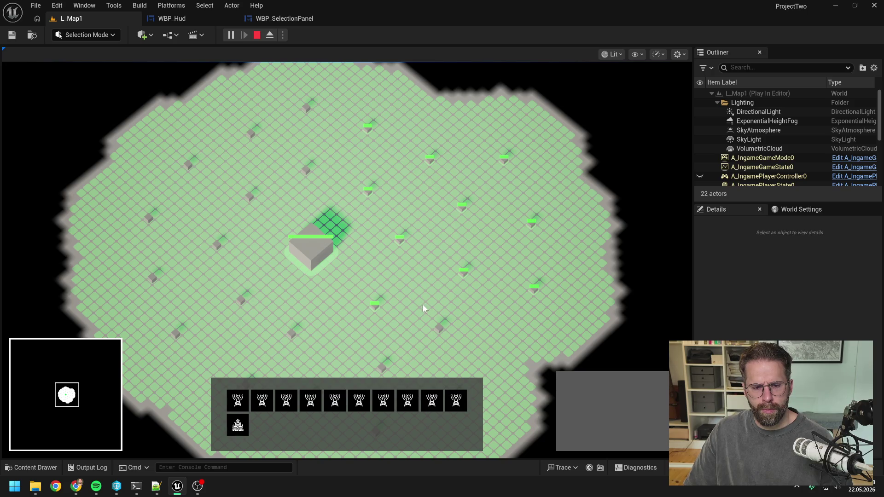
pyautogui.press('s')
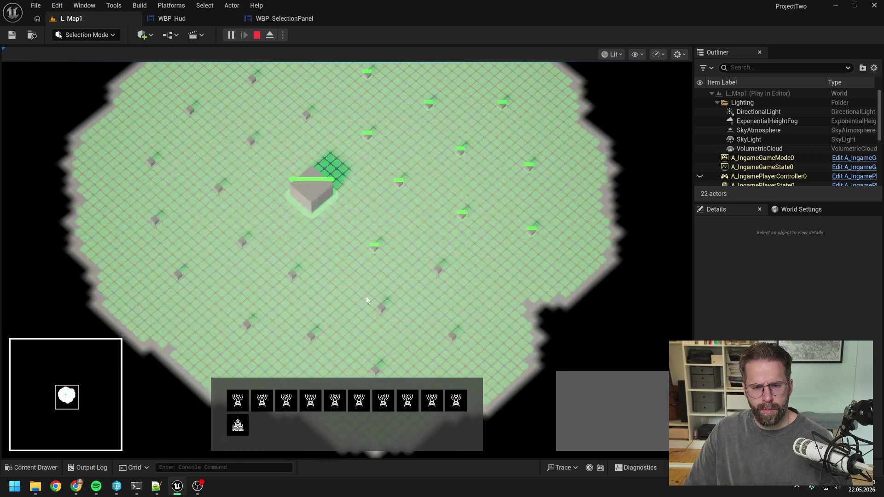
pyautogui.press('a')
pyautogui.press('d')
pyautogui.moveTo(263, 220)
pyautogui.mouseDown()
pyautogui.moveTo(600, 353)
pyautogui.moveTo(575, 347)
pyautogui.mouseUp()
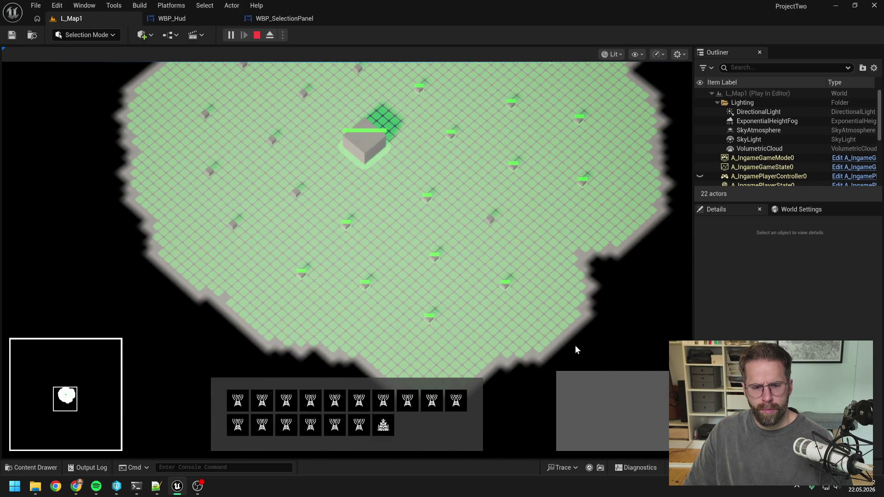
pyautogui.press('w')
pyautogui.press('w')
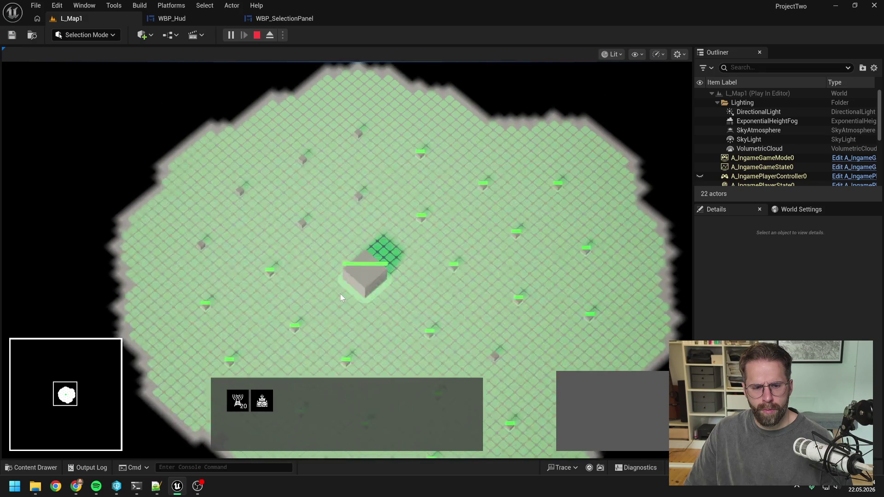
pyautogui.moveTo(170, 129); pyautogui.dragTo(461, 272)
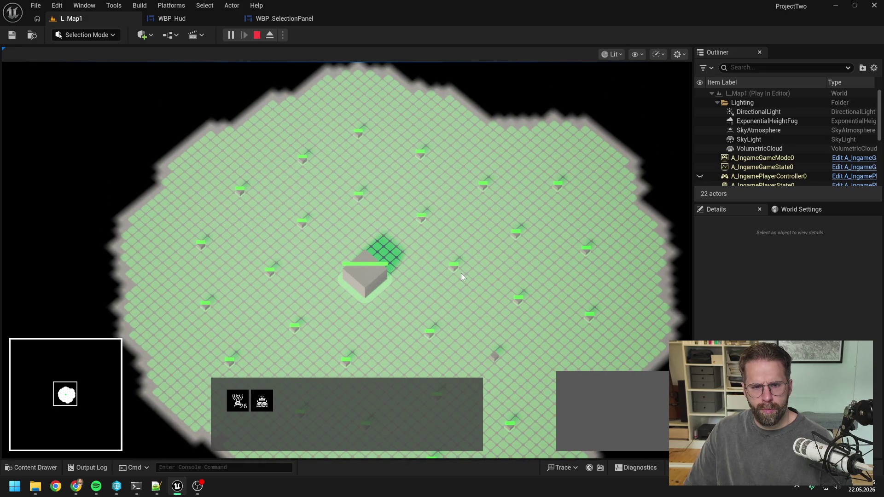
pyautogui.scroll(2, 453, 280)
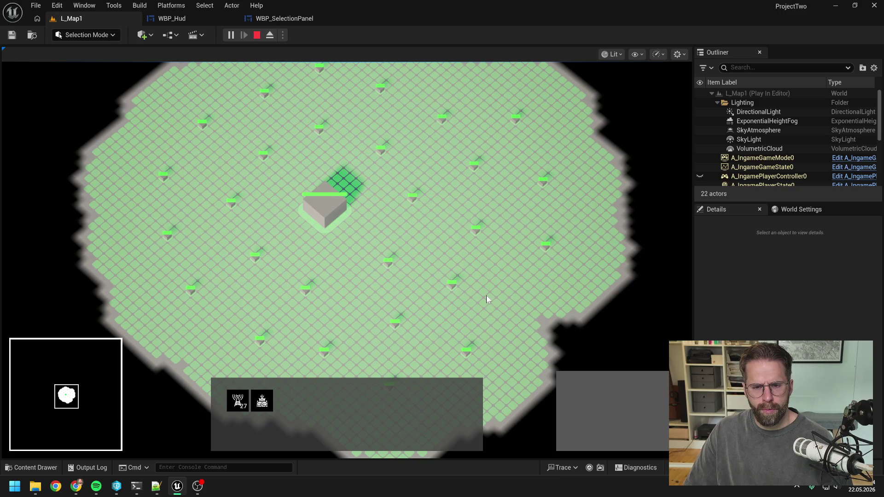
# Build up a growing selection of Power Grid Generators, then add the central building
pyautogui.moveTo(486, 295); pyautogui.dragTo(457, 283)
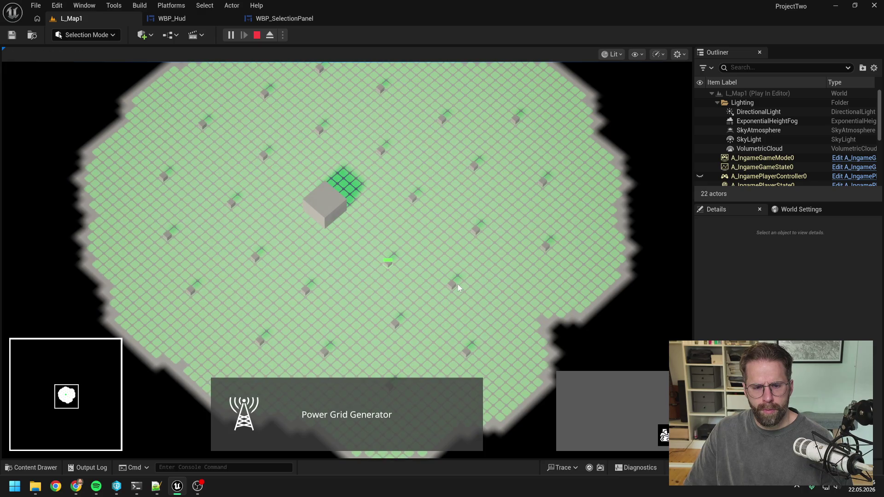
pyautogui.keyDown('shift'); pyautogui.click(462, 288); pyautogui.keyUp('shift')
pyautogui.moveTo(444, 214); pyautogui.dragTo(550, 266)
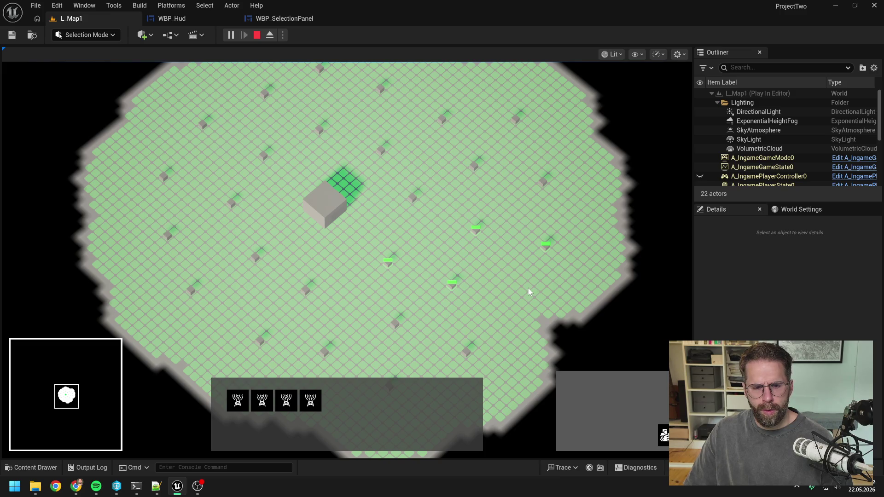
pyautogui.press('w')
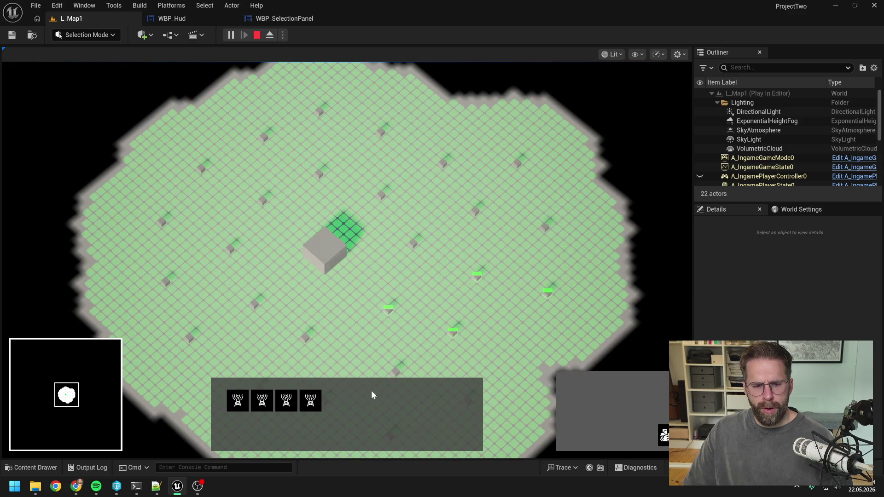
pyautogui.moveTo(374, 141); pyautogui.dragTo(585, 275)
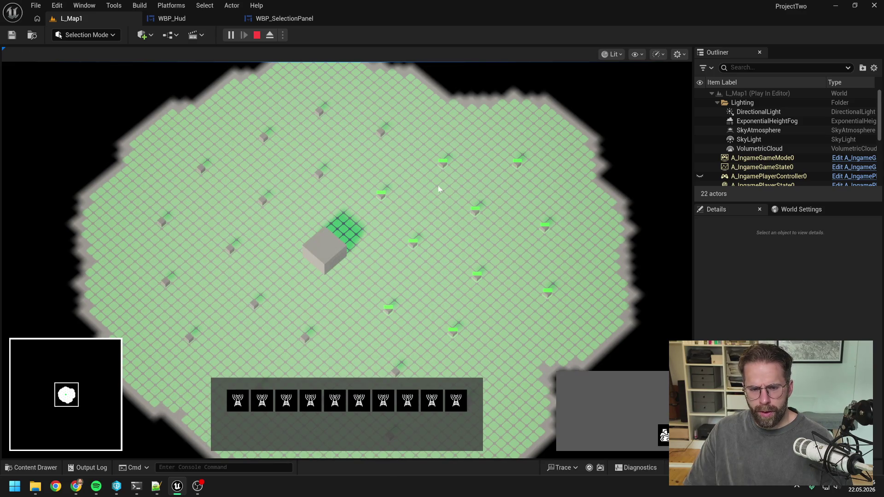
pyautogui.press('w')
pyautogui.moveTo(230, 127); pyautogui.dragTo(426, 238)
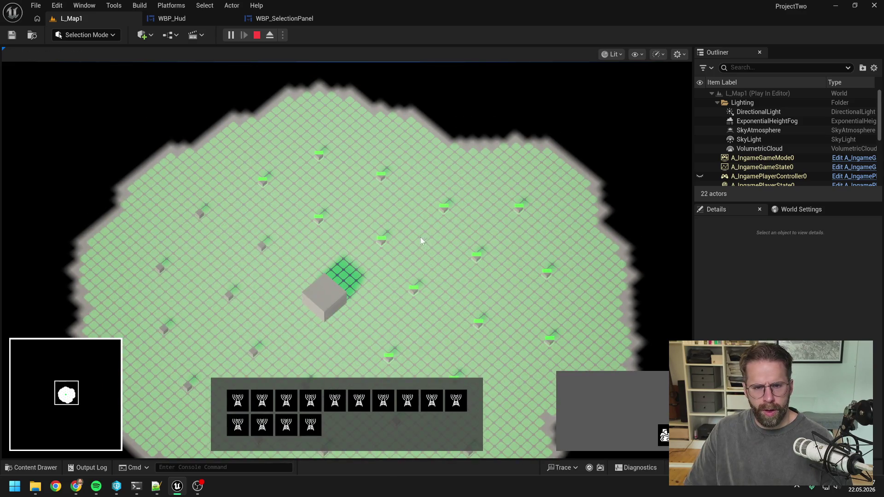
pyautogui.press('a')
pyautogui.moveTo(278, 173); pyautogui.dragTo(460, 328)
pyautogui.press('s')
pyautogui.keyDown('shift'); pyautogui.click(479, 227); pyautogui.keyUp('shift')
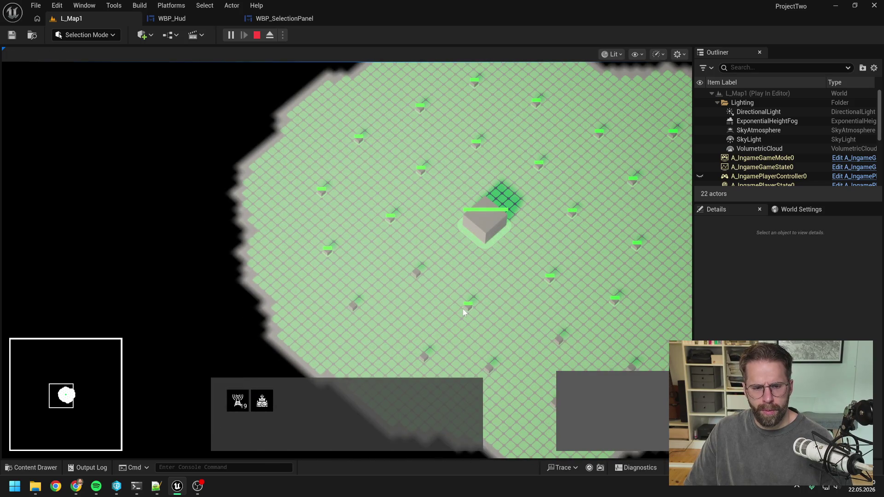
pyautogui.press('s')
pyautogui.press('d')
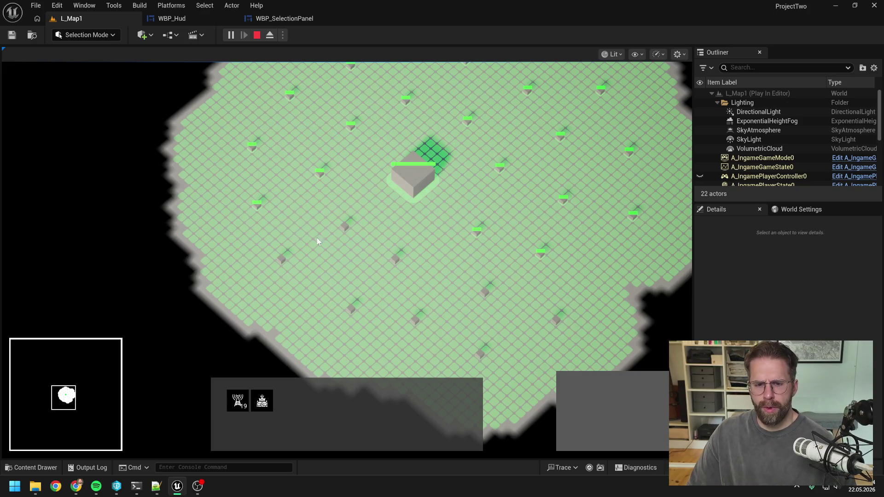
# Select nine lower and five upper-right generators plus the grey building, then all generators with the central building
pyautogui.moveTo(318, 239); pyautogui.dragTo(605, 380)
pyautogui.press('d')
pyautogui.moveTo(411, 143); pyautogui.dragTo(640, 283)
pyautogui.press('a')
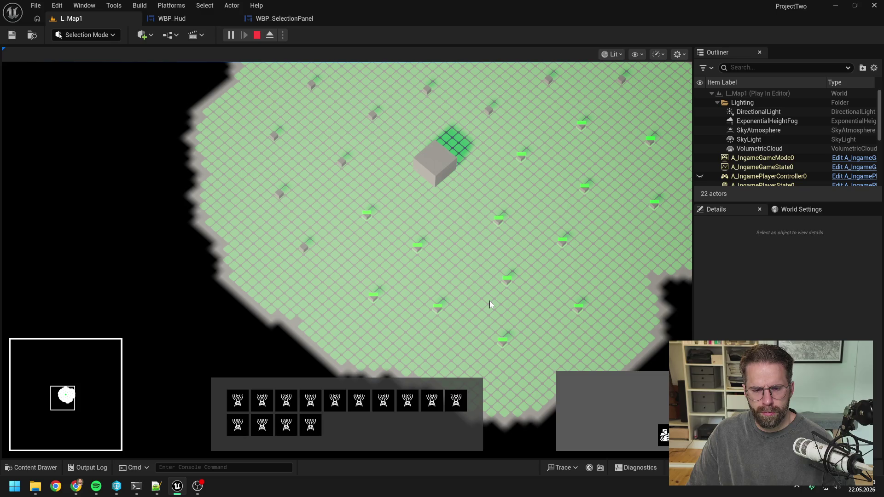
pyautogui.keyDown('shift'); pyautogui.click(435, 167); pyautogui.keyUp('shift')
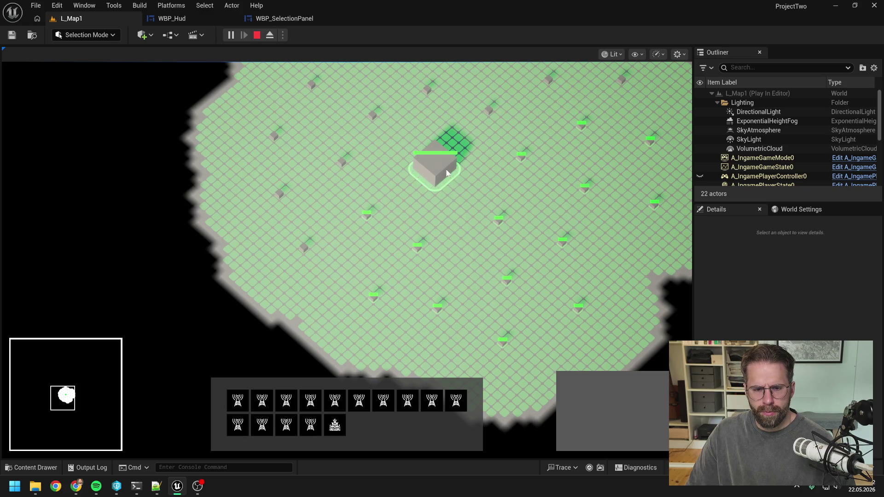
pyautogui.press('w')
pyautogui.press('d')
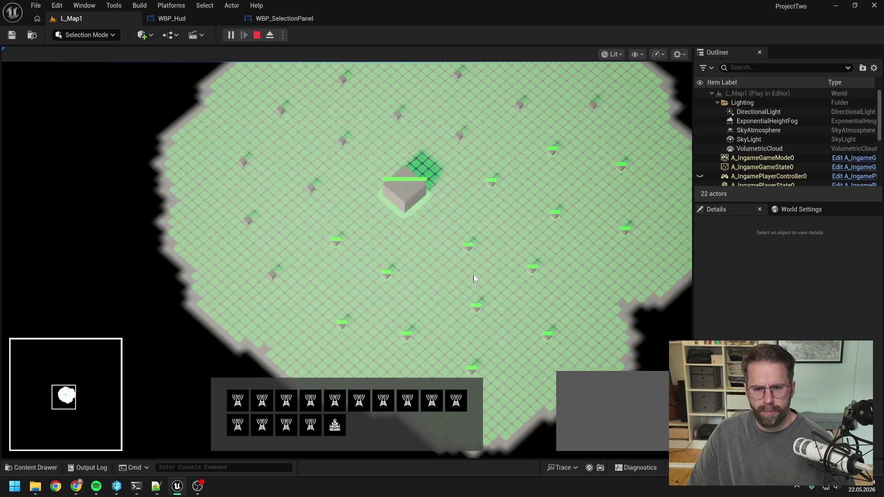
pyautogui.doubleClick(466, 248)
pyautogui.keyDown('shift'); pyautogui.click(393, 189); pyautogui.keyUp('shift')
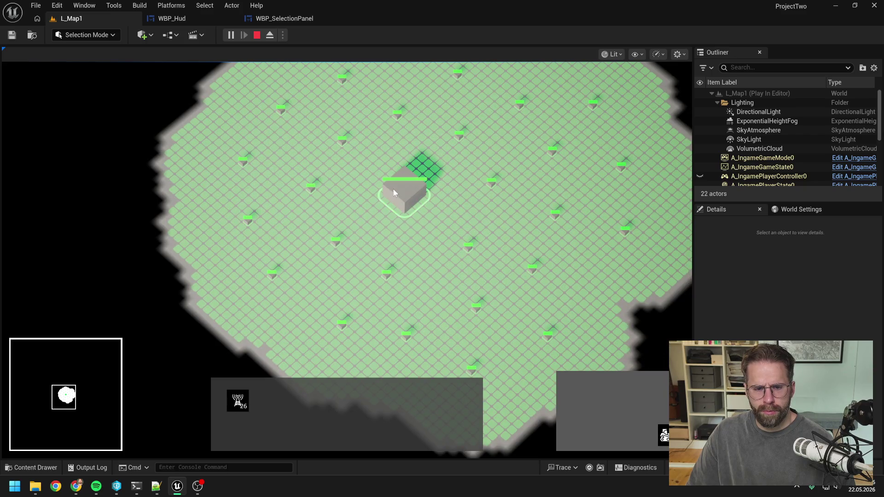
# Select three generators, then another small group, and add the central building
pyautogui.press('d')
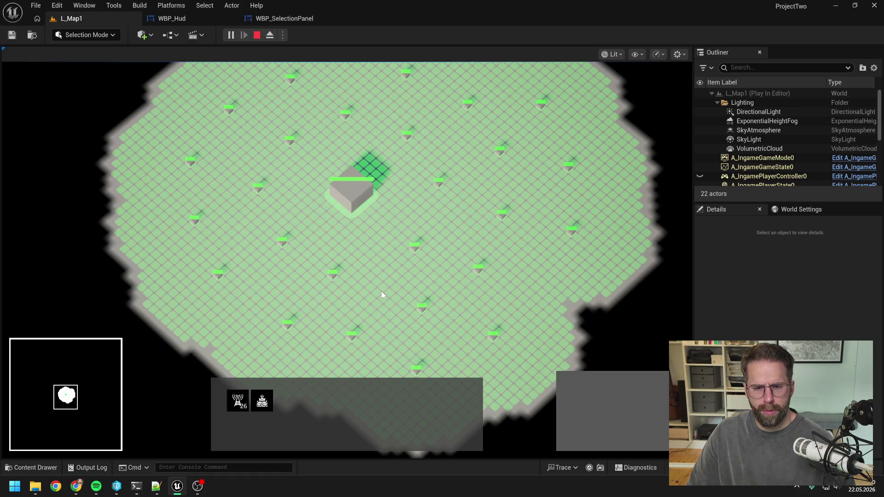
pyautogui.press('d')
pyautogui.press('a')
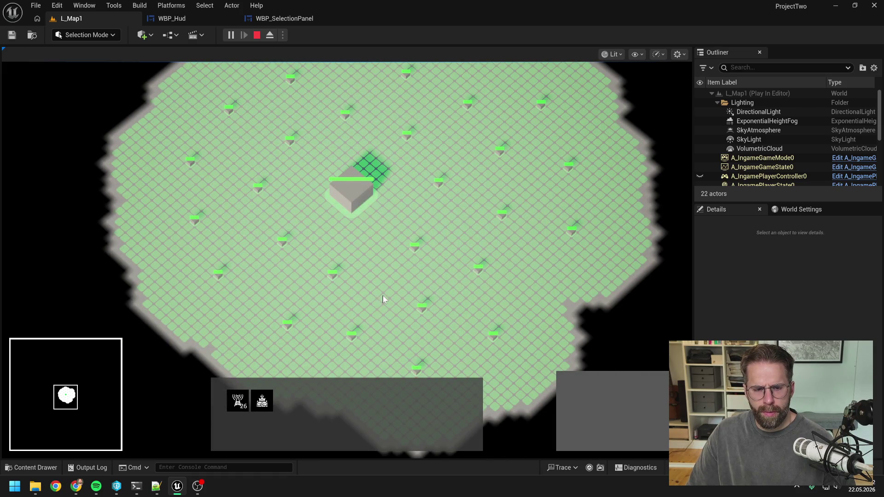
pyautogui.moveTo(317, 240); pyautogui.dragTo(454, 317)
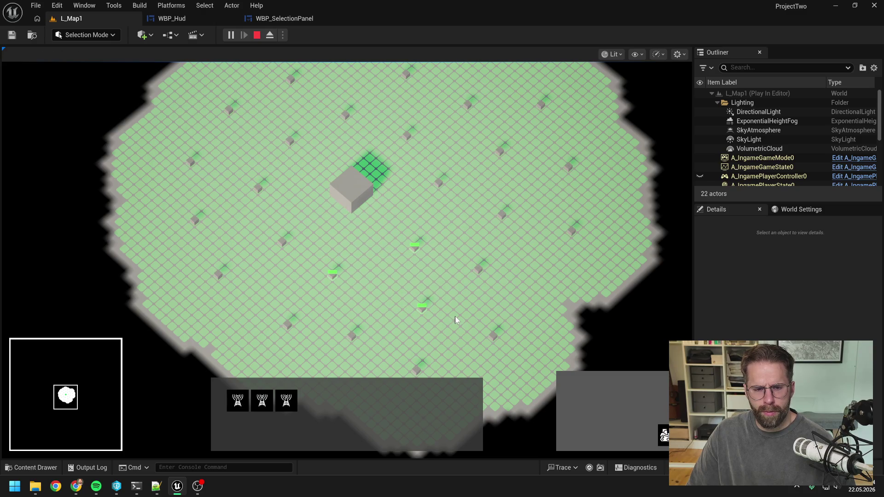
pyautogui.moveTo(450, 258)
pyautogui.mouseDown()
pyautogui.moveTo(551, 368)
pyautogui.moveTo(212, 192)
pyautogui.mouseUp()
pyautogui.press('s')
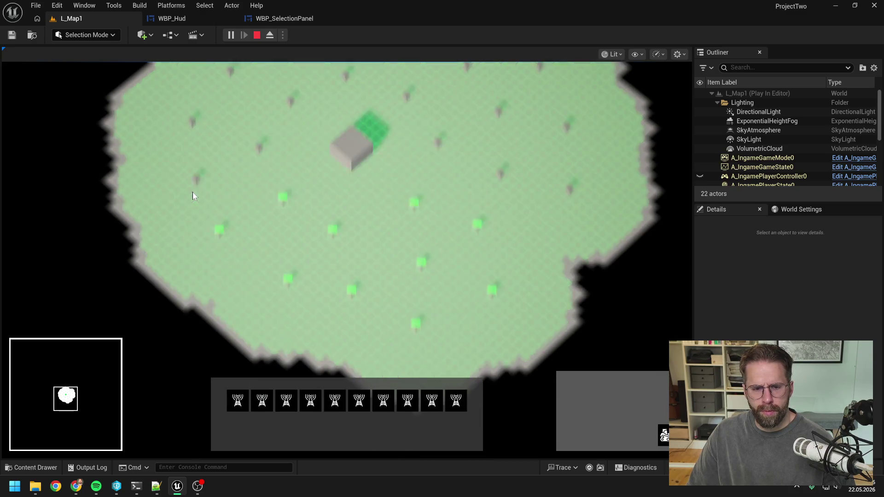
pyautogui.press('w')
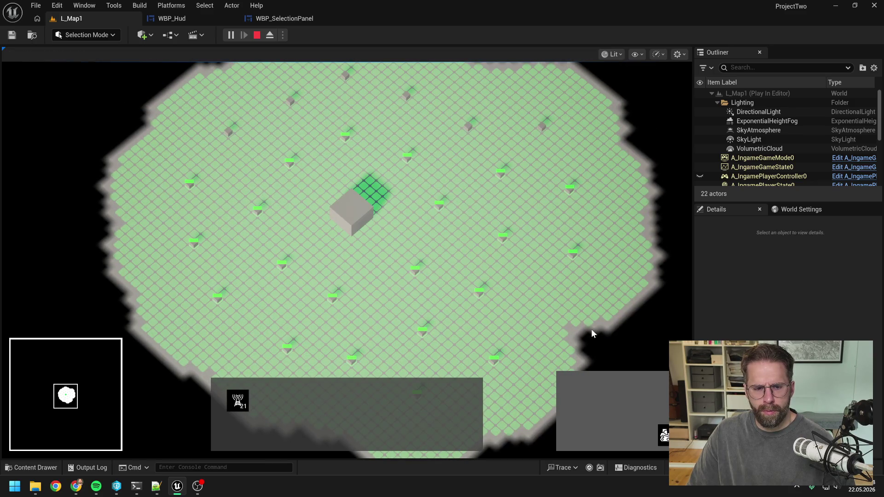
pyautogui.click(352, 267)
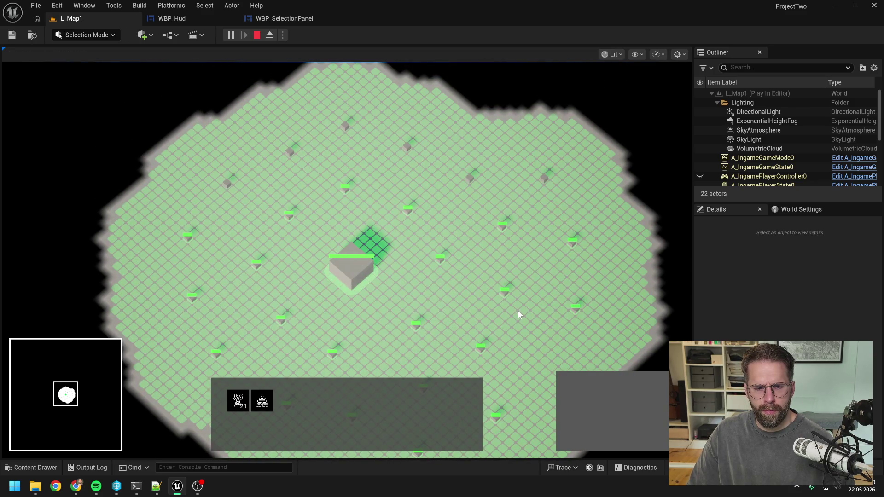
pyautogui.press('s')
pyautogui.press('d')
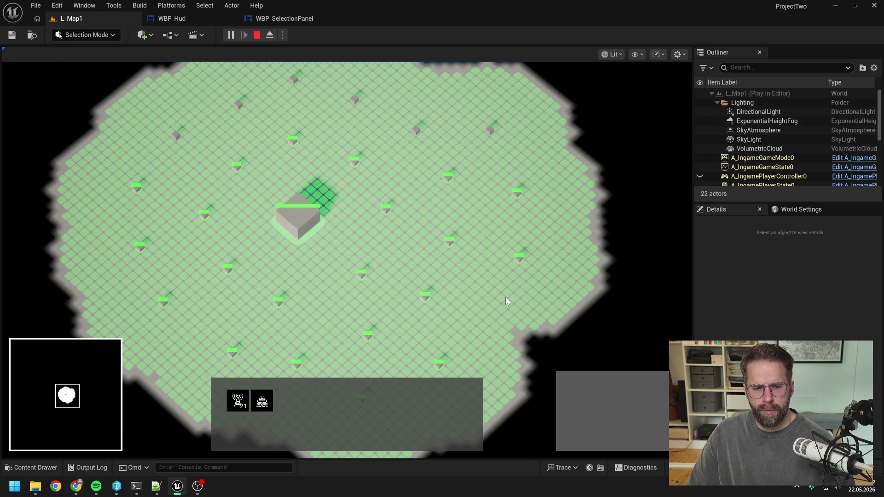
pyautogui.press('a')
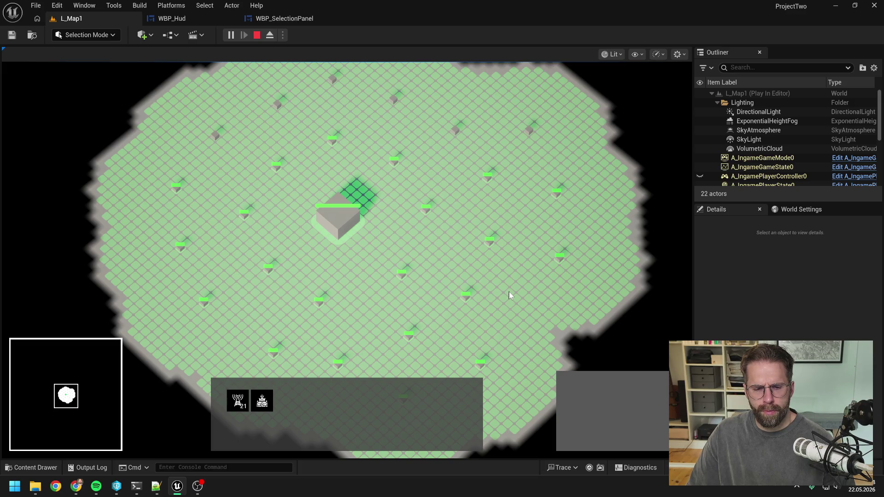
# Select nine generators, extend to the remaining ones, and add the building to the selection
pyautogui.click(509, 292)
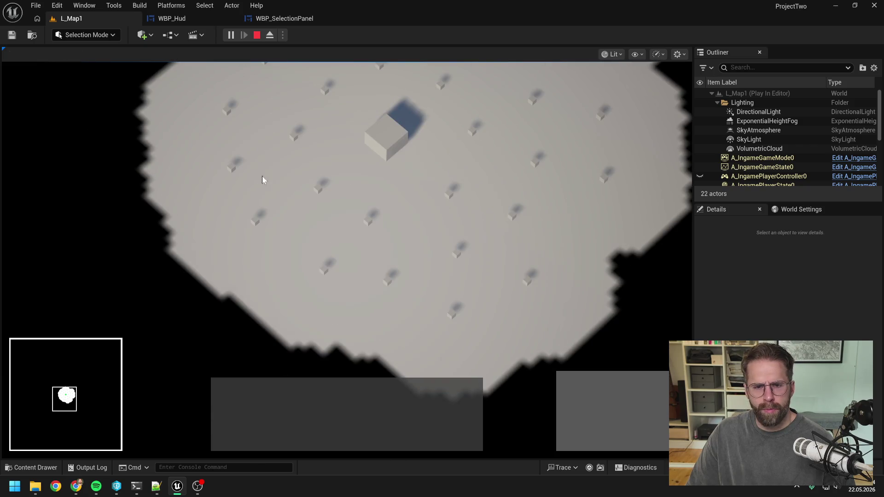
pyautogui.moveTo(261, 179); pyautogui.dragTo(566, 316)
pyautogui.press('w')
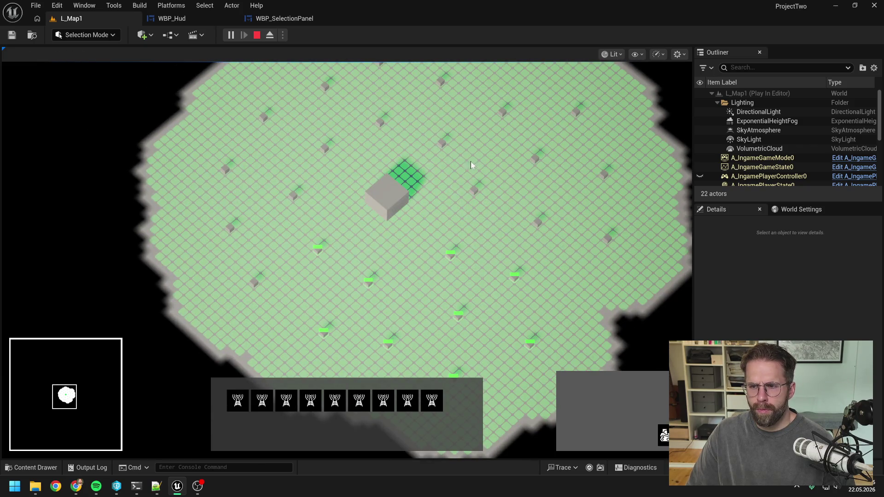
pyautogui.moveTo(471, 161); pyautogui.dragTo(603, 182)
pyautogui.press('w')
pyautogui.moveTo(296, 136); pyautogui.dragTo(512, 252)
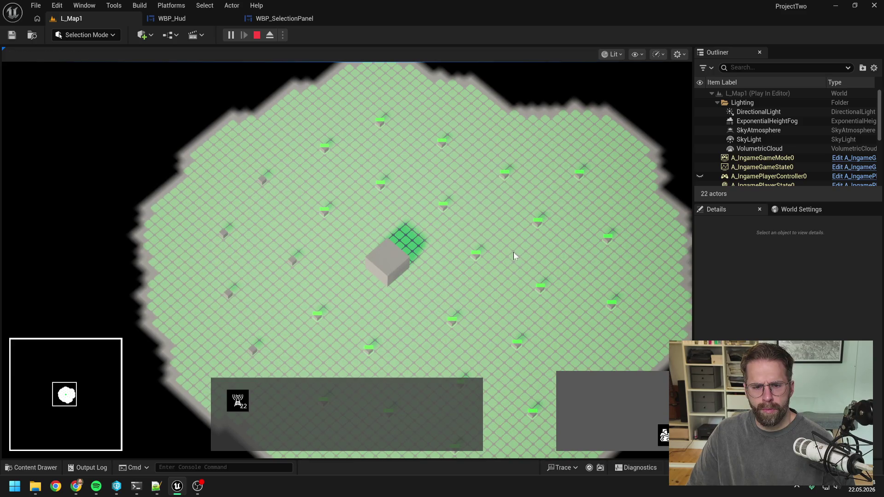
pyautogui.keyDown('shift'); pyautogui.click(394, 268); pyautogui.keyUp('shift')
pyautogui.press('w')
pyautogui.moveTo(158, 134); pyautogui.dragTo(397, 309)
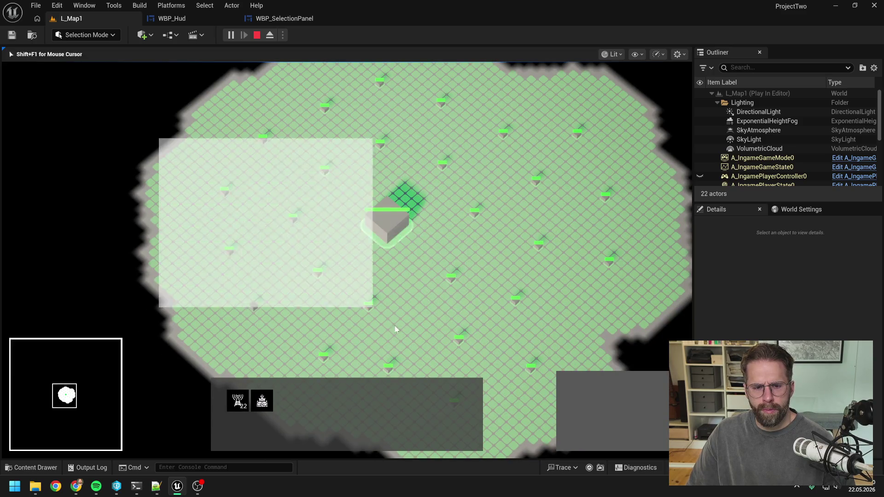
pyautogui.press('s')
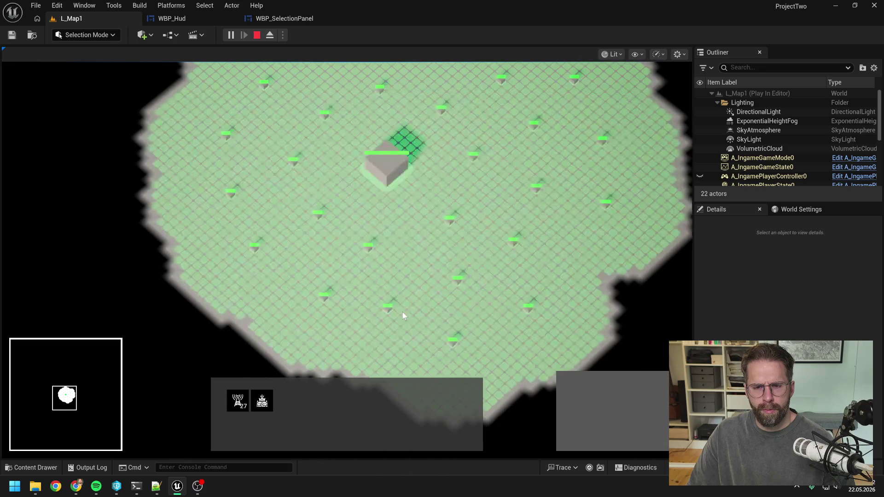
pyautogui.press('d')
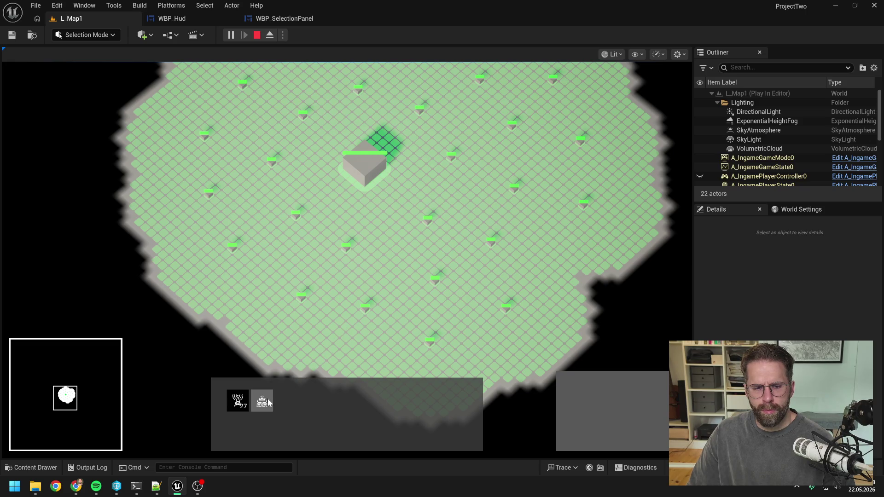
# Box-select the generators in the lower area, then clear the unit selection
pyautogui.click(372, 336)
pyautogui.moveTo(279, 224); pyautogui.dragTo(565, 371)
pyautogui.press('w')
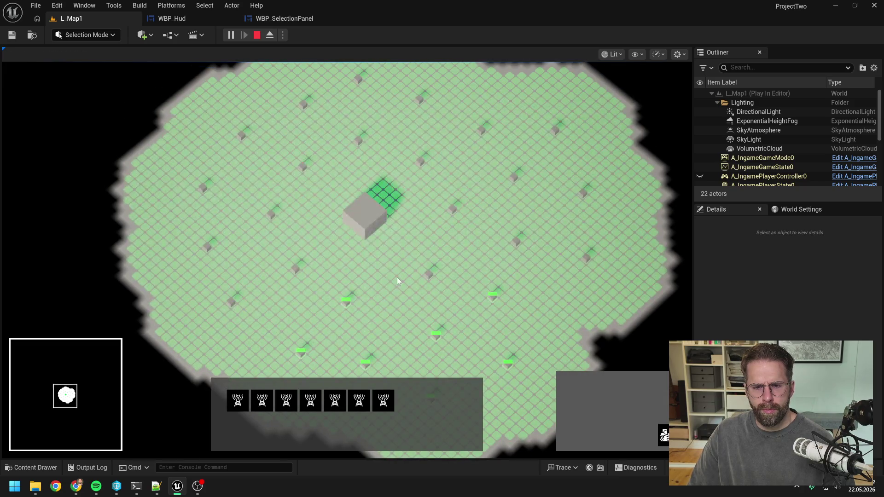
pyautogui.click(555, 283)
# Select seven generators, then switch the selection to the Main Hall
pyautogui.click(352, 219)
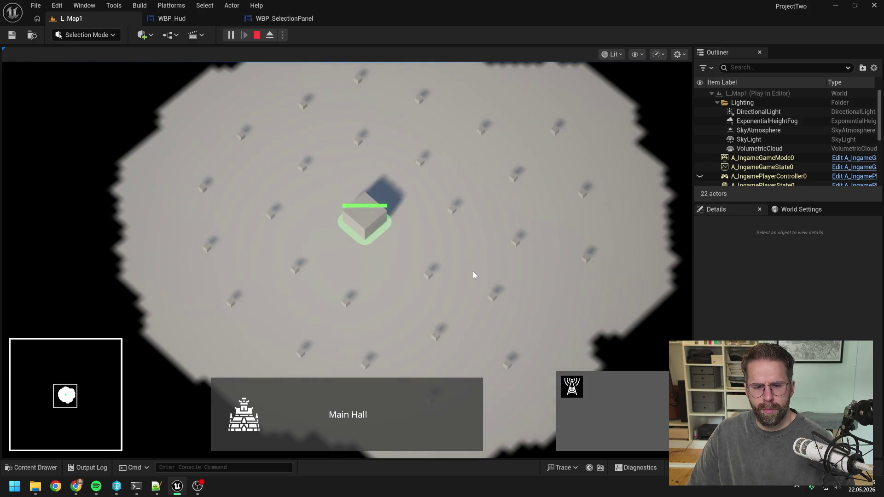
pyautogui.click(509, 282)
pyautogui.moveTo(415, 194); pyautogui.dragTo(606, 337)
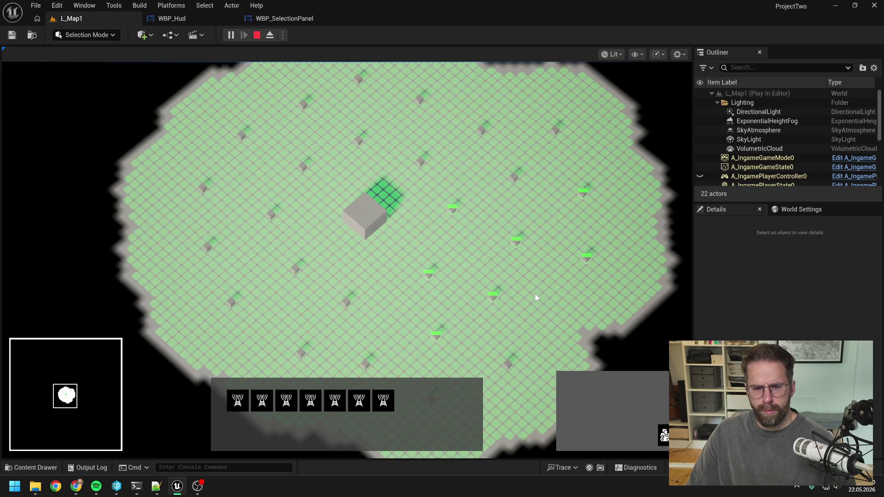
pyautogui.click(354, 221)
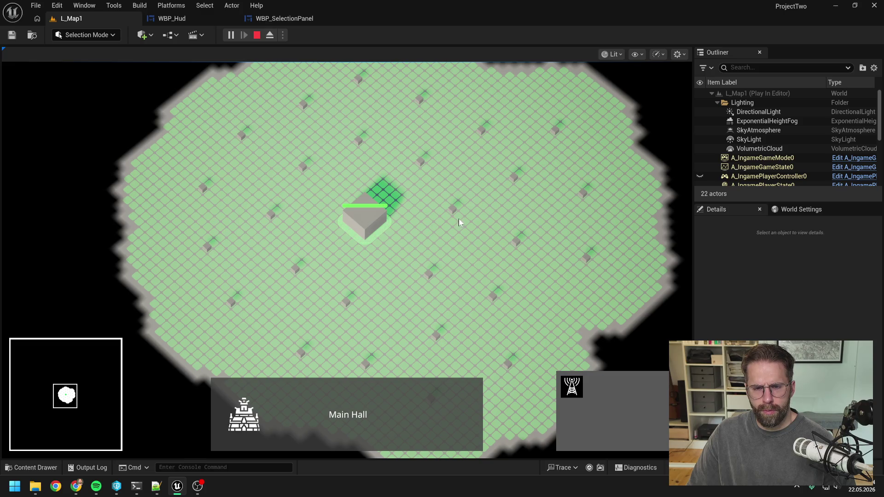
# Box-select towers across the map so the panel stacks them as 22, then 27
pyautogui.moveTo(412, 142); pyautogui.dragTo(653, 319)
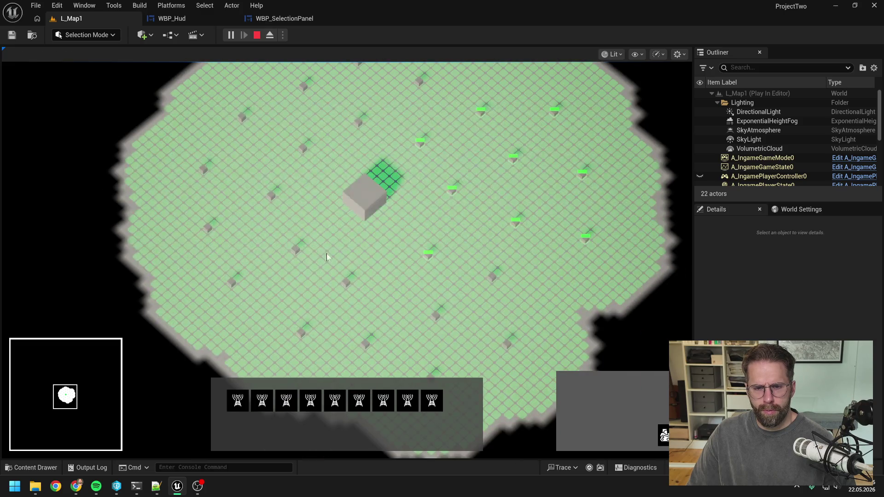
pyautogui.moveTo(281, 259); pyautogui.dragTo(575, 387)
pyautogui.press('a')
pyautogui.press('s')
pyautogui.press('w')
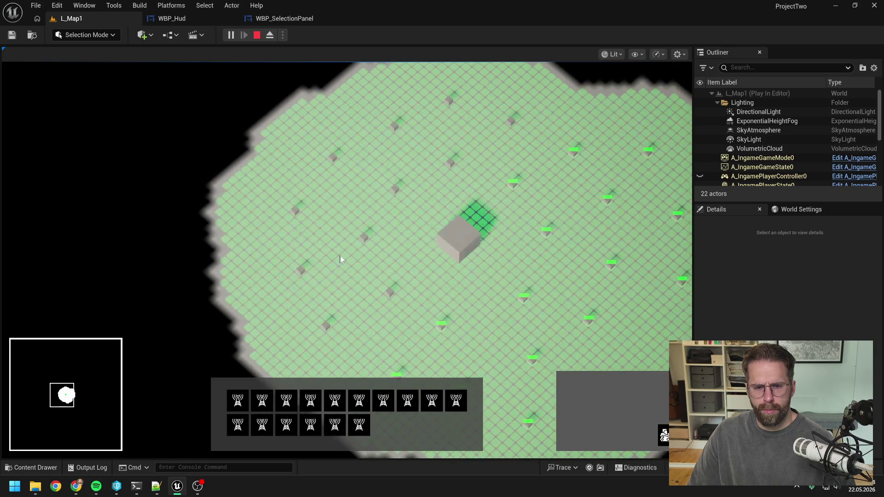
pyautogui.moveTo(231, 171); pyautogui.dragTo(425, 339)
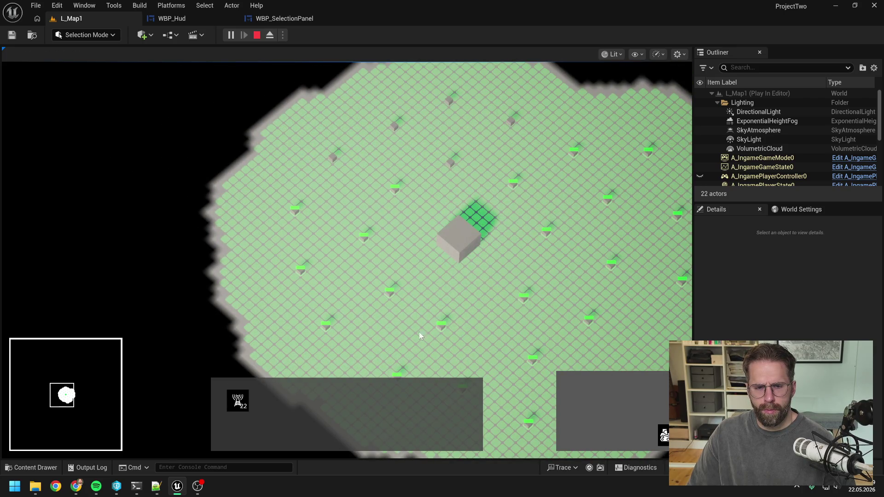
pyautogui.press('w')
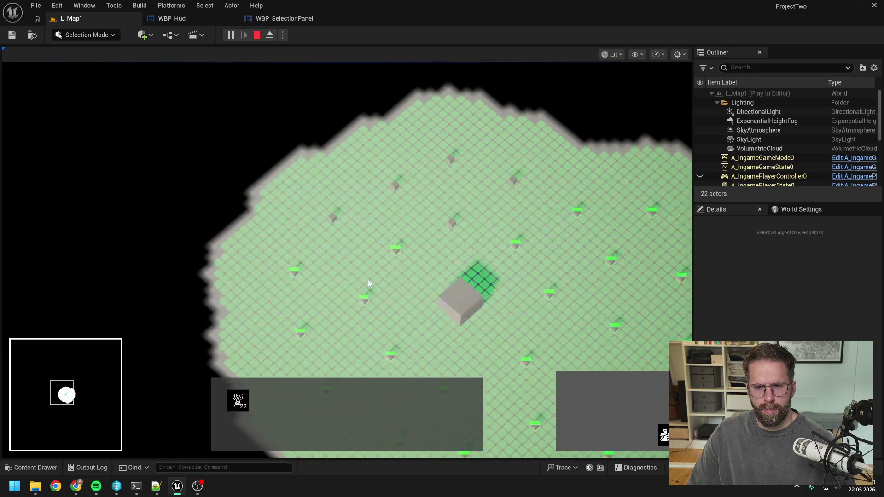
pyautogui.moveTo(288, 125); pyautogui.dragTo(543, 258)
pyautogui.press('s')
pyautogui.press('d')
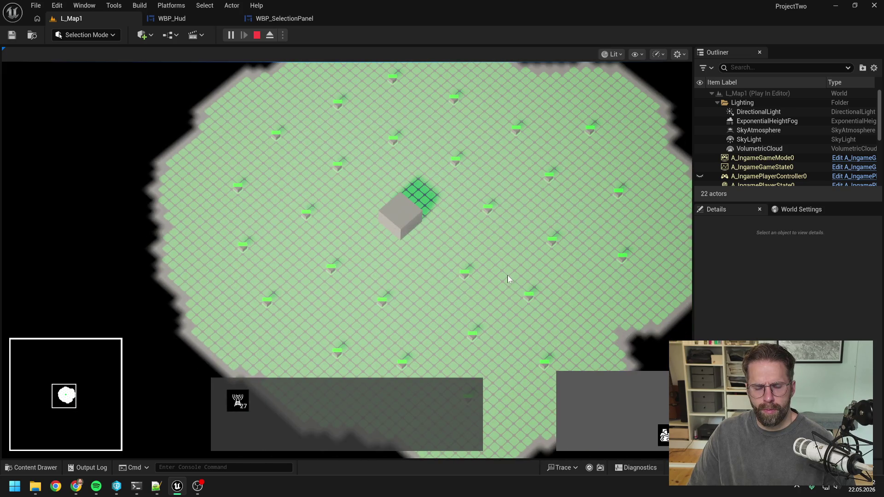
pyautogui.press('d')
pyautogui.press('a')
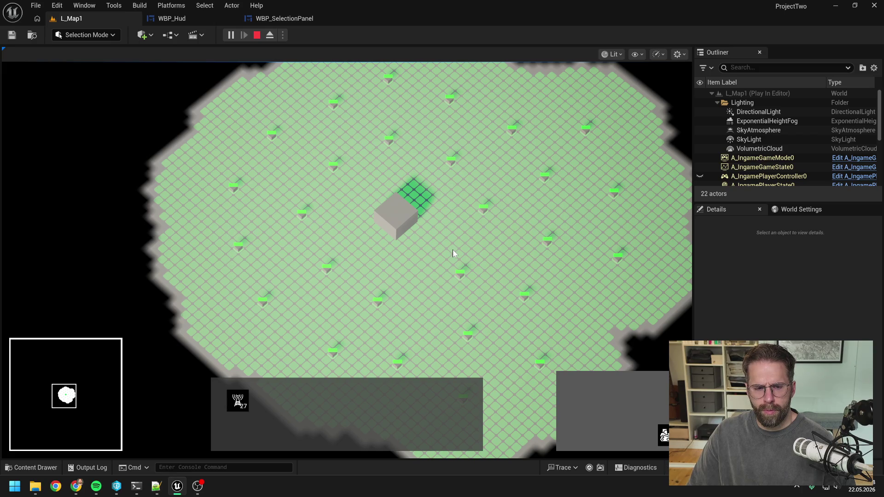
# Select the Main Hall together with several boxes of towers in one mixed selection
pyautogui.click(417, 230)
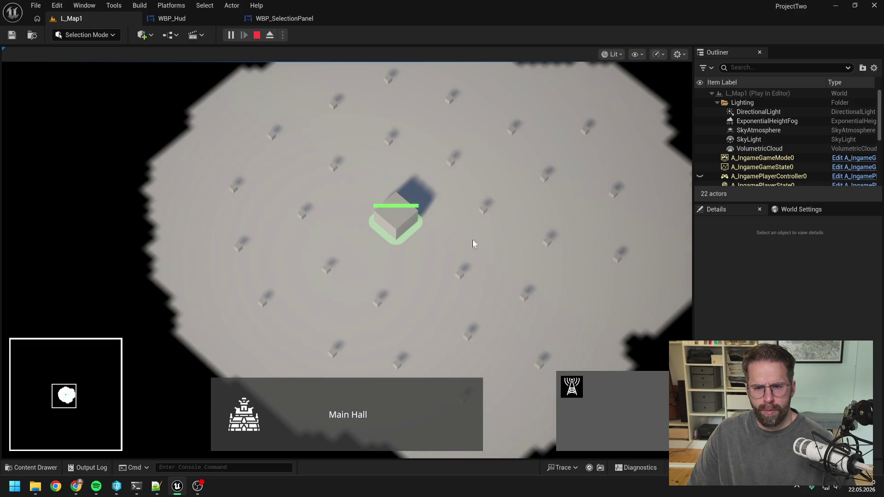
pyautogui.moveTo(444, 112)
pyautogui.mouseDown()
pyautogui.moveTo(594, 205)
pyautogui.moveTo(636, 267)
pyautogui.mouseUp()
pyautogui.press('s')
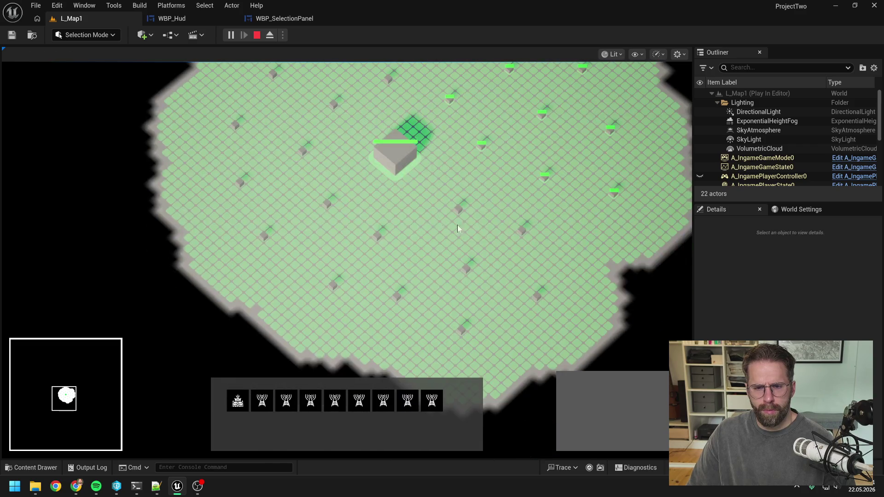
pyautogui.moveTo(317, 203); pyautogui.dragTo(609, 358)
pyautogui.scroll(2, 584, 338)
pyautogui.scroll(-2, 584, 338)
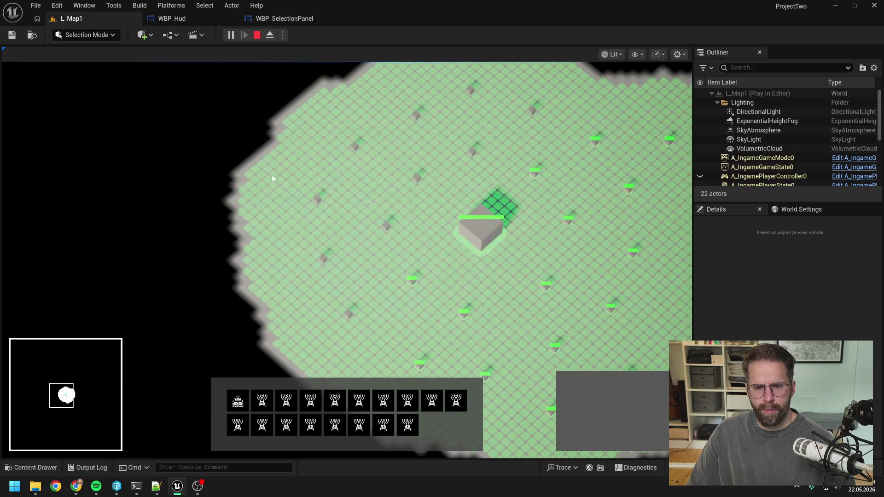
pyautogui.scroll(2, 405, 277)
pyautogui.moveTo(311, 129); pyautogui.dragTo(543, 251)
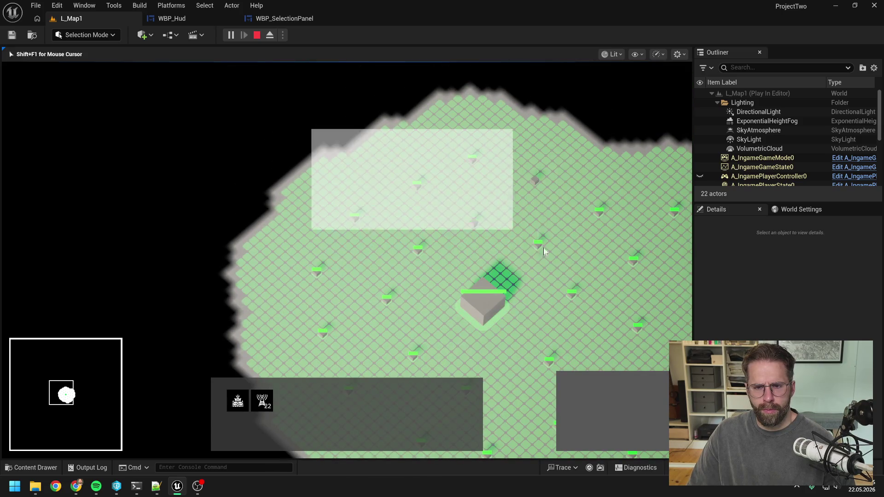
pyautogui.scroll(-2, 573, 270)
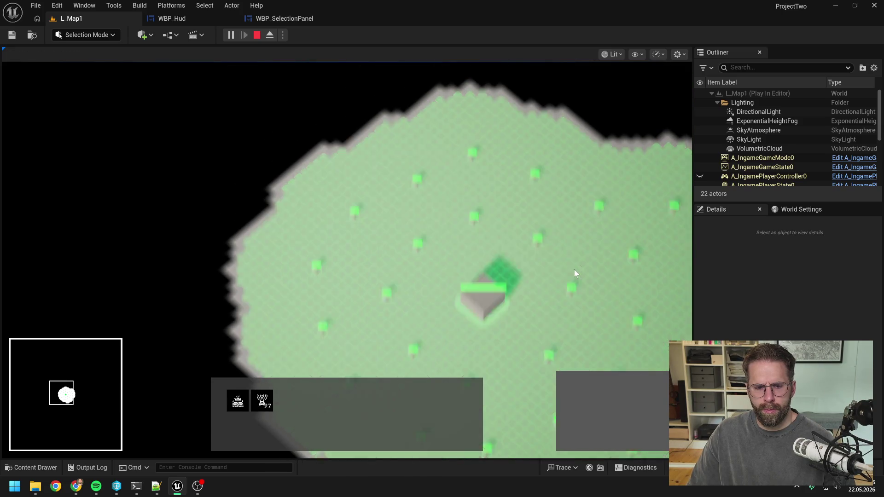
pyautogui.scroll(2, 558, 270)
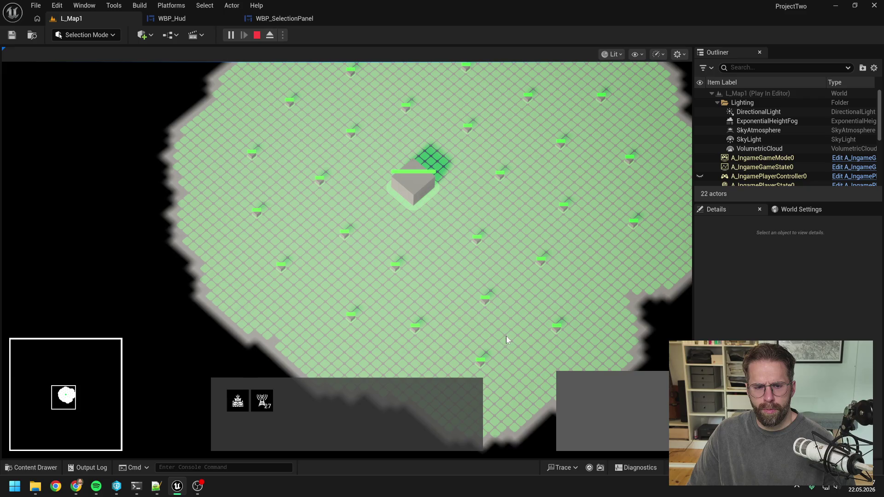
pyautogui.scroll(-2, 507, 340)
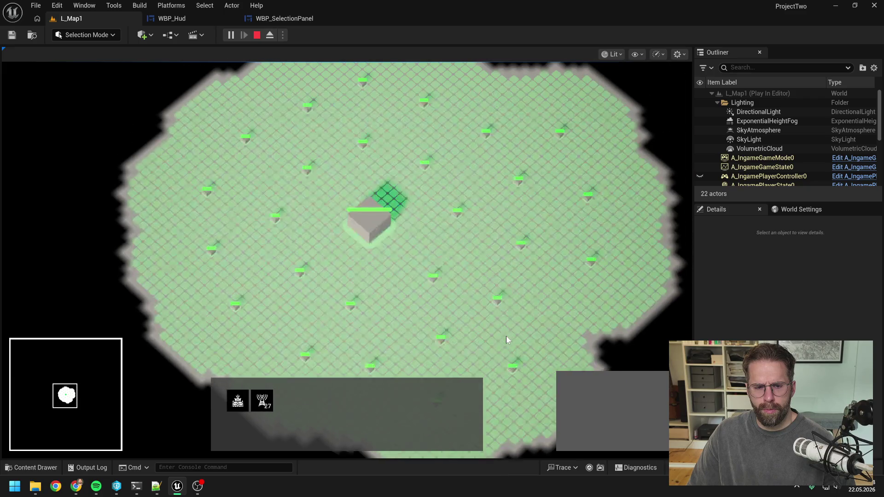
# Select a tower plus the Main Hall, then stop play and return to the WBP_SelectionPanel graph
pyautogui.click(237, 401)
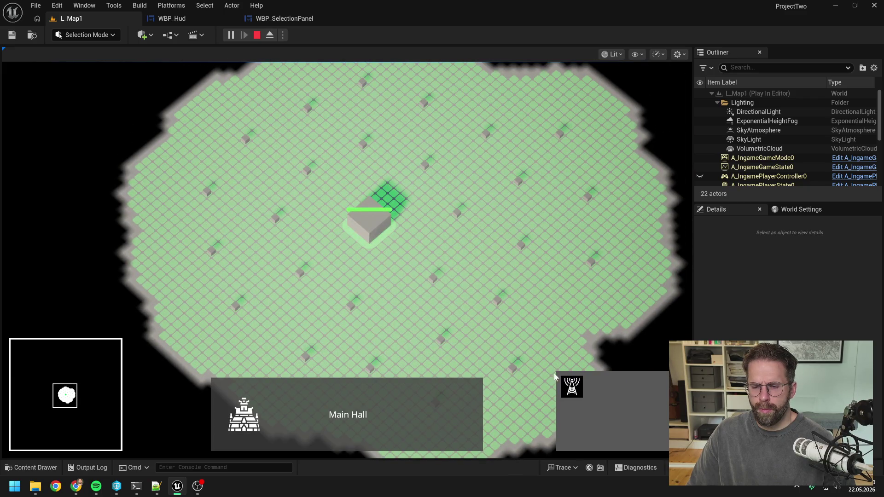
pyautogui.press('s')
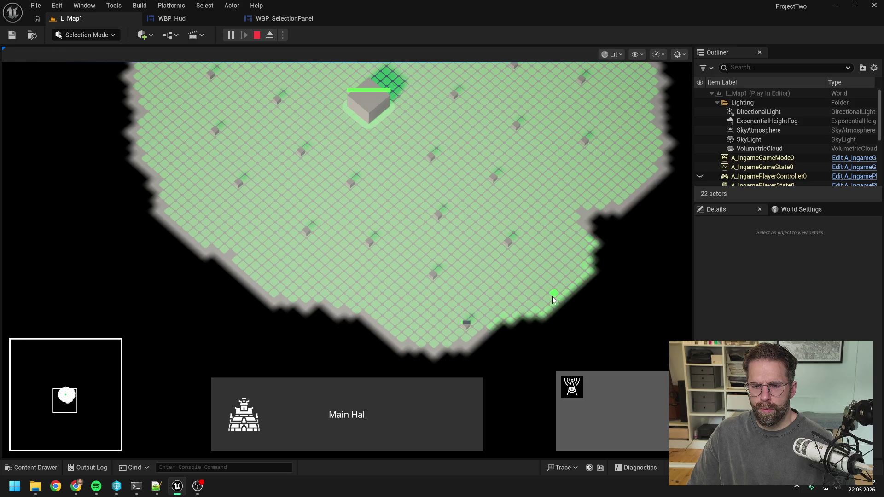
pyautogui.press('w')
pyautogui.press('d')
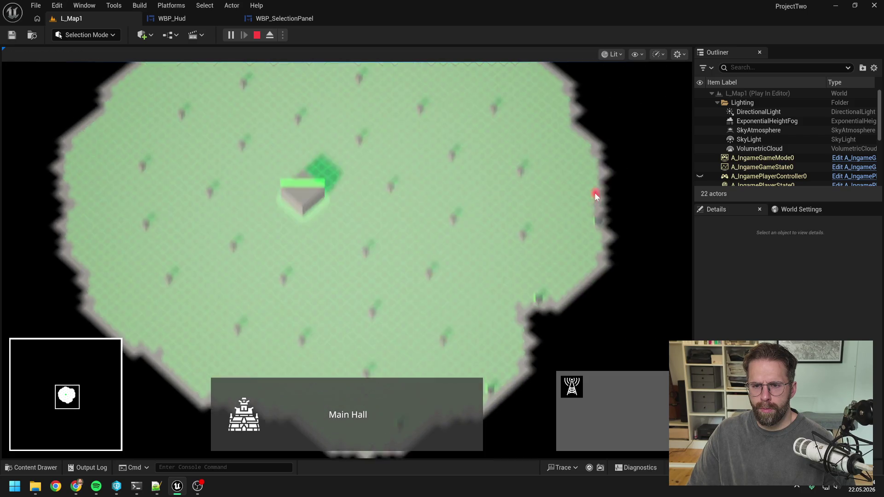
pyautogui.rightClick(555, 199)
pyautogui.click(491, 229)
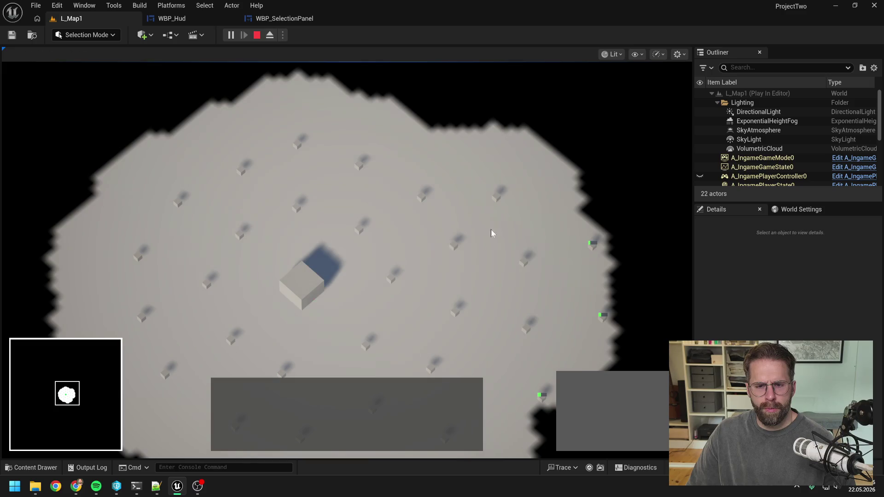
pyautogui.click(449, 246)
pyautogui.press('s')
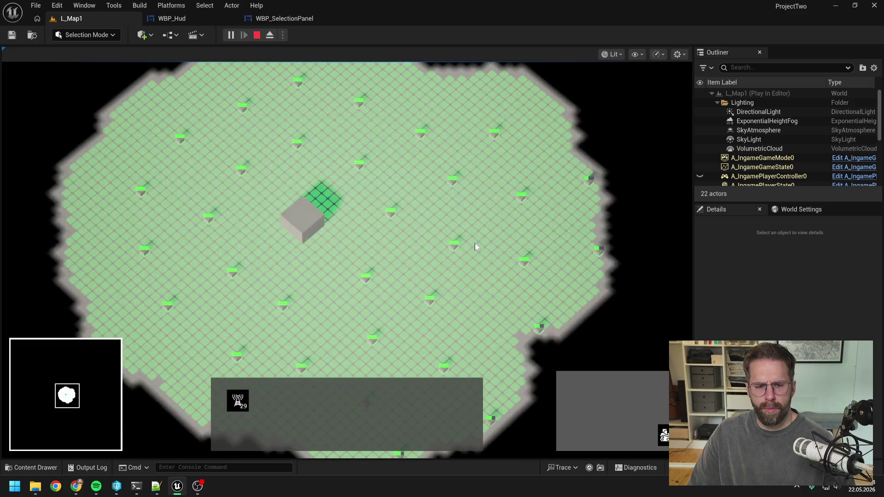
pyautogui.press('a')
pyautogui.keyDown('shift'); pyautogui.click(354, 221); pyautogui.keyUp('shift')
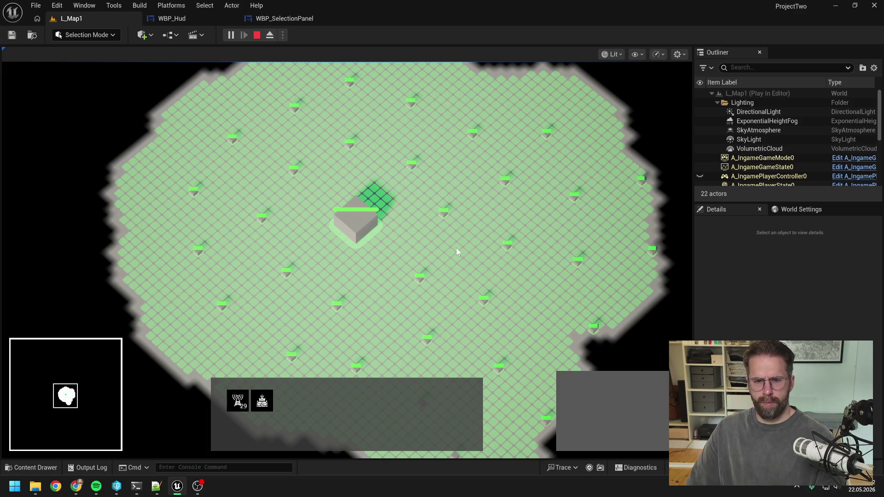
pyautogui.press('Escape')
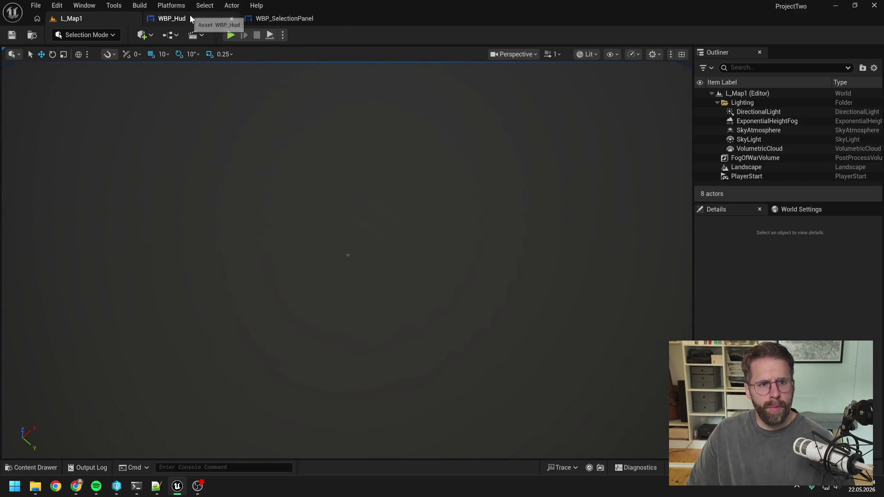
pyautogui.click(270, 22)
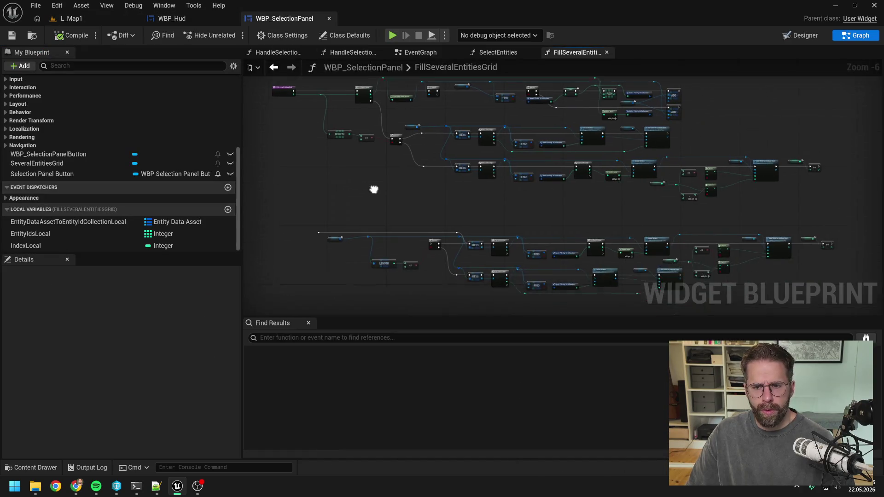
# Delete the separate lower node group from FillSeveralEntitiesGrid and compile the blueprint
pyautogui.moveTo(317, 195)
pyautogui.mouseDown()
pyautogui.moveTo(723, 322)
pyautogui.moveTo(725, 258)
pyautogui.mouseUp()
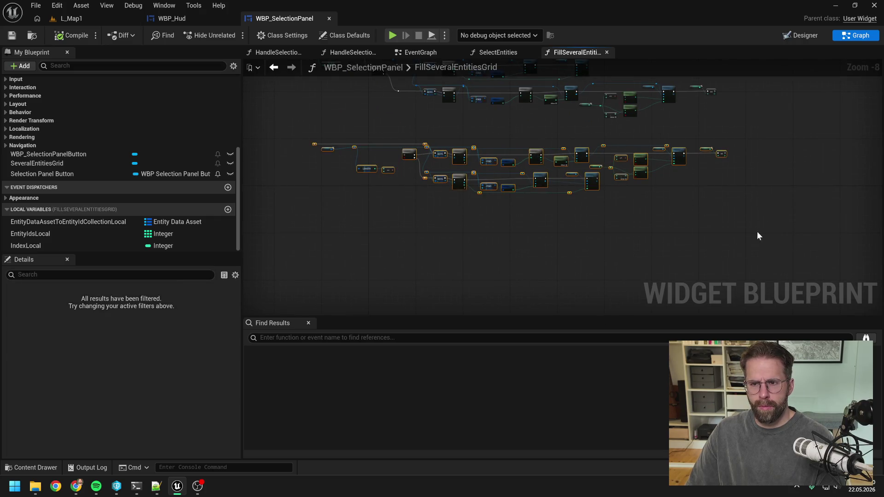
pyautogui.press('Delete')
pyautogui.moveTo(555, 187); pyautogui.dragTo(553, 228)
pyautogui.click(71, 35)
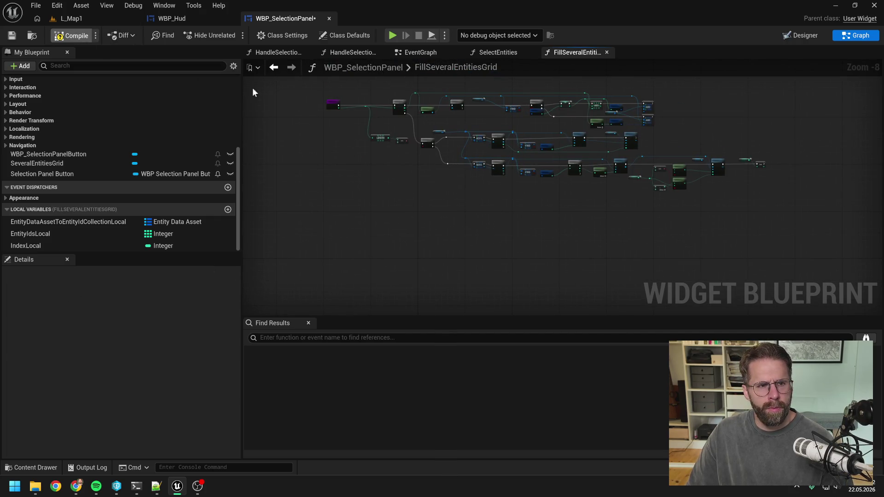
pyautogui.scroll(4, 541, 150)
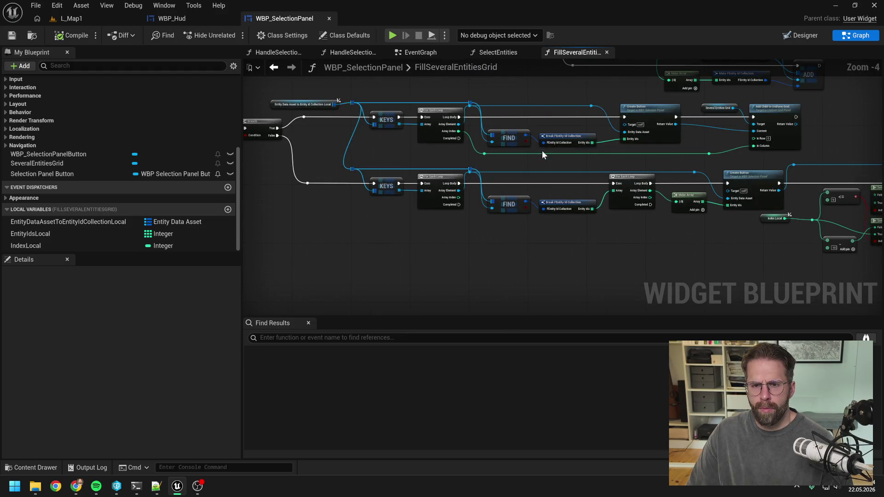
pyautogui.moveTo(578, 184); pyautogui.dragTo(359, 170)
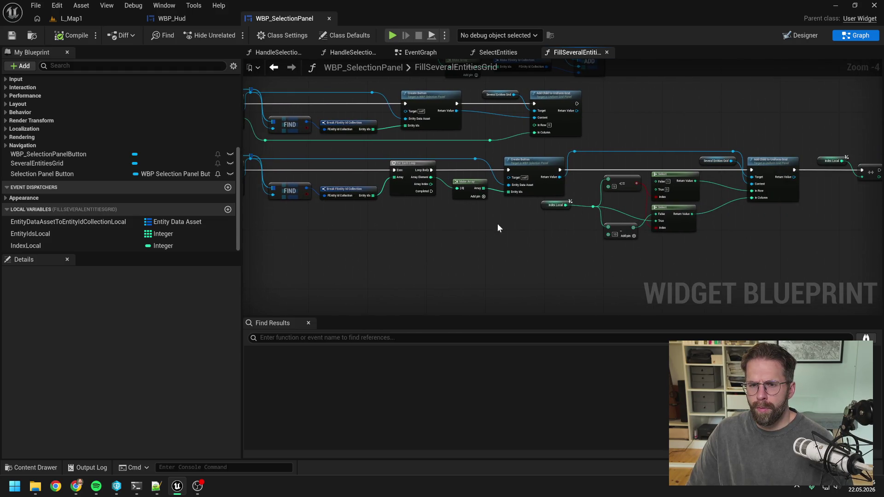
pyautogui.moveTo(498, 228)
pyautogui.mouseDown()
pyautogui.moveTo(534, 239)
pyautogui.moveTo(448, 237)
pyautogui.moveTo(541, 250)
pyautogui.mouseUp()
pyautogui.moveTo(477, 241); pyautogui.dragTo(587, 256)
# Search the Content Drawer for 'sel button' to find WBP_SelectedEntityButton
pyautogui.hotkey('ctrl', 'space')
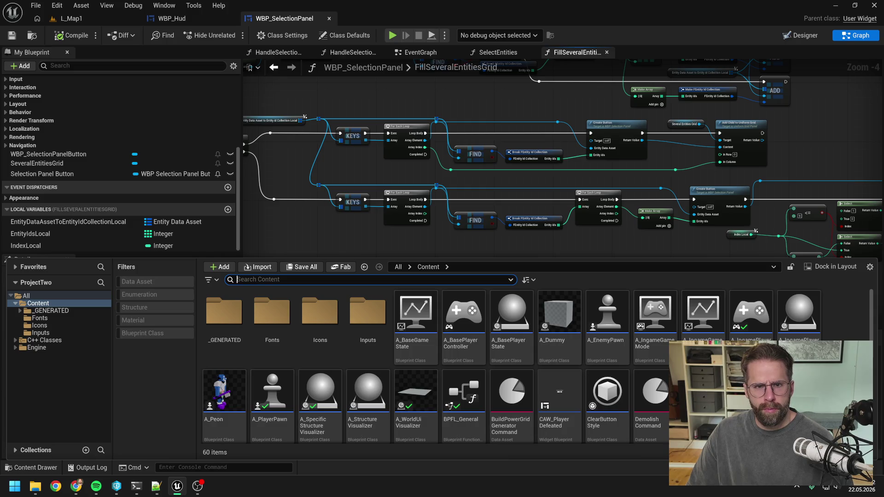
pyautogui.write('sel button')
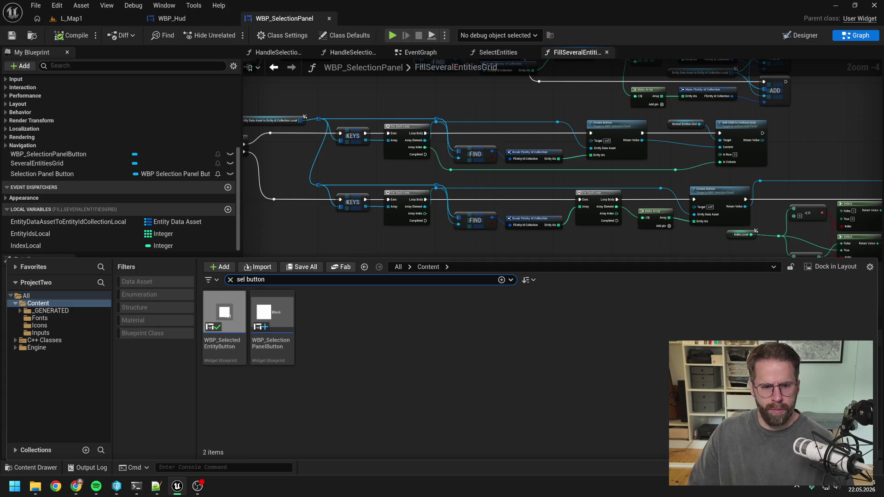
pyautogui.click(361, 335)
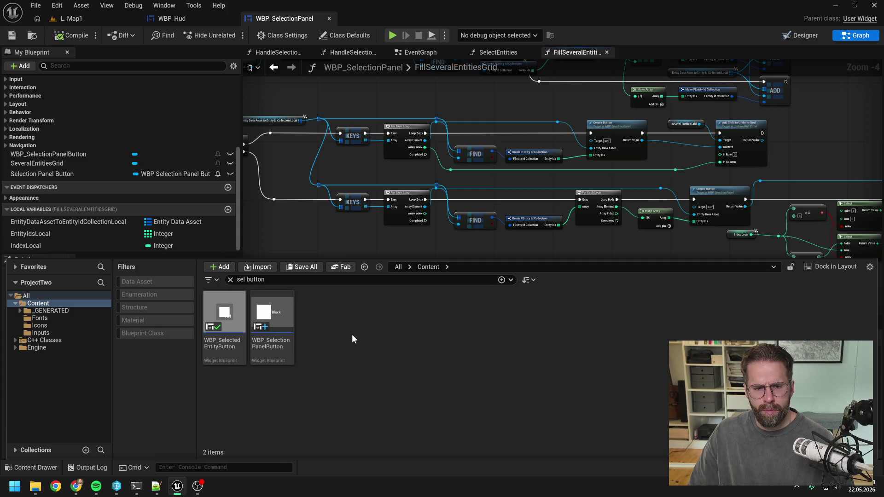
pyautogui.moveTo(228, 313)
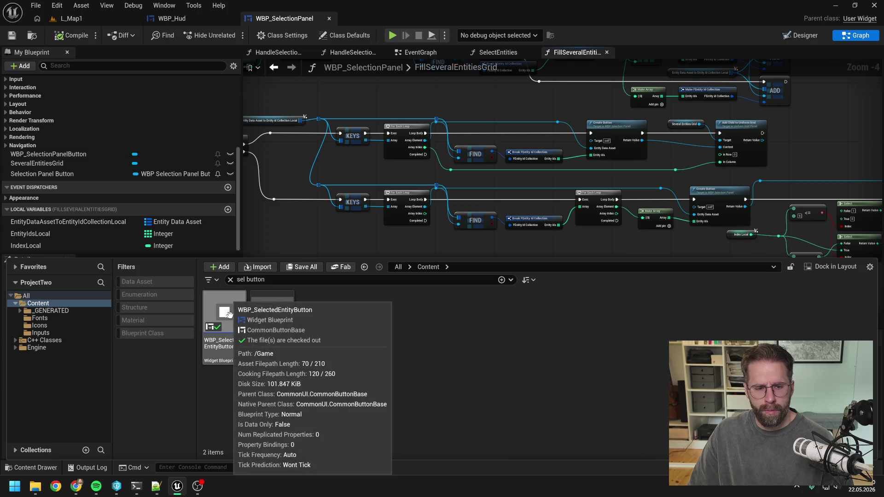
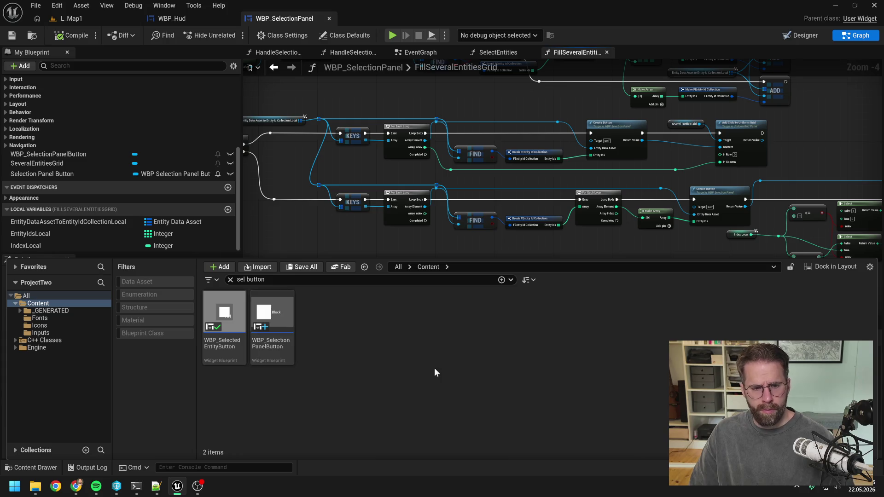
# Open the WBP_SelectedEntityButton widget from the Content Browser
pyautogui.click(280, 318)
pyautogui.click(234, 313)
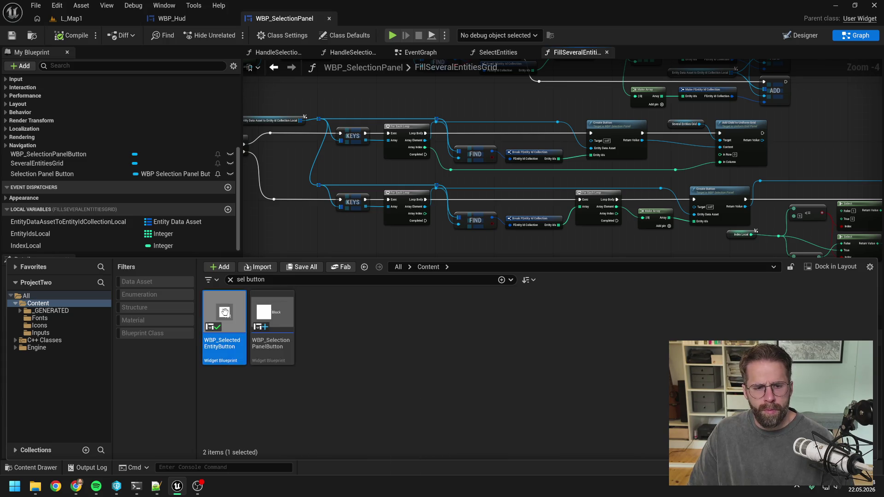
pyautogui.click(386, 350)
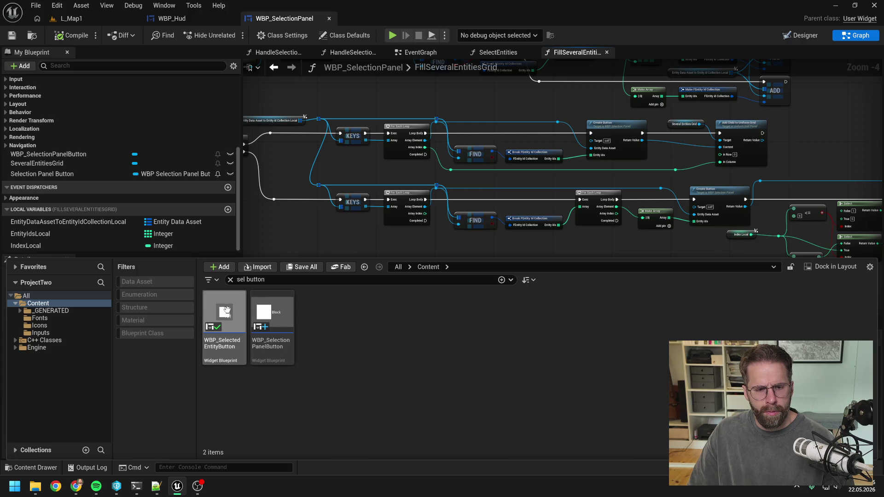
pyautogui.doubleClick(224, 313)
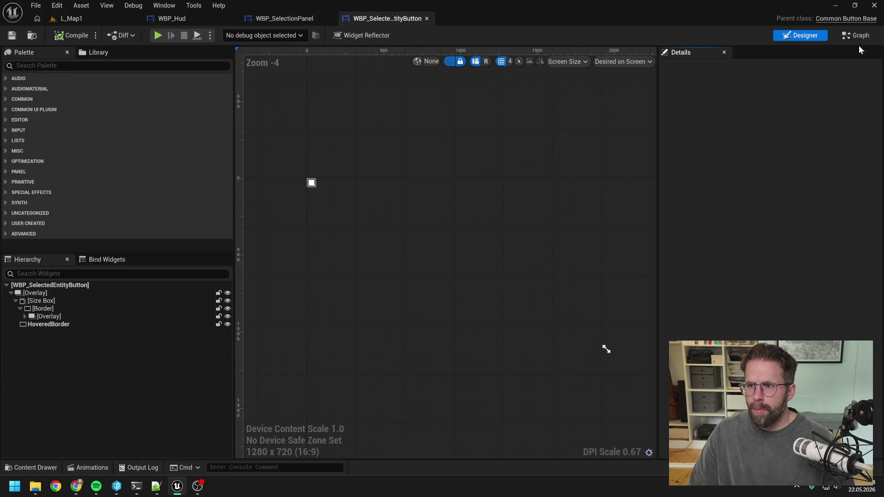
# Mark the Size Box widget as a variable and save the blueprint
pyautogui.click(77, 301)
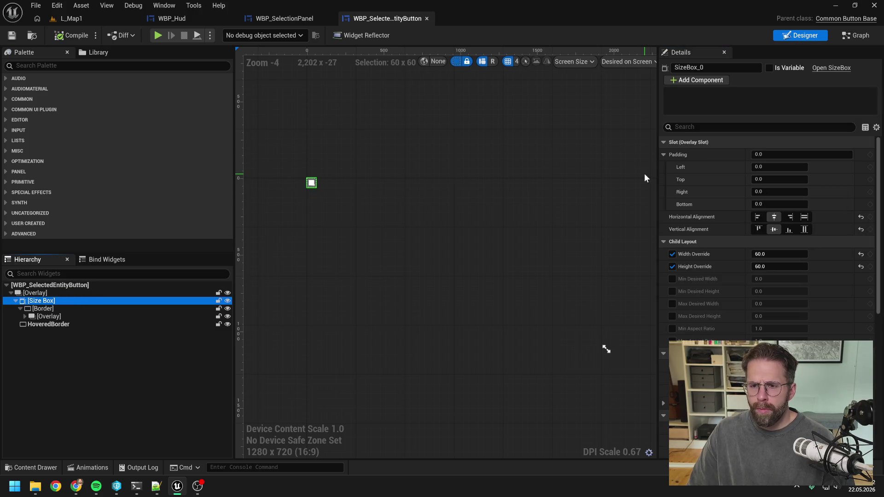
pyautogui.click(768, 68)
pyautogui.hotkey('ctrl', 's')
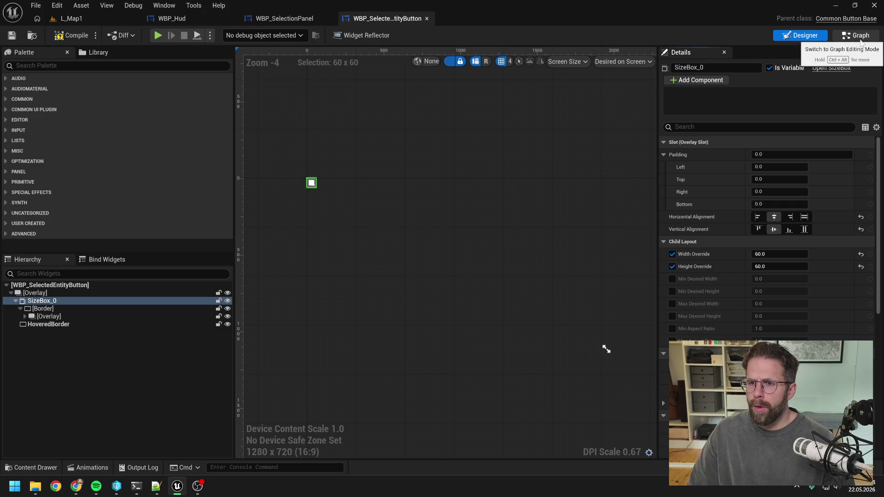
# Rename the size box to SizeBox, save, and view the event graph
pyautogui.click(704, 68)
pyautogui.press('BackSpace')
pyautogui.press('BackSpace')
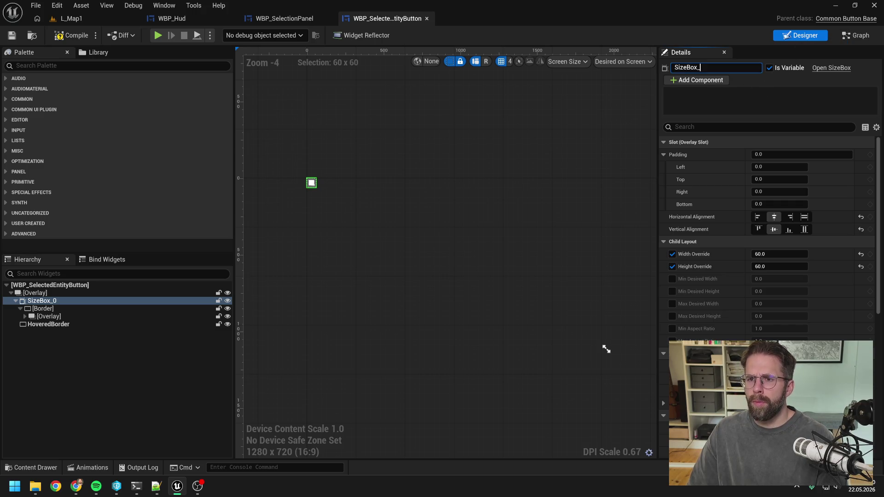
pyautogui.press('Return')
pyautogui.hotkey('ctrl', 's')
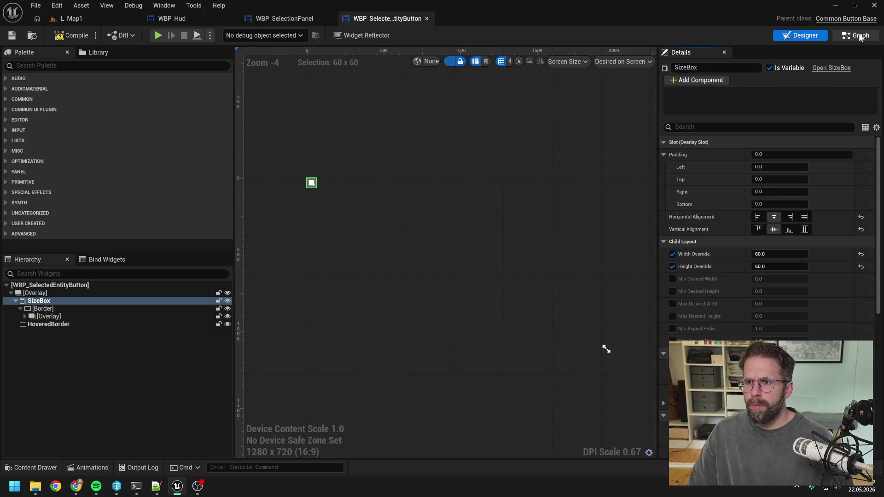
pyautogui.click(858, 35)
pyautogui.scroll(-2, 589, 152)
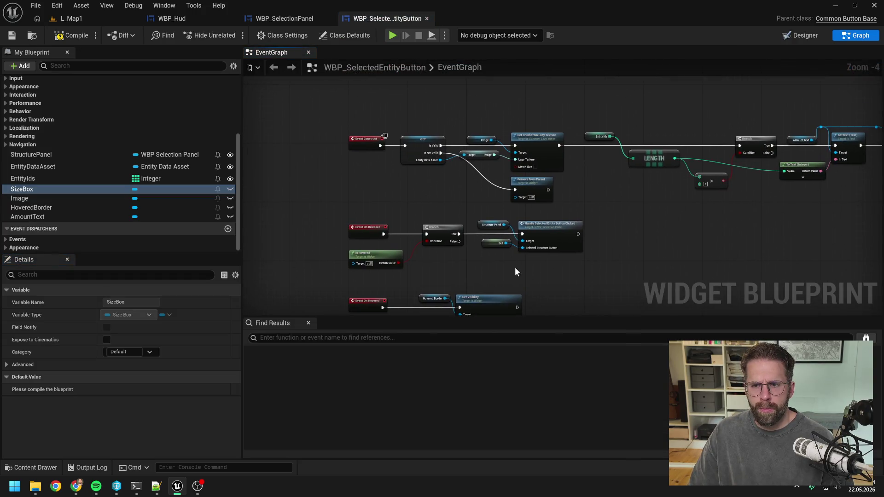
# Place a SizeBox getter in the graph and attach a Set Width Override node
pyautogui.moveTo(655, 218)
pyautogui.mouseDown()
pyautogui.moveTo(488, 217)
pyautogui.moveTo(543, 224)
pyautogui.mouseUp()
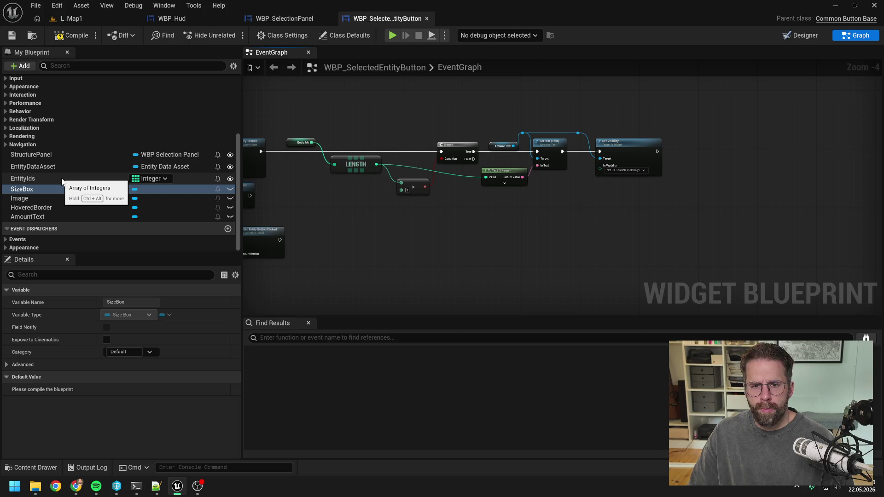
pyautogui.moveTo(50, 190)
pyautogui.mouseDown()
pyautogui.moveTo(506, 205)
pyautogui.moveTo(468, 211)
pyautogui.moveTo(465, 223)
pyautogui.moveTo(586, 201)
pyautogui.moveTo(763, 207)
pyautogui.moveTo(573, 209)
pyautogui.moveTo(620, 230)
pyautogui.mouseUp()
pyautogui.click(464, 235)
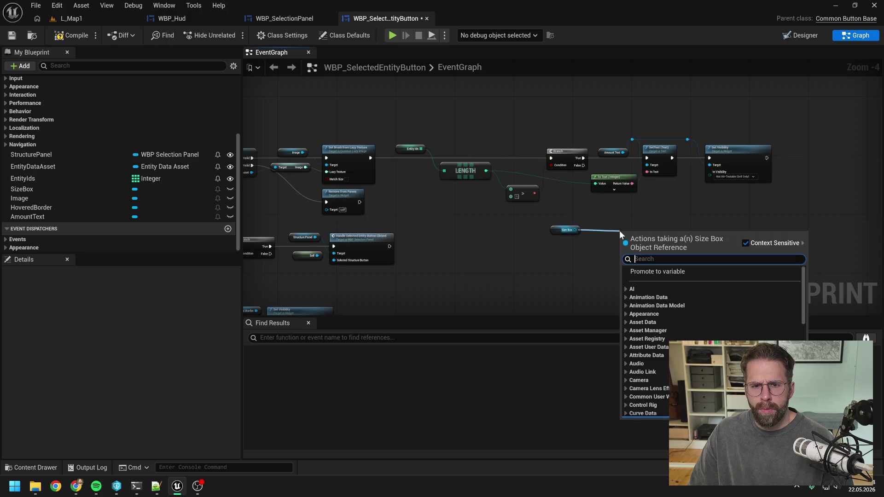
pyautogui.write('set ')
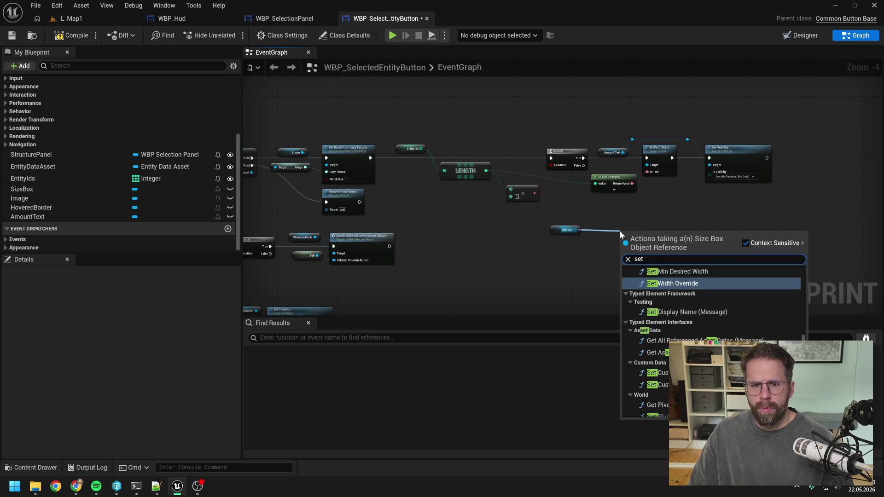
pyautogui.write('size')
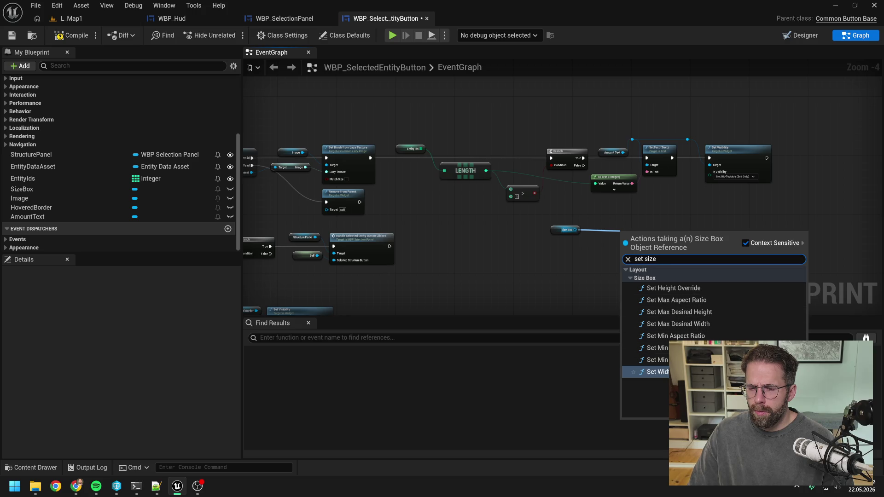
pyautogui.click(656, 372)
# Add a Set Height Override node from the SizeBox reference
pyautogui.moveTo(647, 250)
pyautogui.mouseDown()
pyautogui.moveTo(640, 236)
pyautogui.moveTo(692, 237)
pyautogui.mouseUp()
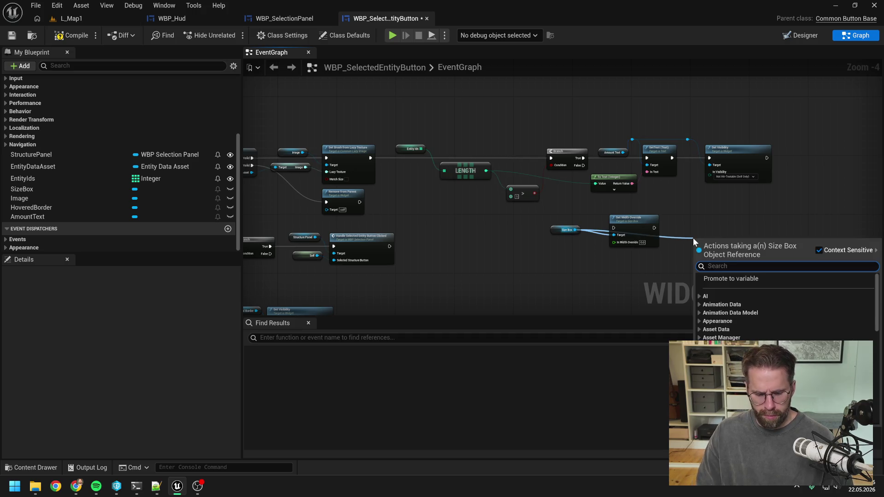
pyautogui.write('set hei')
pyautogui.press('Return')
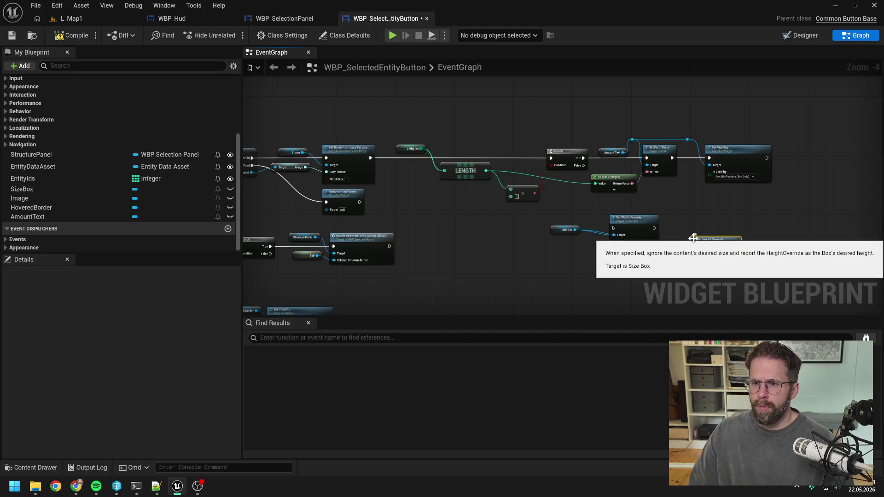
pyautogui.scroll(2, 657, 224)
pyautogui.click(642, 223)
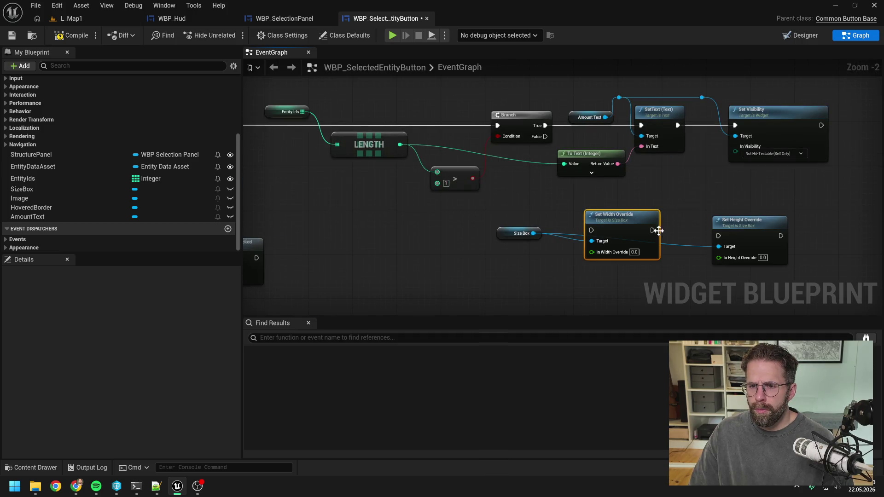
# Chain Set Height Override after Set Width Override and reposition both nodes
pyautogui.moveTo(652, 230); pyautogui.dragTo(720, 227)
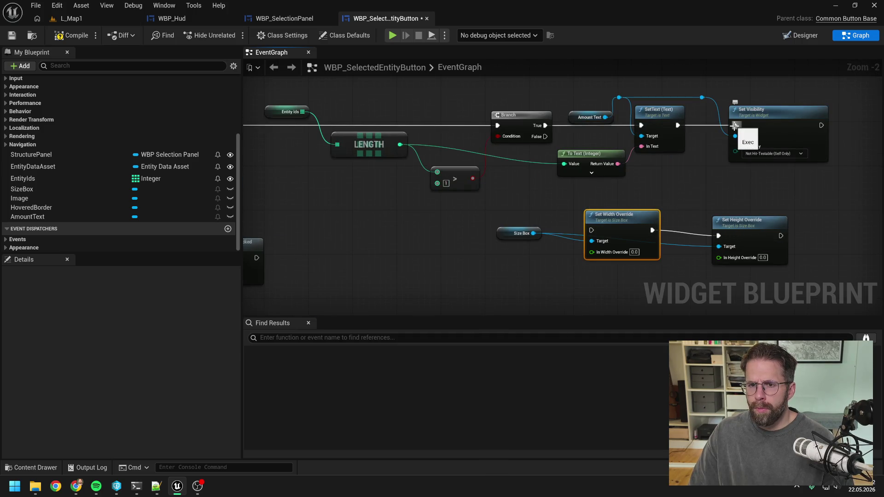
pyautogui.scroll(-2, 687, 173)
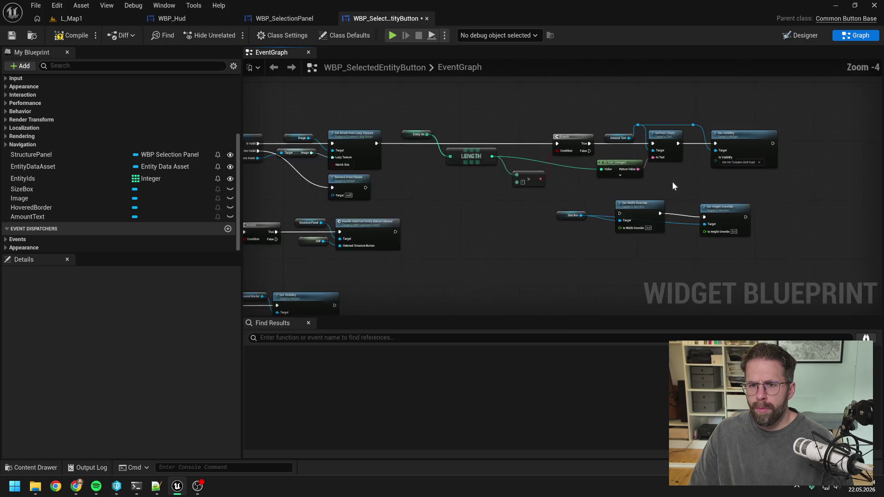
pyautogui.moveTo(641, 191)
pyautogui.mouseDown()
pyautogui.moveTo(619, 195)
pyautogui.moveTo(695, 249)
pyautogui.moveTo(706, 215)
pyautogui.mouseUp()
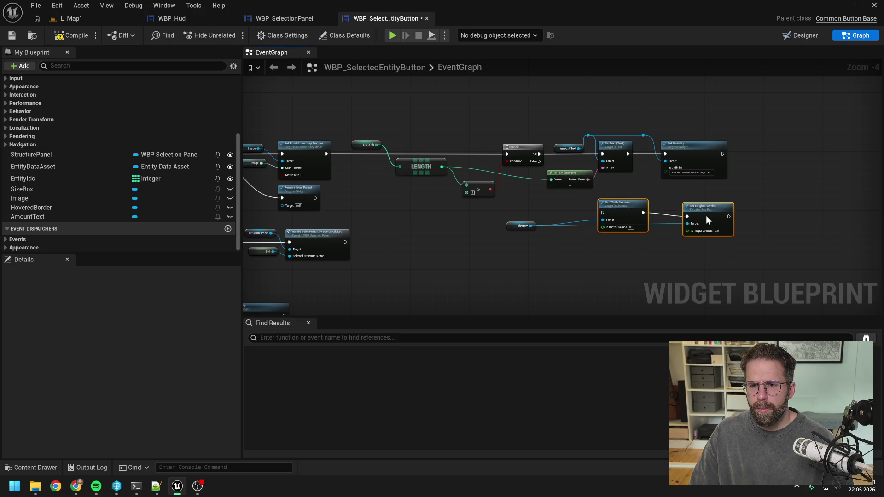
pyautogui.click(666, 196)
# Run Set Width Override after Set Visibility instead of the Branch False path
pyautogui.moveTo(539, 161)
pyautogui.mouseDown()
pyautogui.moveTo(602, 212)
pyautogui.moveTo(554, 207)
pyautogui.moveTo(560, 214)
pyautogui.mouseUp()
pyautogui.doubleClick(580, 201)
pyautogui.moveTo(578, 199); pyautogui.dragTo(539, 206)
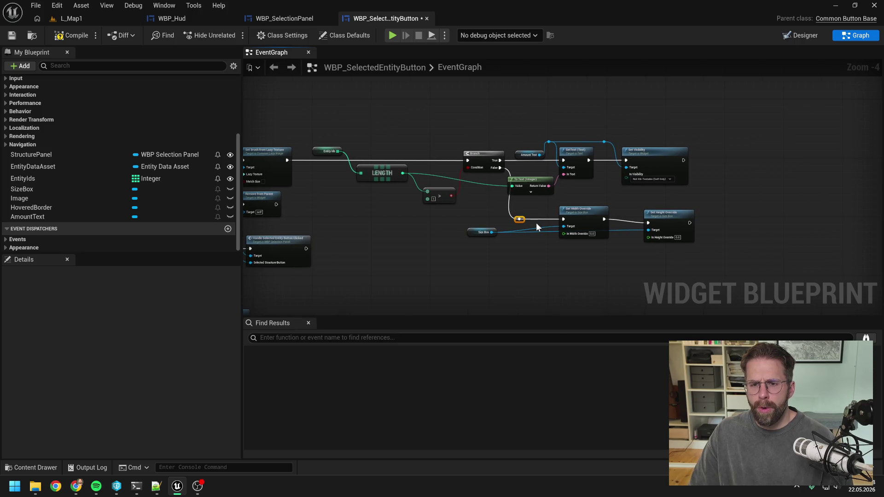
pyautogui.press('Delete')
pyautogui.moveTo(587, 204)
pyautogui.mouseDown()
pyautogui.moveTo(695, 244)
pyautogui.moveTo(620, 210)
pyautogui.moveTo(735, 160)
pyautogui.moveTo(594, 227)
pyautogui.mouseUp()
pyautogui.moveTo(616, 179); pyautogui.dragTo(625, 180)
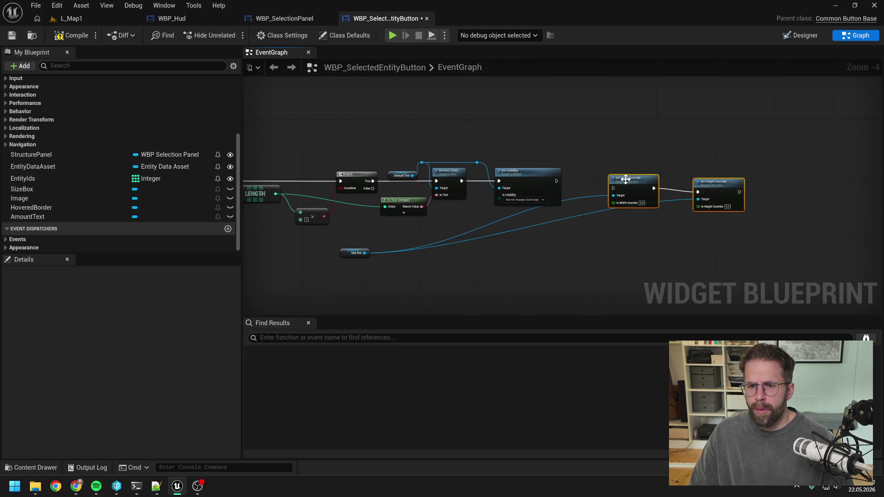
pyautogui.click(552, 181)
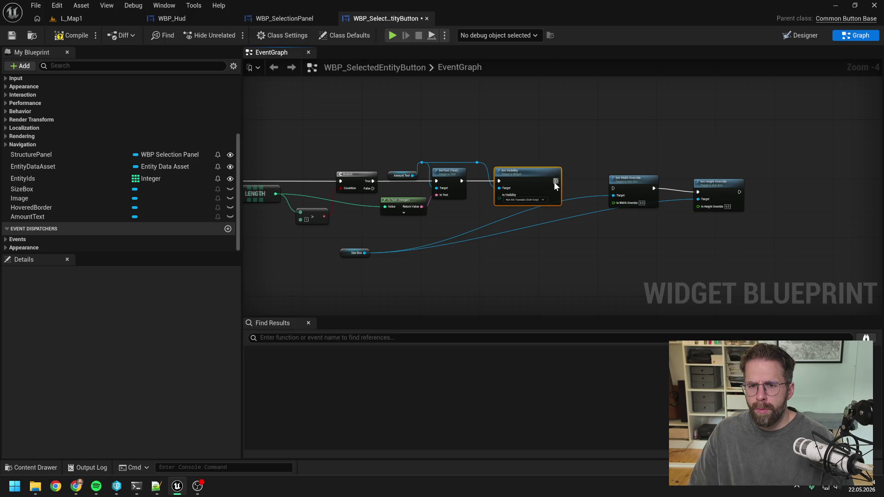
pyautogui.moveTo(555, 181)
pyautogui.mouseDown()
pyautogui.moveTo(615, 188)
pyautogui.moveTo(652, 170)
pyautogui.mouseUp()
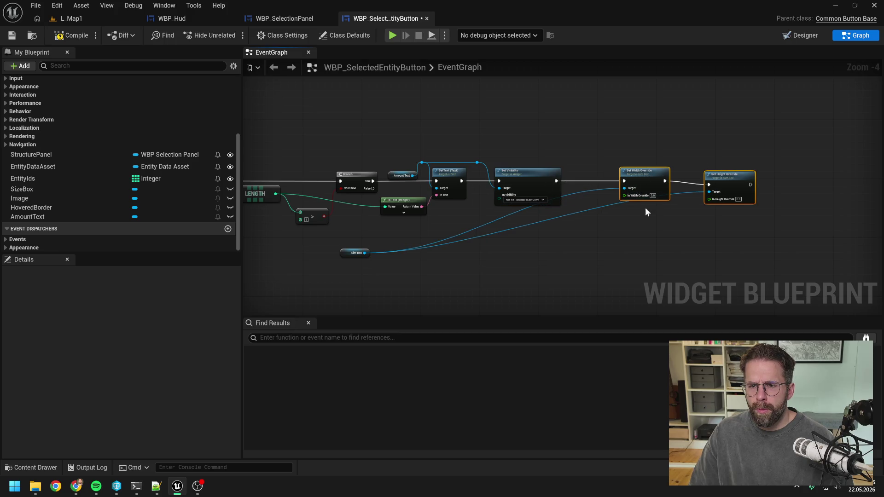
# Route the SizeBox wire through reroute points to Set Width Override's Target
pyautogui.moveTo(362, 257); pyautogui.dragTo(607, 174)
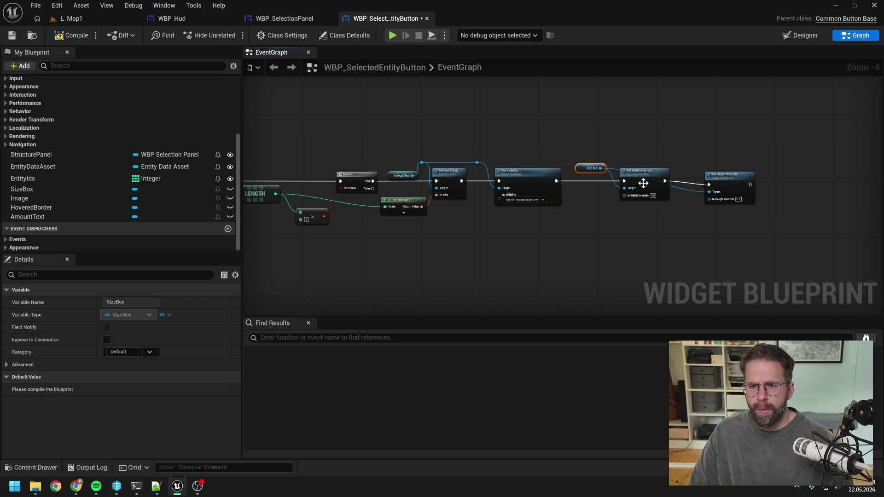
pyautogui.doubleClick(683, 190)
pyautogui.moveTo(683, 189); pyautogui.dragTo(692, 169)
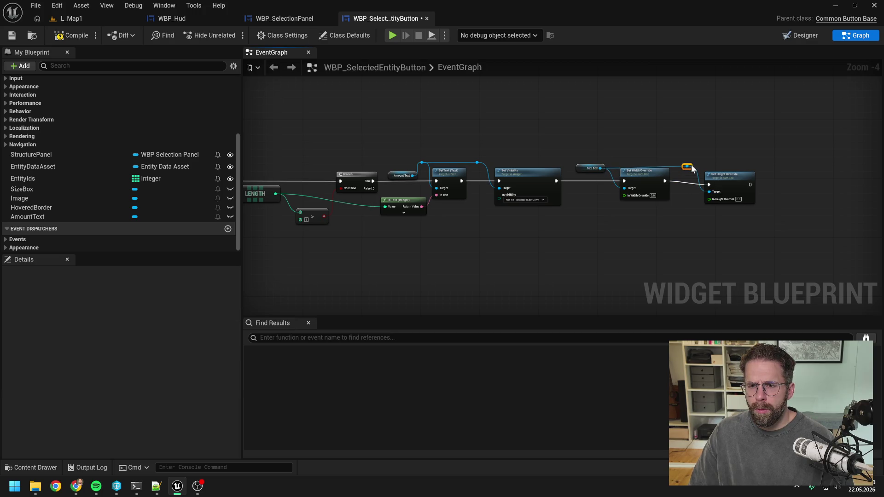
pyautogui.doubleClick(615, 172)
pyautogui.moveTo(612, 170); pyautogui.dragTo(626, 192)
pyautogui.click(719, 178)
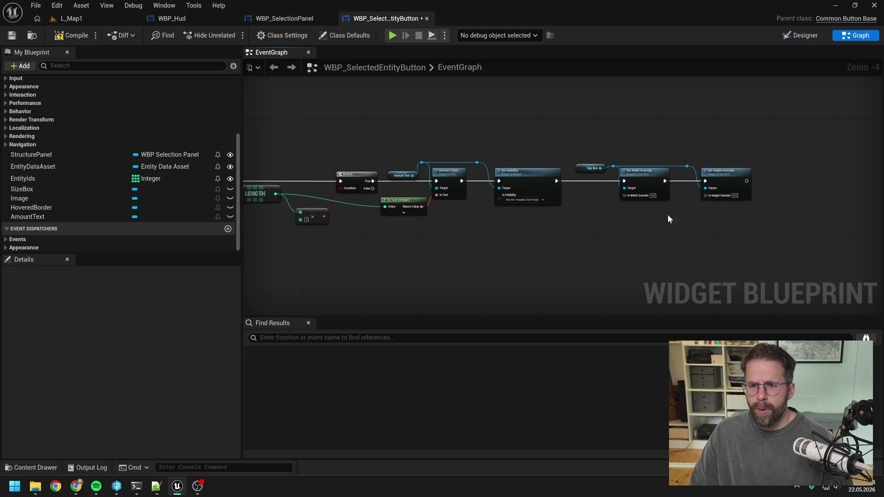
# Enter a width override of 80 and a height override of 140.0
pyautogui.scroll(2, 667, 215)
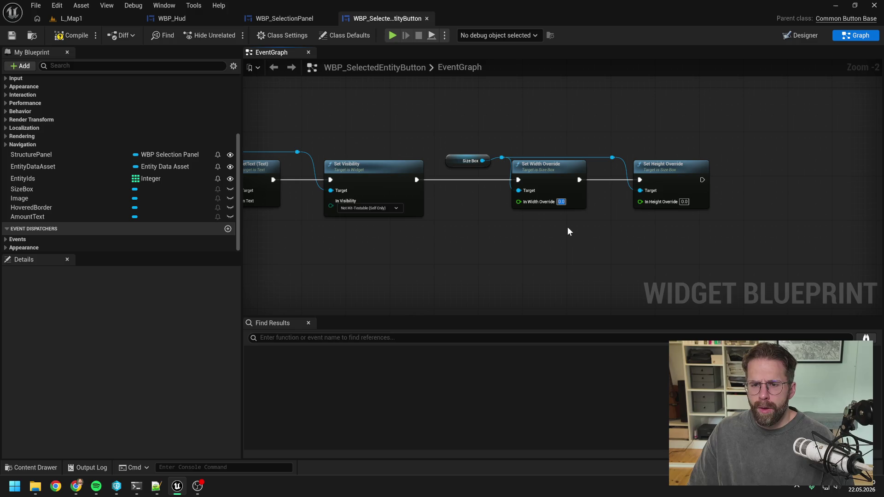
pyautogui.write('80')
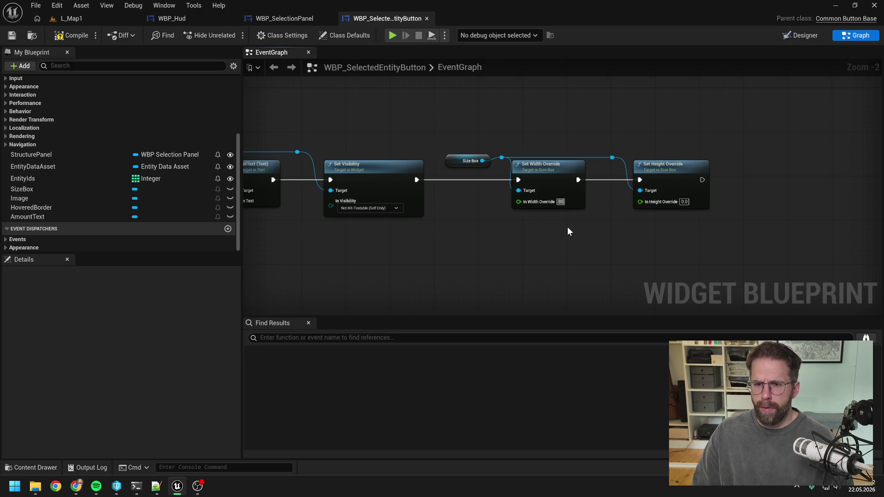
pyautogui.press('Return')
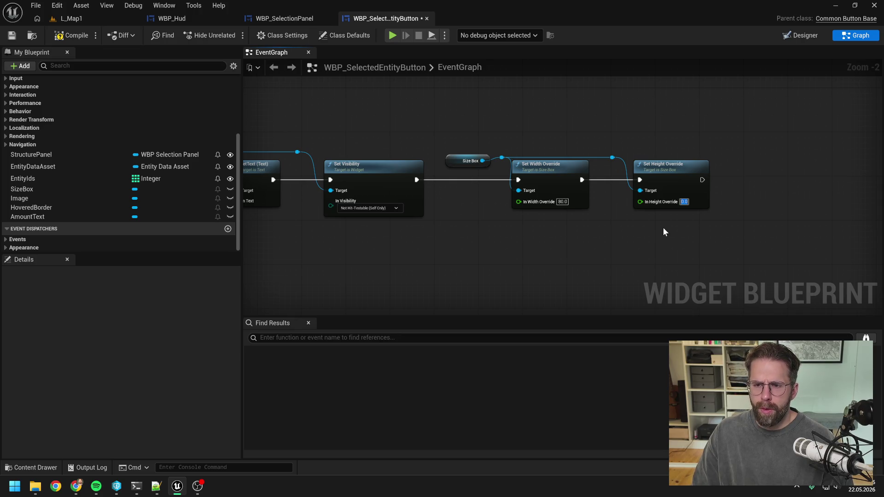
pyautogui.write('140.0')
pyautogui.press('Return')
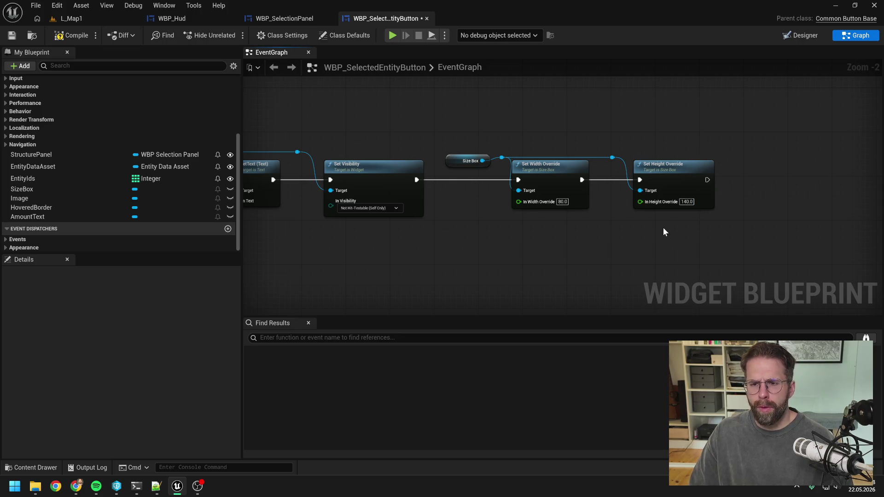
pyautogui.click(79, 19)
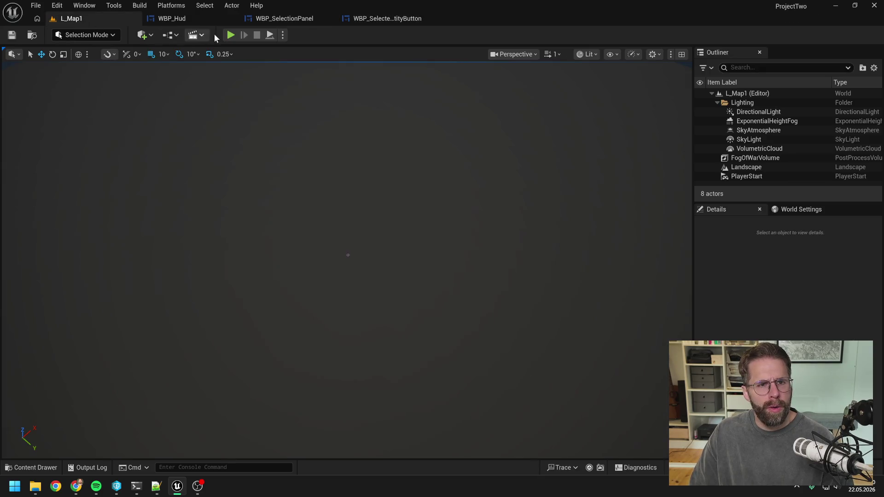
# Start a play session and place five turrets on the grid
pyautogui.hotkey('alt', 'p')
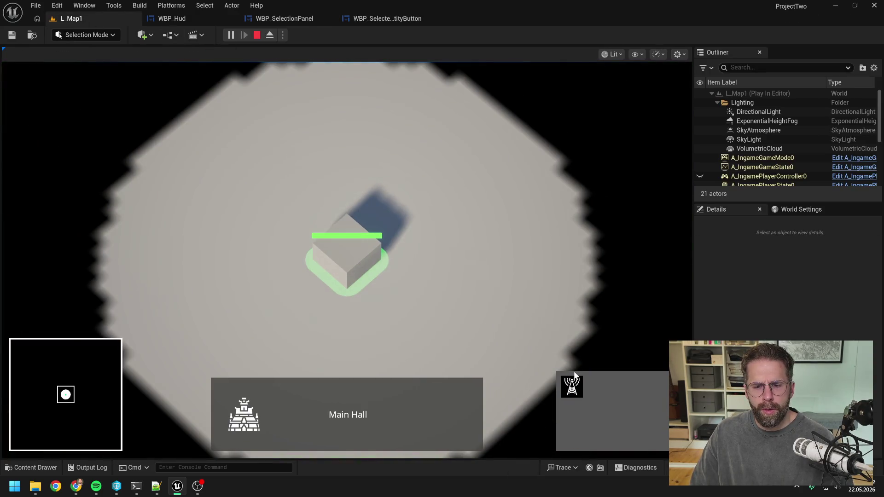
pyautogui.click(491, 269)
pyautogui.click(441, 188)
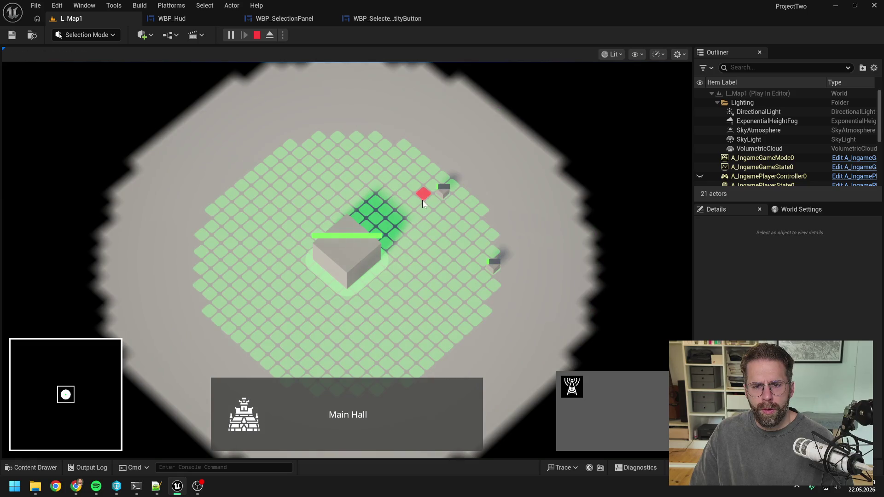
pyautogui.click(368, 143)
pyautogui.click(272, 158)
pyautogui.click(202, 244)
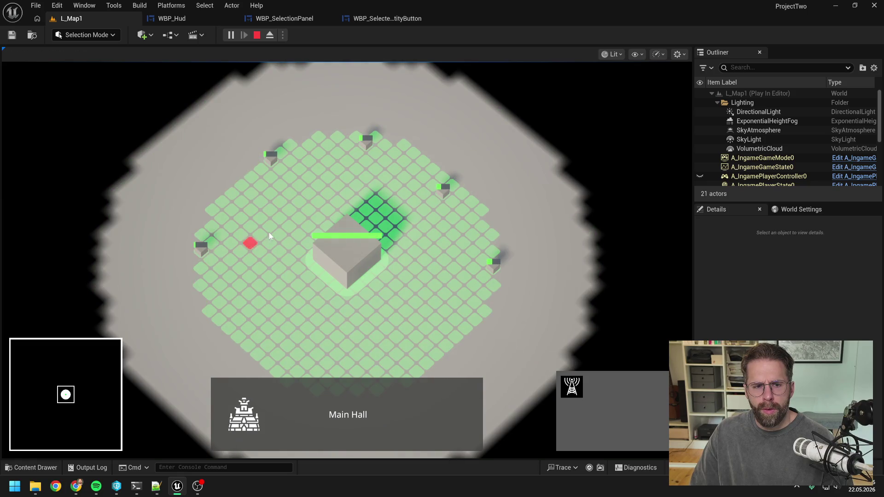
pyautogui.rightClick(233, 214)
# Select the Main Hall and build three more turrets near it
pyautogui.click(325, 256)
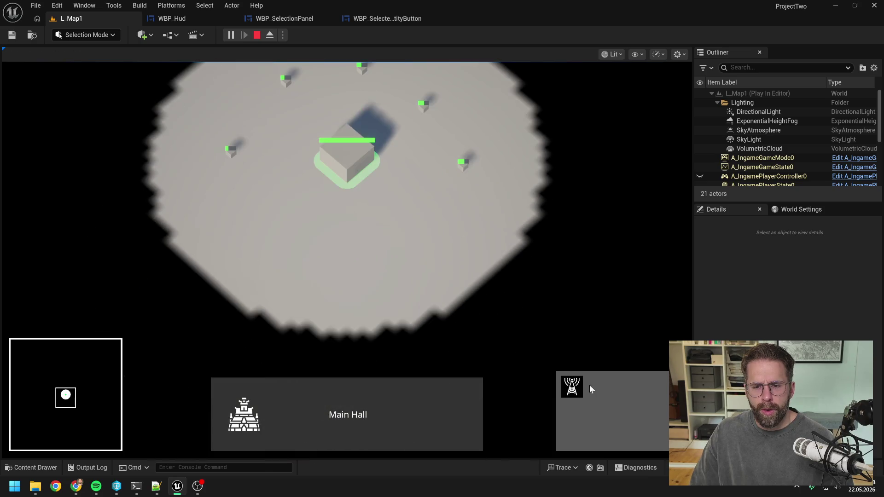
pyautogui.click(573, 387)
pyautogui.click(428, 225)
pyautogui.click(351, 252)
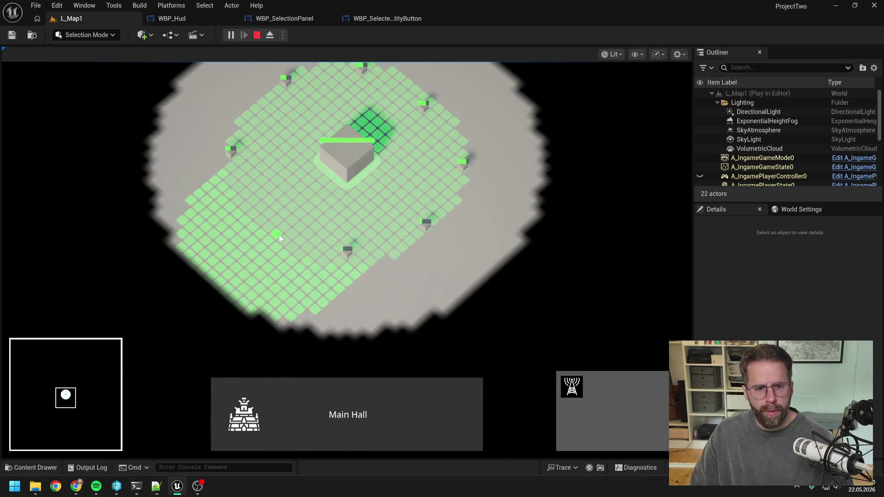
pyautogui.click(280, 231)
pyautogui.scroll(-2, 349, 239)
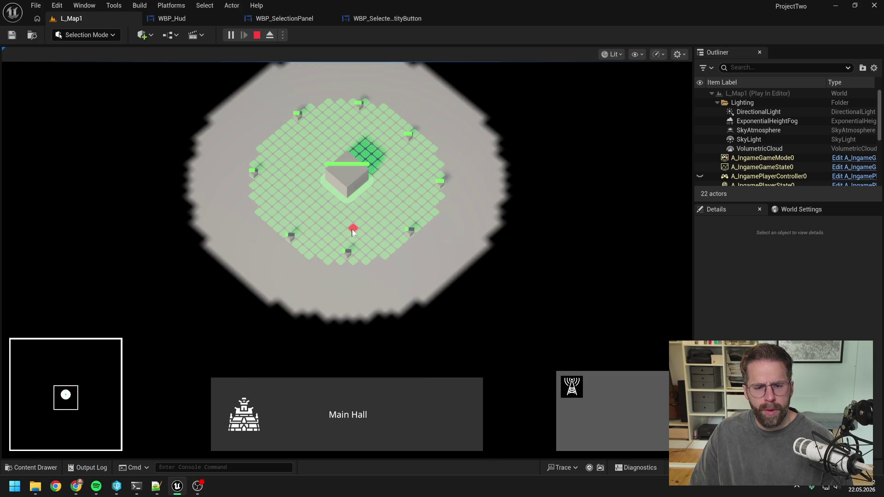
pyautogui.rightClick(352, 233)
# Box-select groups of towers, then the Main Hall, and stop the play session
pyautogui.moveTo(339, 223); pyautogui.dragTo(444, 281)
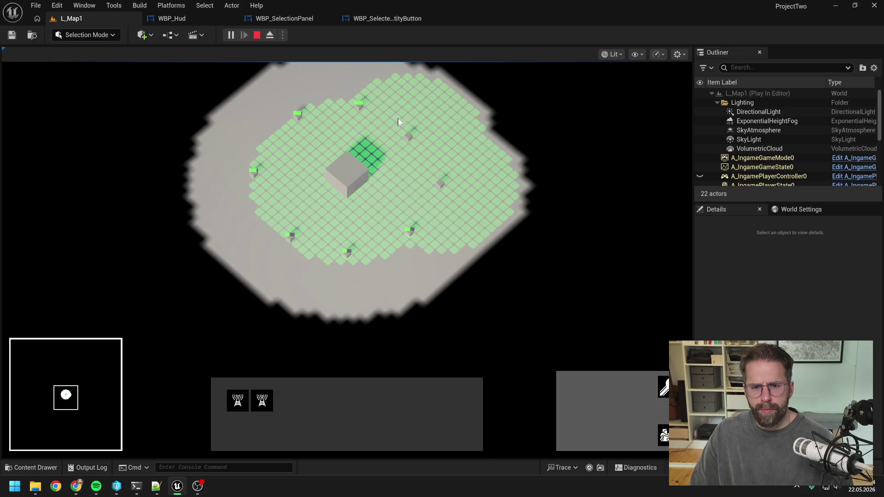
pyautogui.moveTo(398, 122); pyautogui.dragTo(486, 215)
pyautogui.click(344, 186)
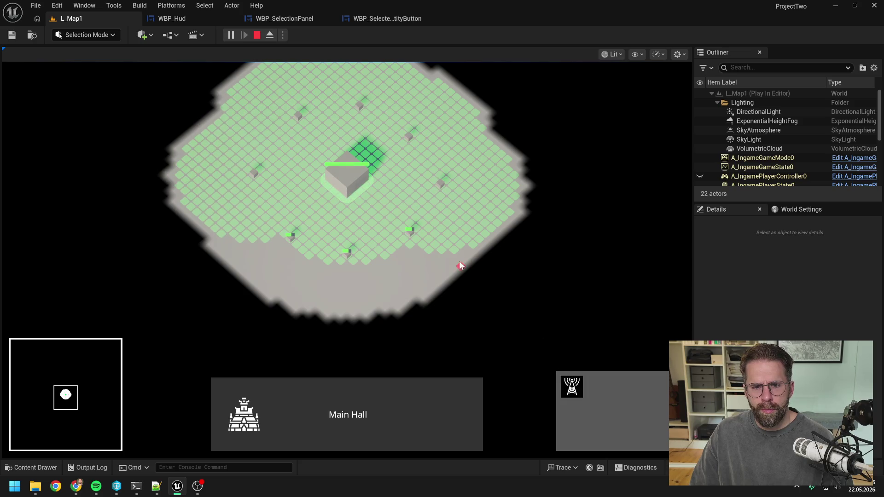
pyautogui.press('w')
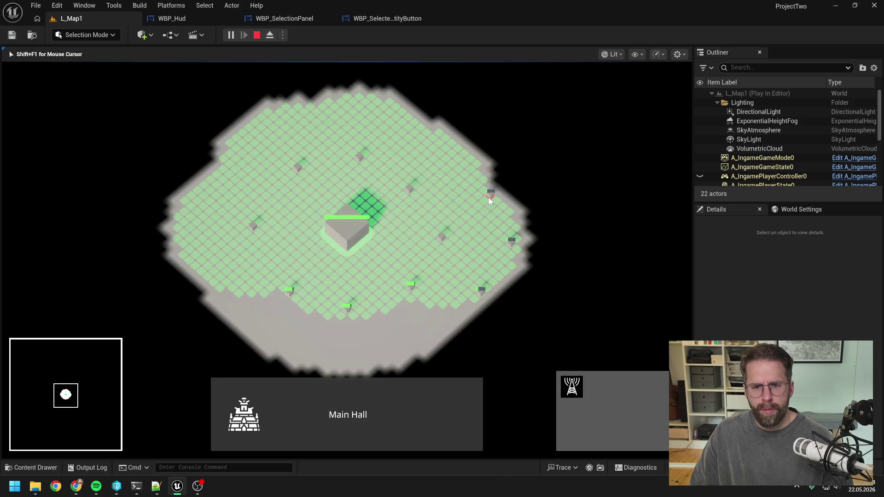
pyautogui.click(449, 199)
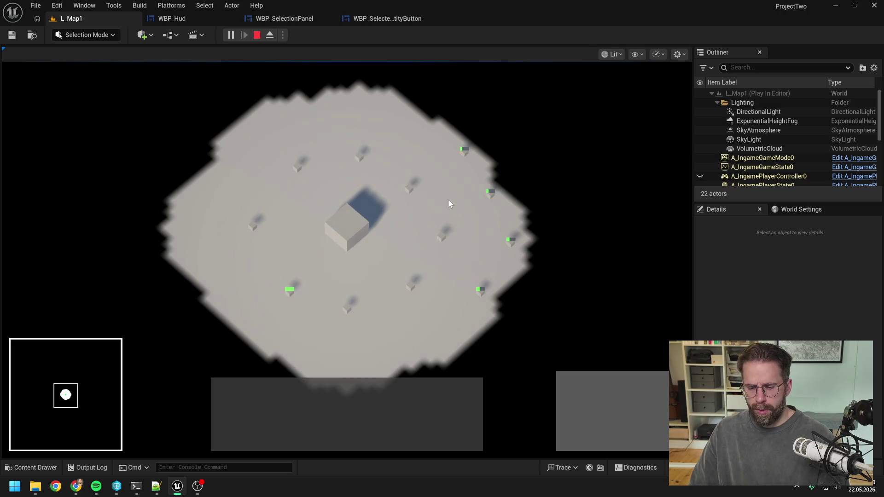
pyautogui.press('Escape')
pyautogui.click(402, 20)
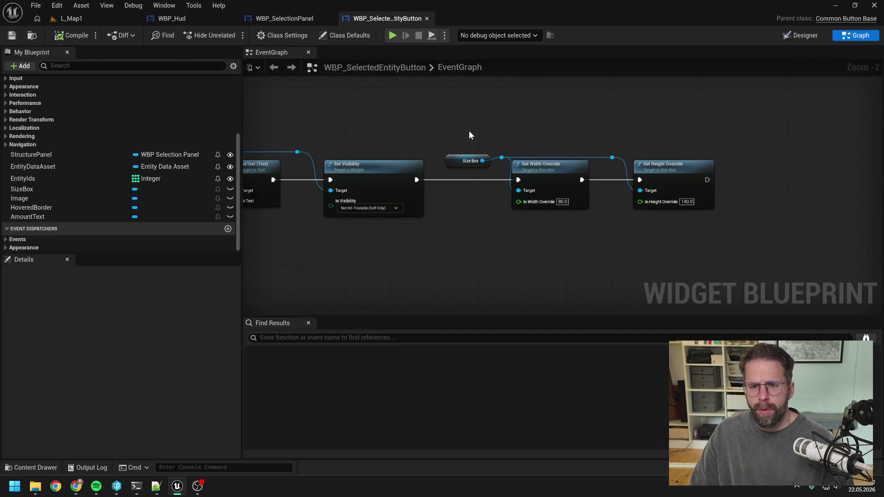
# Wire the Branch's False output to Set Width Override
pyautogui.scroll(-1, 468, 135)
pyautogui.scroll(-1, 634, 151)
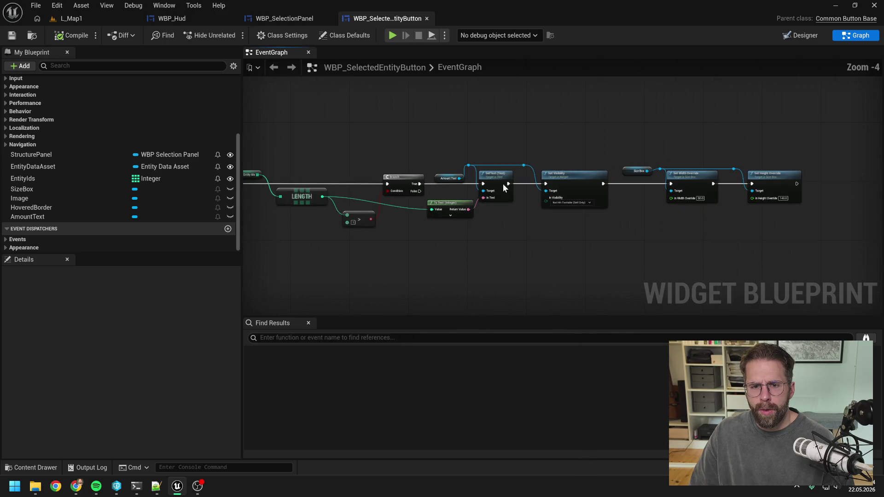
pyautogui.moveTo(415, 191); pyautogui.dragTo(670, 184)
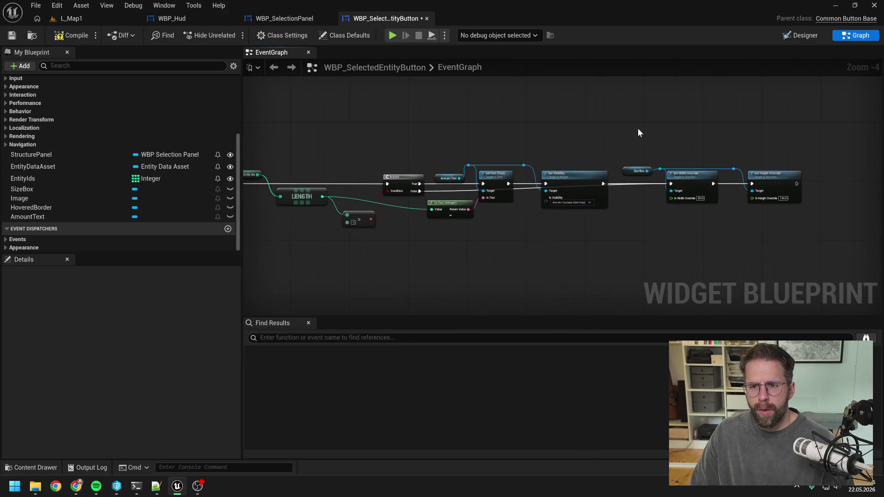
# Playtest by placing and selecting a power grid generator right of the Main Hall
pyautogui.click(80, 20)
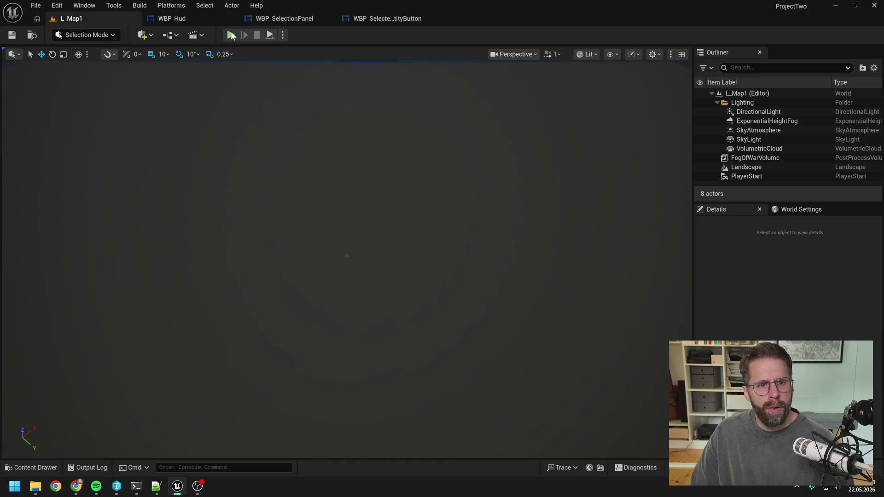
pyautogui.click(230, 34)
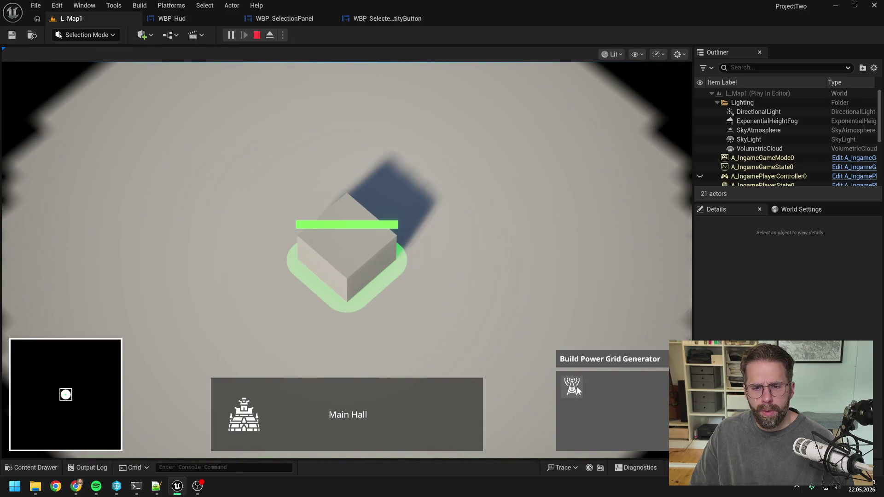
pyautogui.click(575, 385)
pyautogui.click(542, 275)
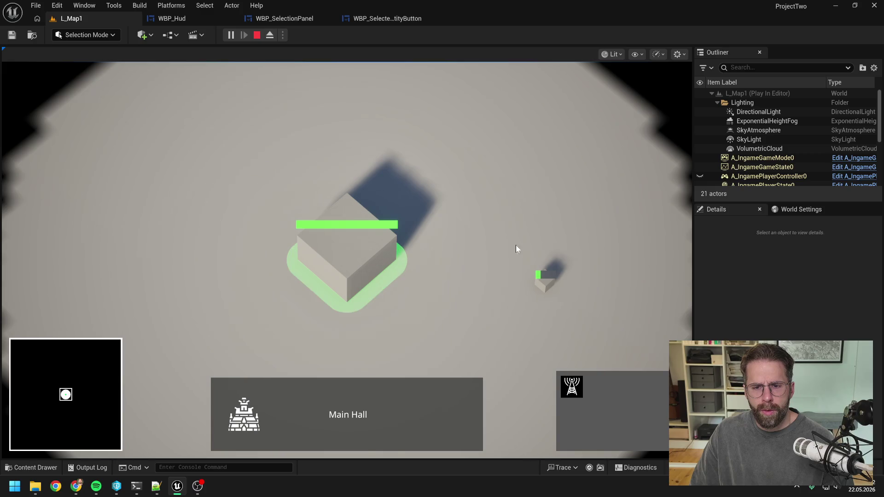
pyautogui.click(541, 286)
pyautogui.scroll(-3, 495, 271)
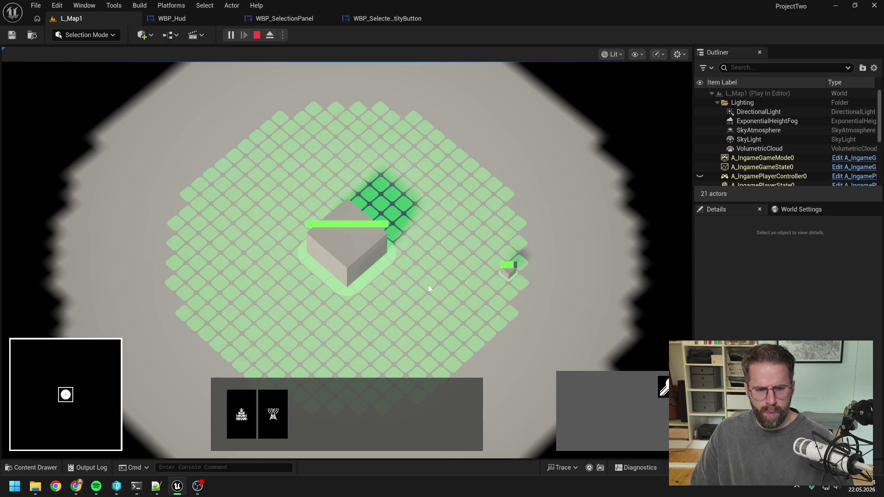
pyautogui.press('Escape')
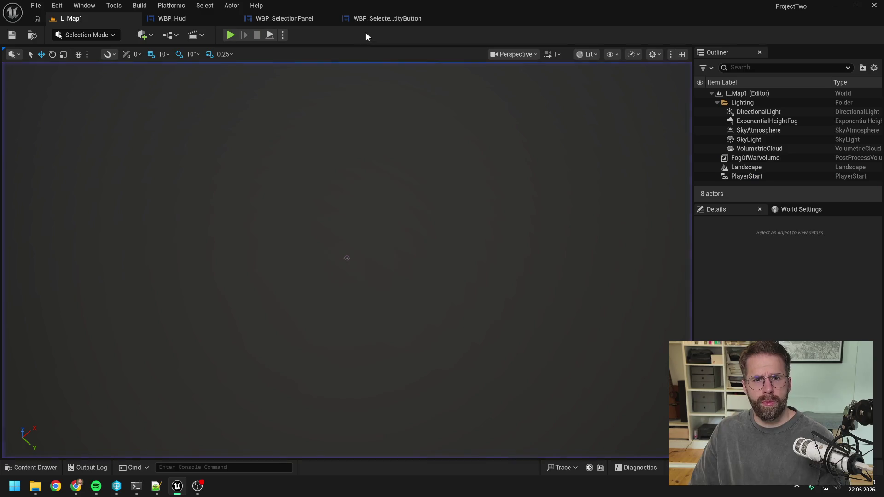
pyautogui.click(386, 20)
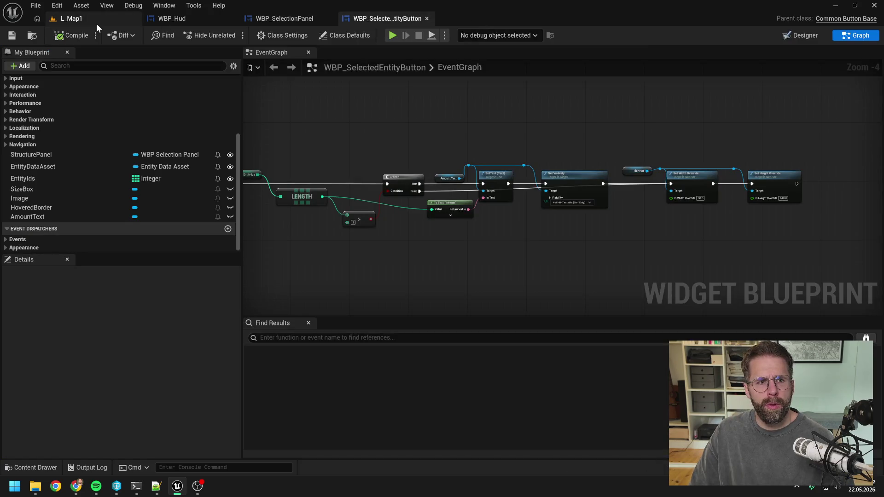
# Playtest again, selecting the Main Hall and a new generator in turn
pyautogui.click(96, 23)
pyautogui.click(232, 35)
pyautogui.click(374, 256)
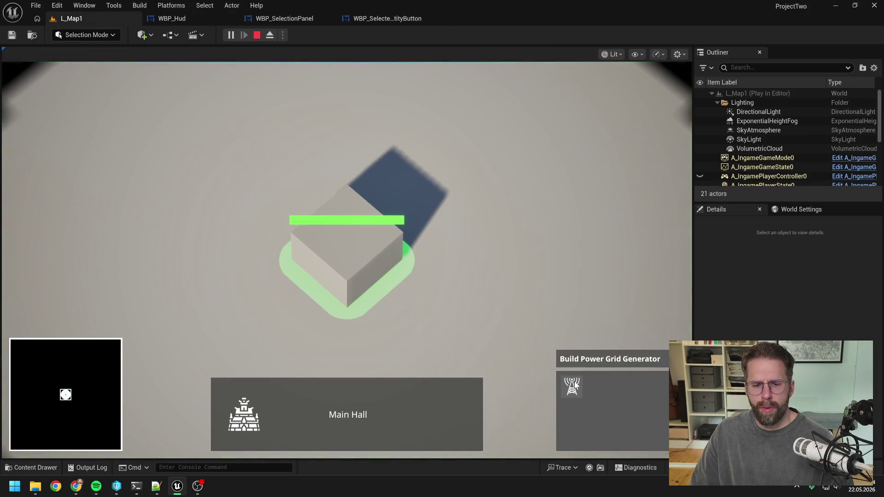
pyautogui.click(571, 386)
pyautogui.click(522, 244)
pyautogui.click(531, 247)
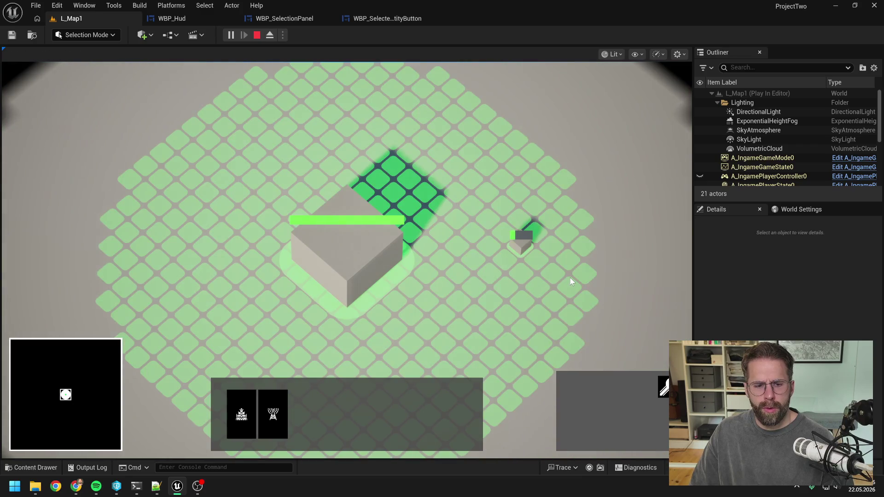
pyautogui.click(468, 221)
pyautogui.click(466, 259)
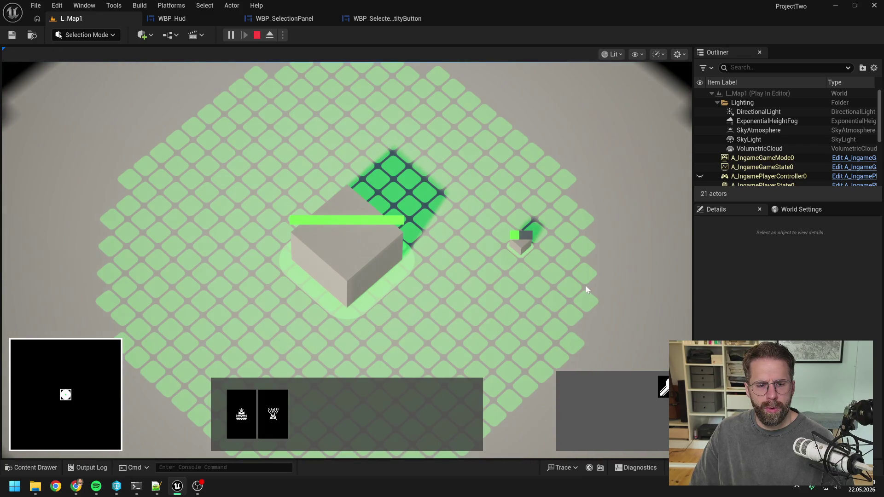
pyautogui.click(497, 293)
pyautogui.press('Escape')
pyautogui.click(373, 20)
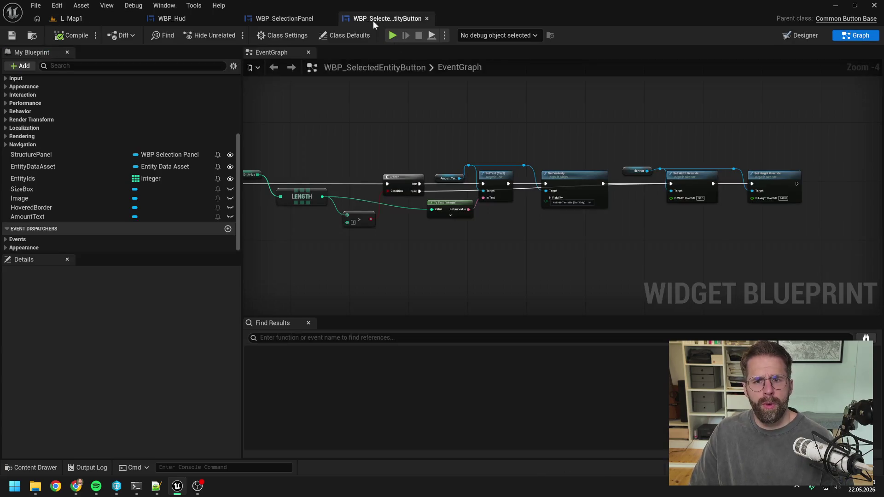
# Change the height override value to 120
pyautogui.scroll(5, 715, 187)
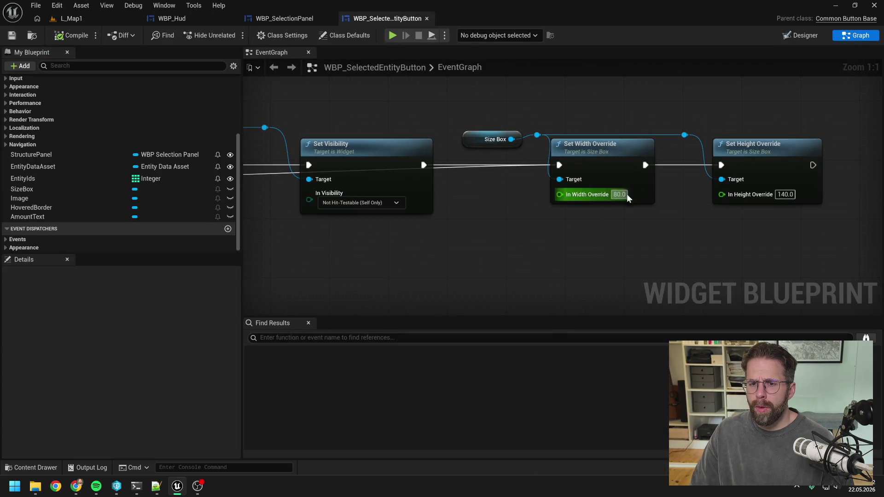
pyautogui.click(785, 194)
pyautogui.write('120')
pyautogui.press('Return')
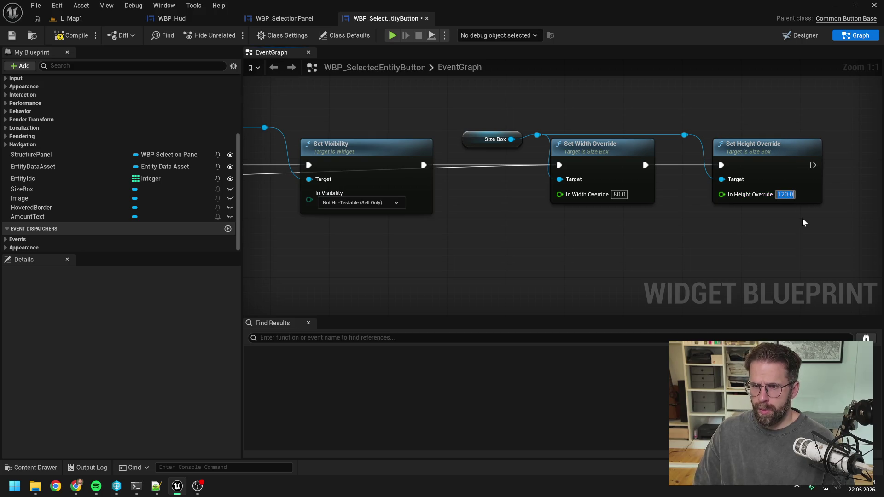
pyautogui.click(619, 194)
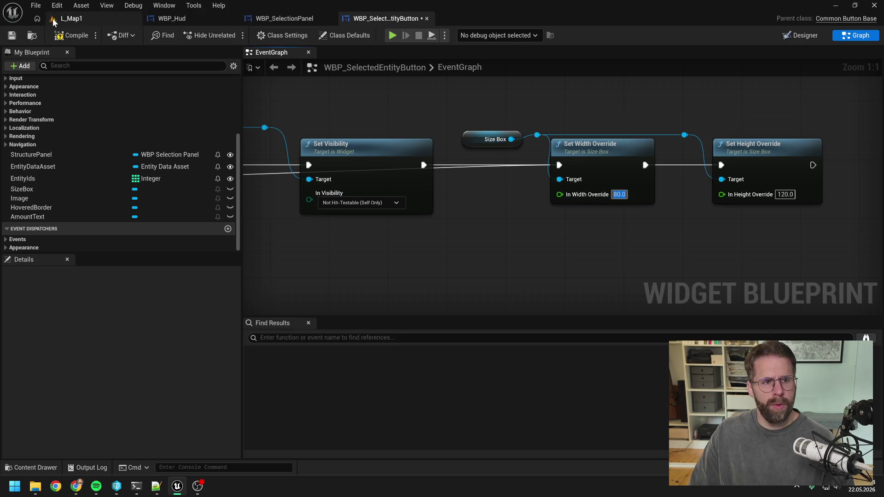
# Playtest placing a tower beside the Main Hall and reselecting the Main Hall
pyautogui.click(64, 18)
pyautogui.click(232, 34)
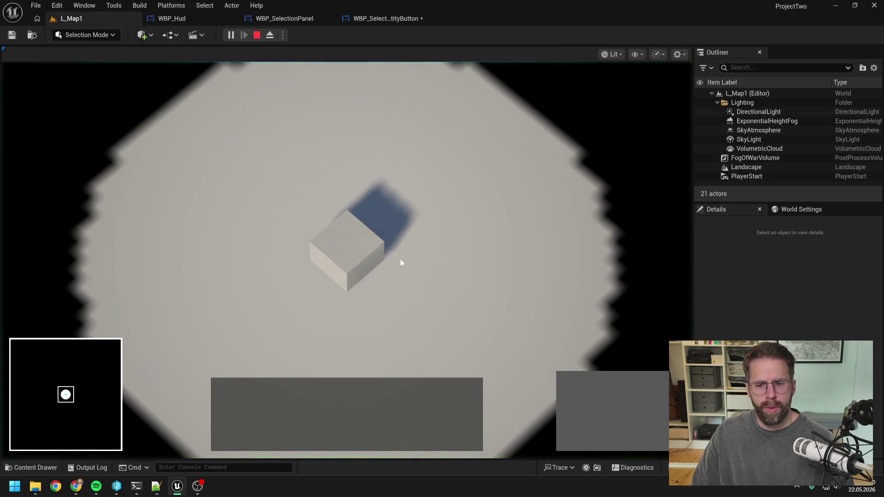
pyautogui.click(384, 247)
pyautogui.click(580, 388)
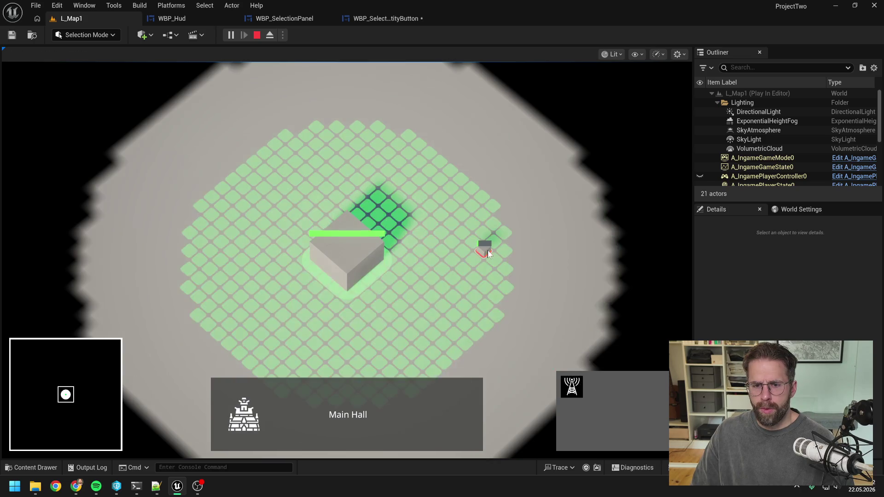
pyautogui.click(482, 244)
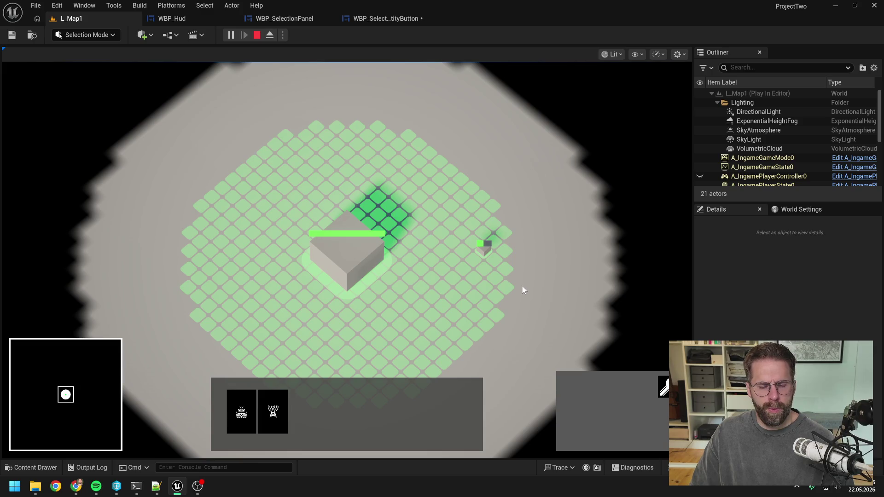
pyautogui.click(507, 288)
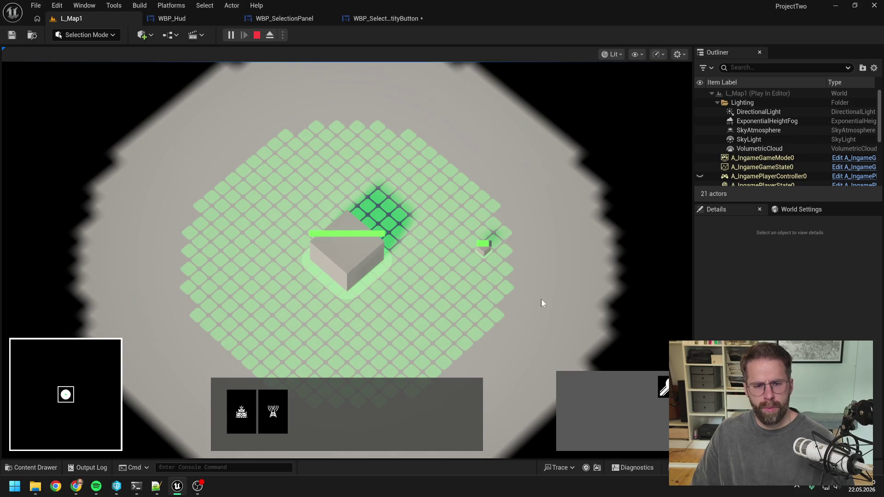
pyautogui.click(380, 21)
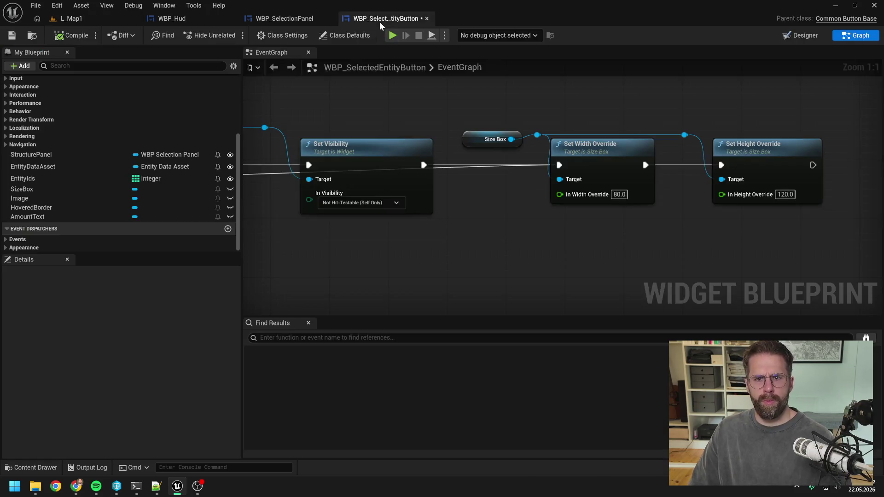
# Change the width override to 100 and compile the blueprint
pyautogui.click(620, 194)
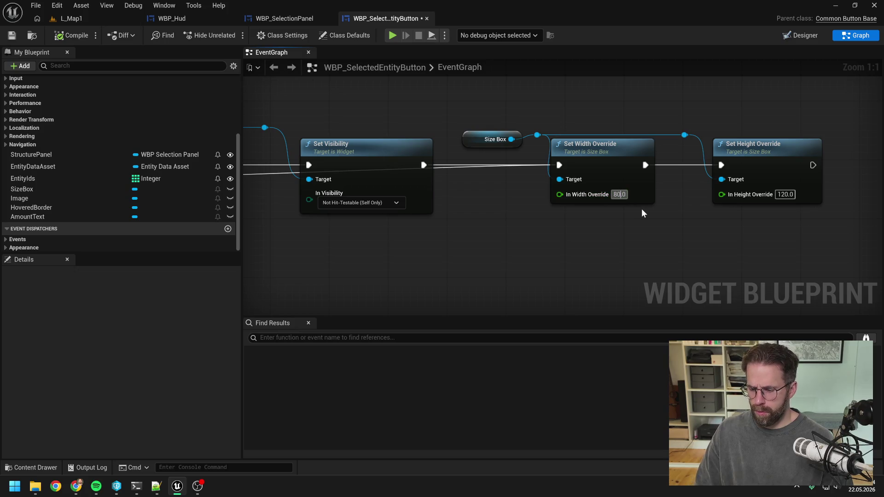
pyautogui.write('120')
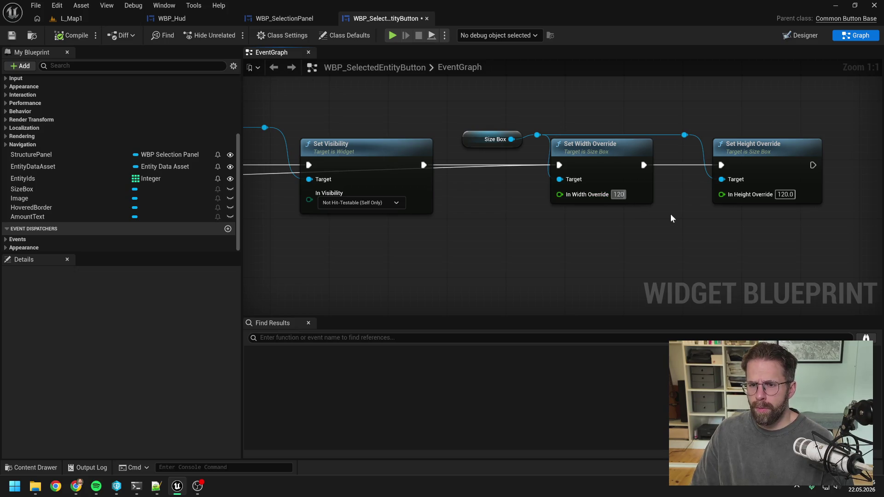
pyautogui.press('BackSpace')
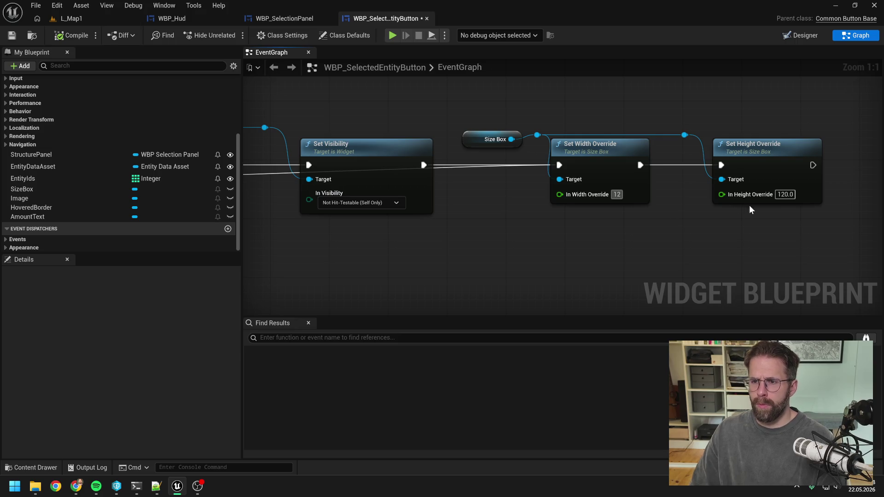
pyautogui.click(751, 225)
pyautogui.moveTo(751, 233); pyautogui.dragTo(707, 234)
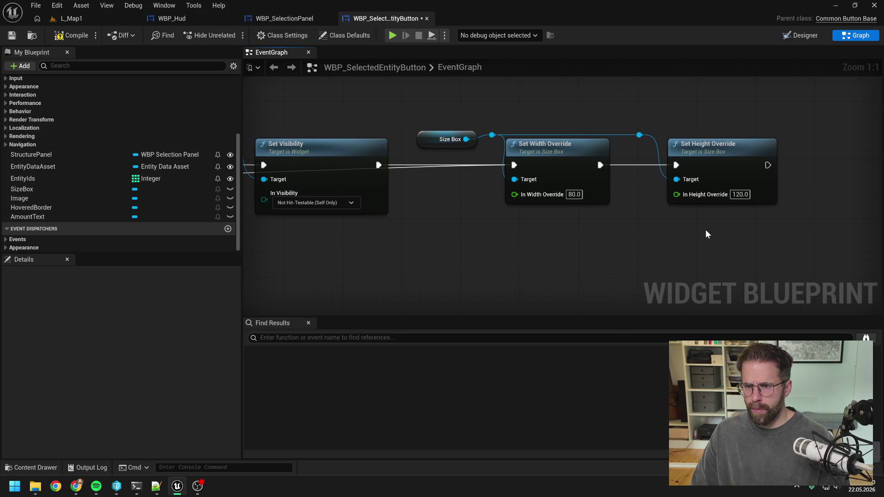
pyautogui.write('140')
pyautogui.click(579, 194)
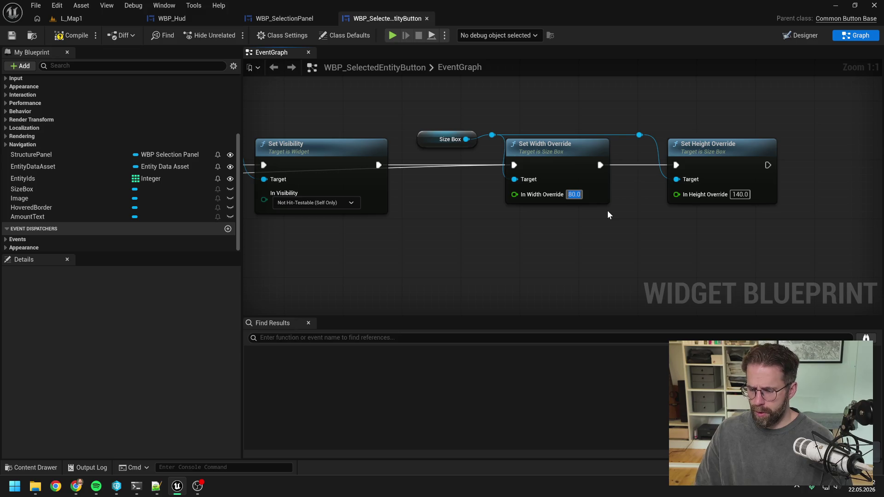
pyautogui.write('100')
pyautogui.press('Return')
pyautogui.click(72, 35)
# Playtest by building two towers, box-selecting them, and adding the Main Hall
pyautogui.click(74, 18)
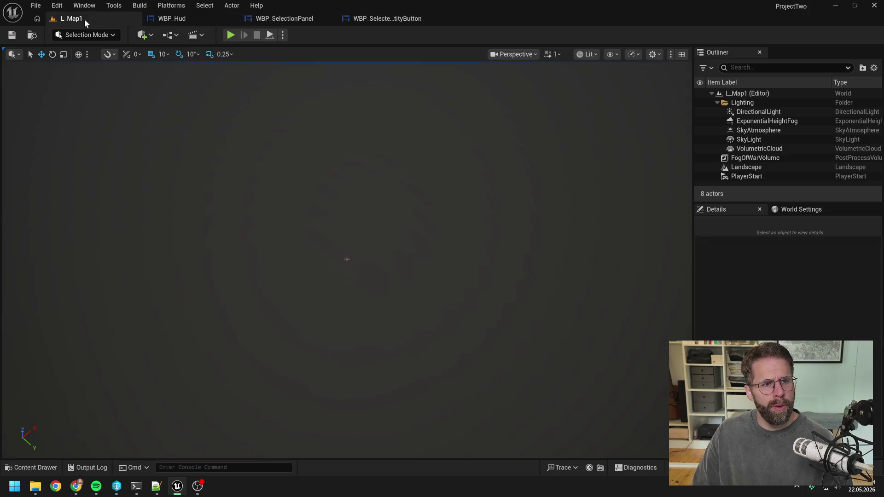
pyautogui.click(233, 37)
pyautogui.click(346, 232)
pyautogui.click(570, 386)
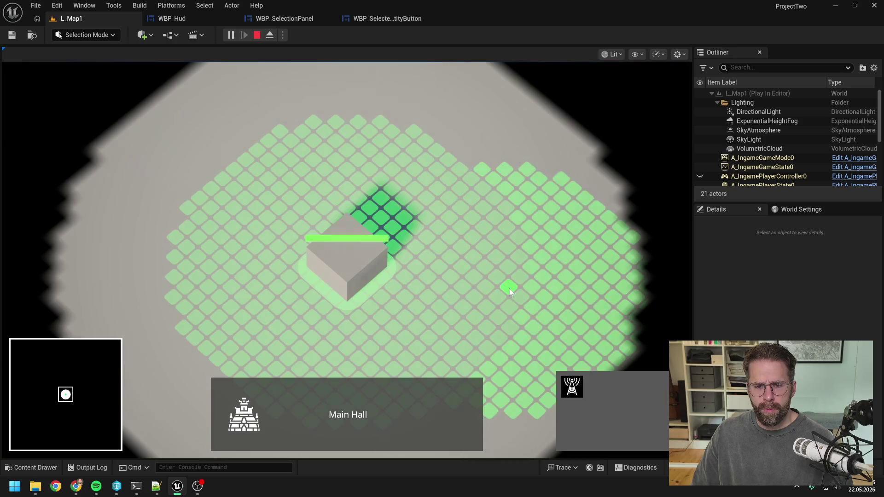
pyautogui.click(509, 289)
pyautogui.click(442, 148)
pyautogui.moveTo(424, 144); pyautogui.dragTo(559, 308)
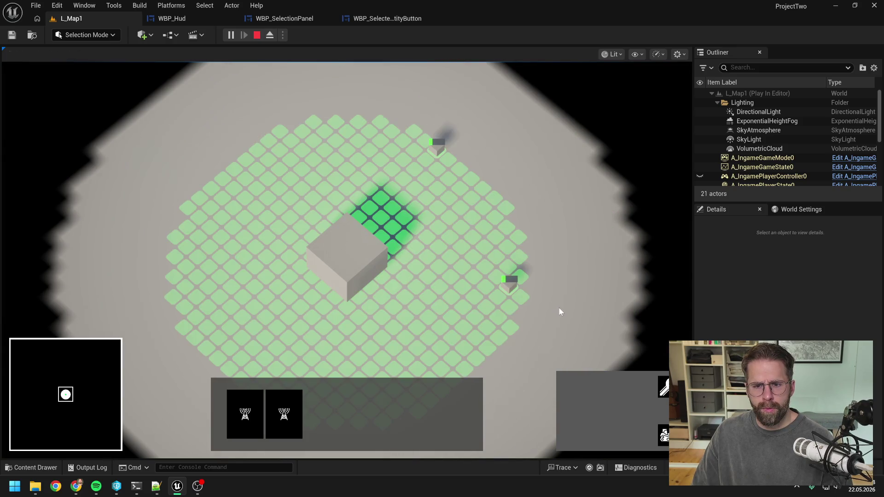
pyautogui.keyDown('shift'); pyautogui.click(371, 268); pyautogui.keyUp('shift')
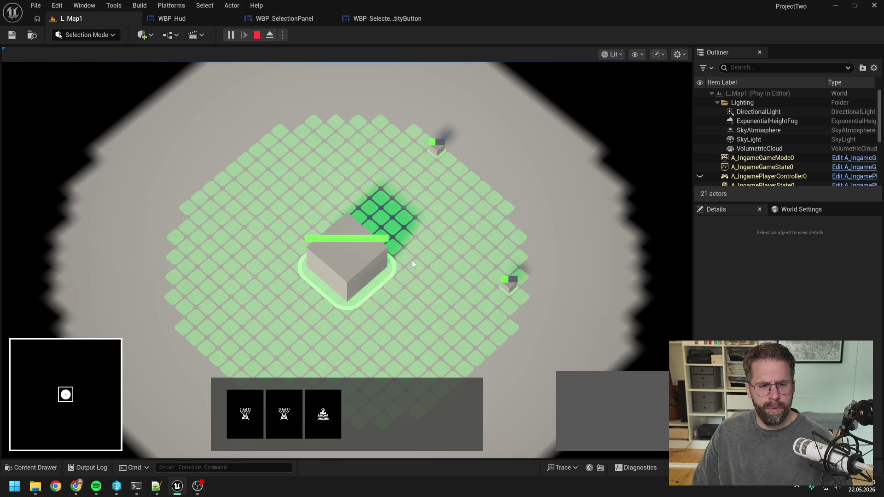
# Narrow the selection via the panel icons, reselect all, then stop play
pyautogui.scroll(-2, 463, 242)
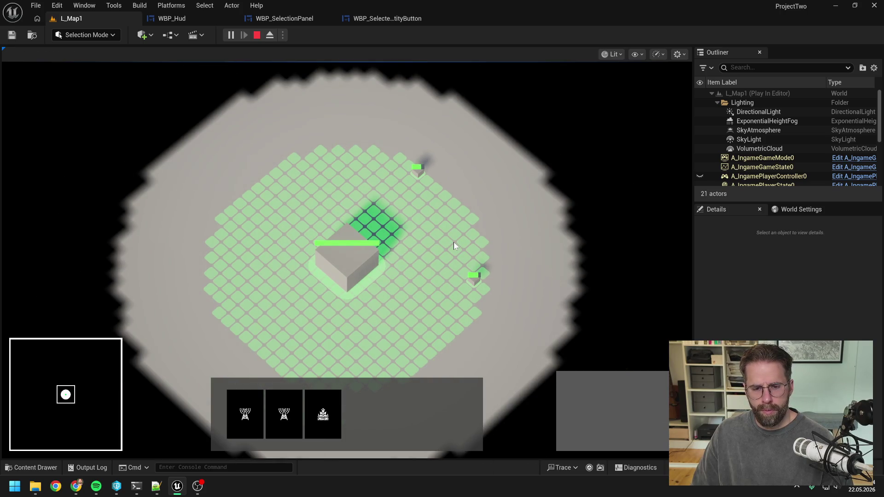
pyautogui.click(328, 414)
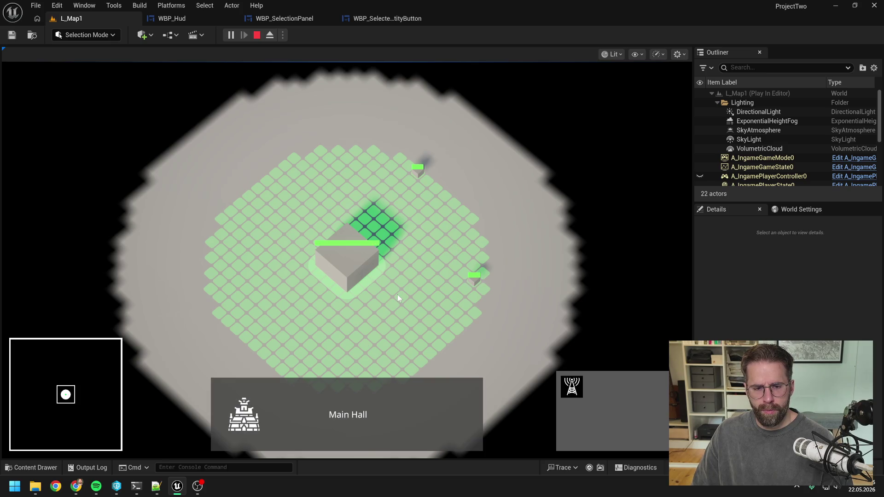
pyautogui.hotkey('ctrl', 'a')
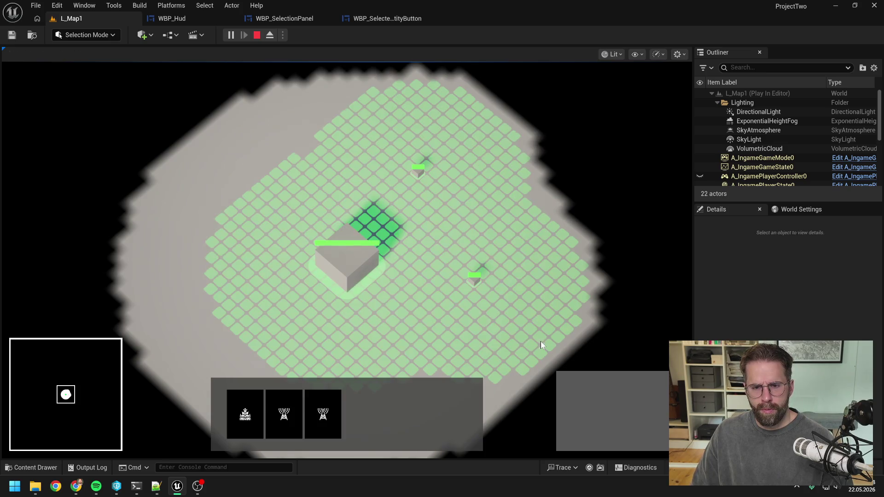
pyautogui.click(321, 429)
pyautogui.click(413, 306)
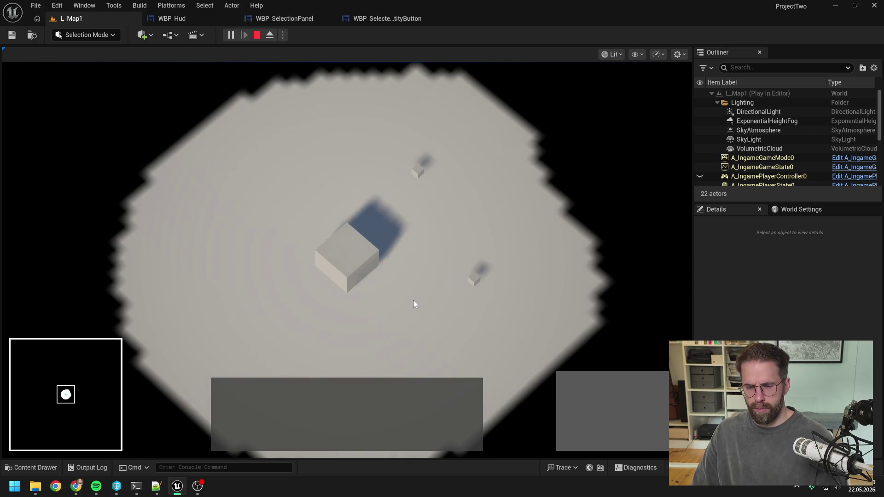
pyautogui.press('Escape')
pyautogui.scroll(-2, 443, 192)
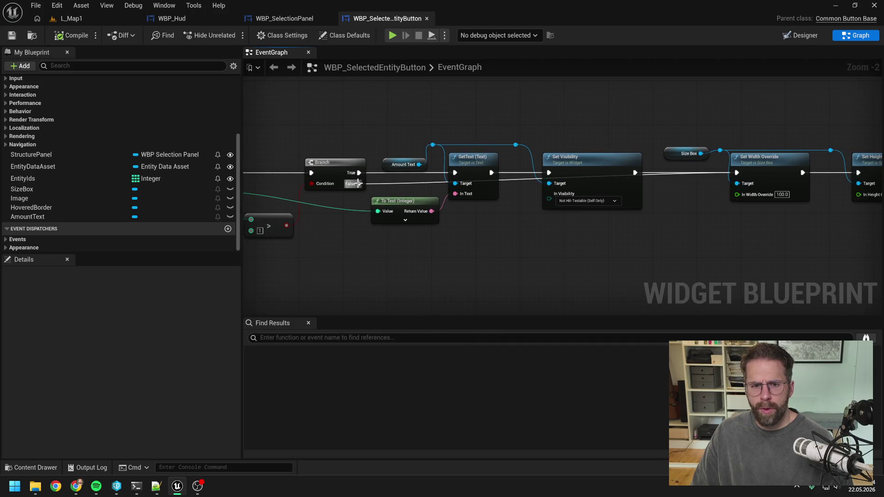
# Reconnect the Set Visibility node to Set Width Override in the button graph
pyautogui.keyDown('alt'); pyautogui.click(634, 174); pyautogui.keyUp('alt')
pyautogui.scroll(-2, 663, 189)
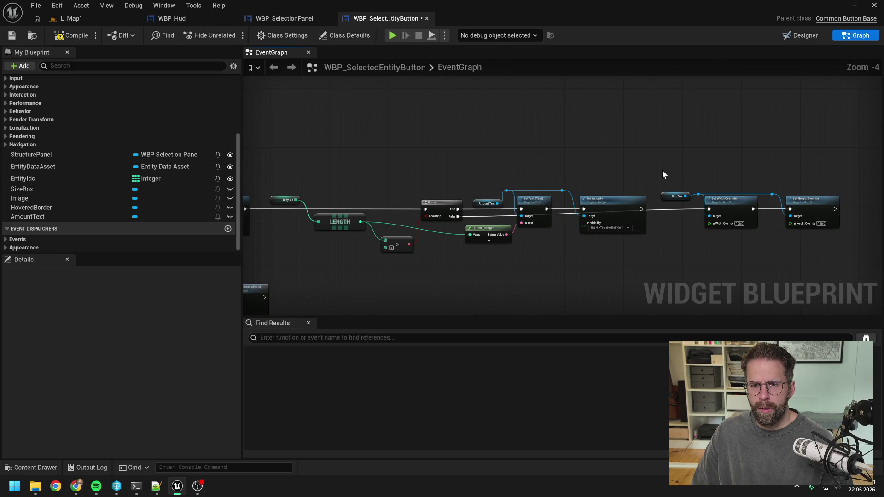
pyautogui.moveTo(641, 209); pyautogui.dragTo(709, 209)
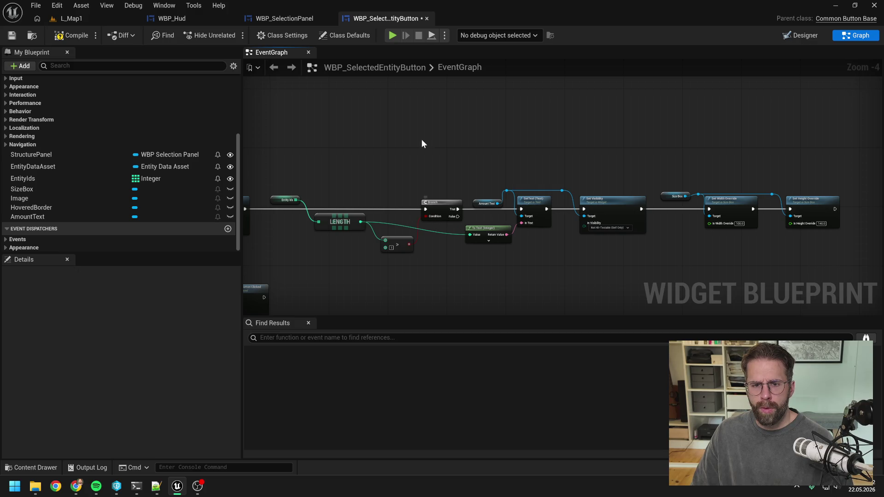
# Play L_Map1 and place several power buildings from the Main Hall, then cancel placement
pyautogui.click(90, 18)
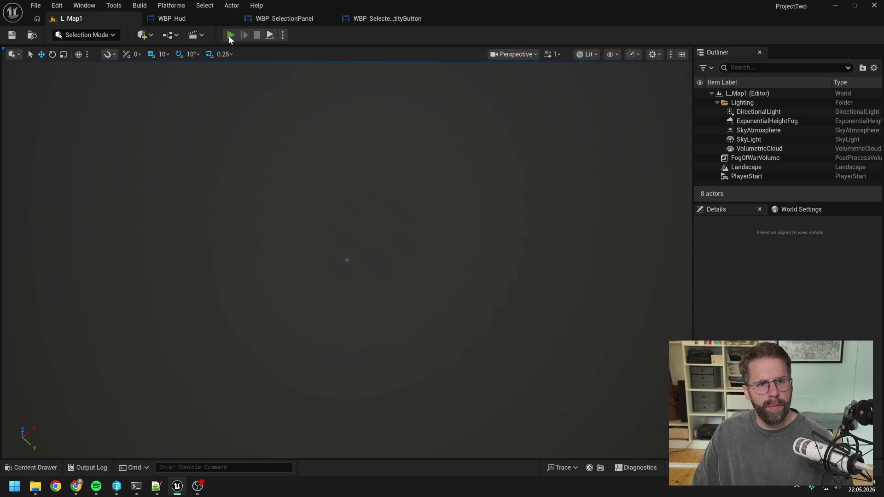
pyautogui.click(230, 35)
pyautogui.click(572, 388)
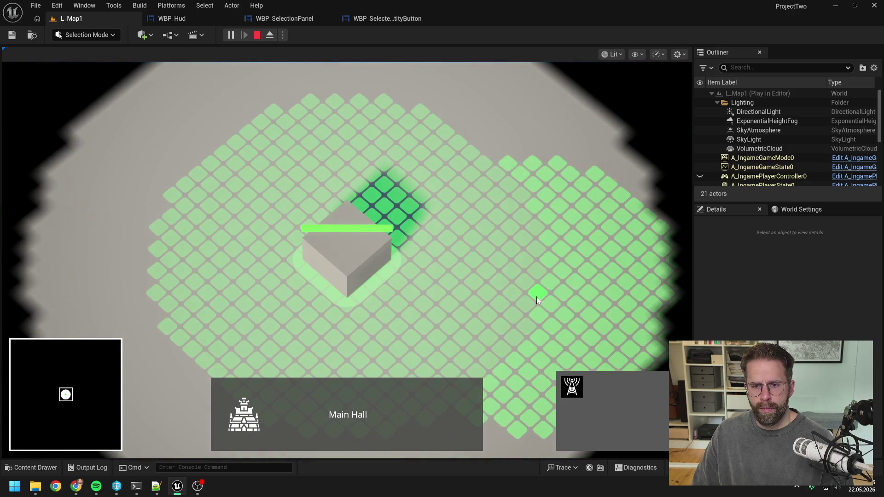
pyautogui.click(535, 296)
pyautogui.click(503, 186)
pyautogui.click(415, 120)
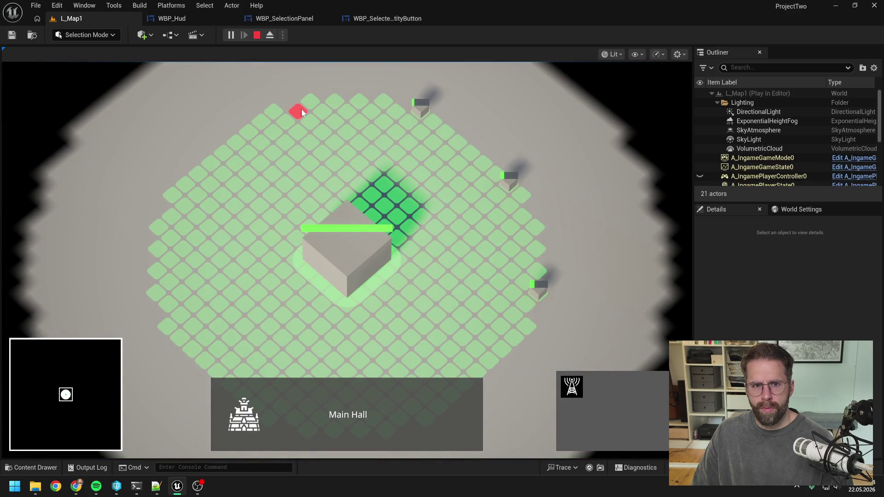
pyautogui.click(274, 119)
pyautogui.click(198, 186)
pyautogui.click(160, 260)
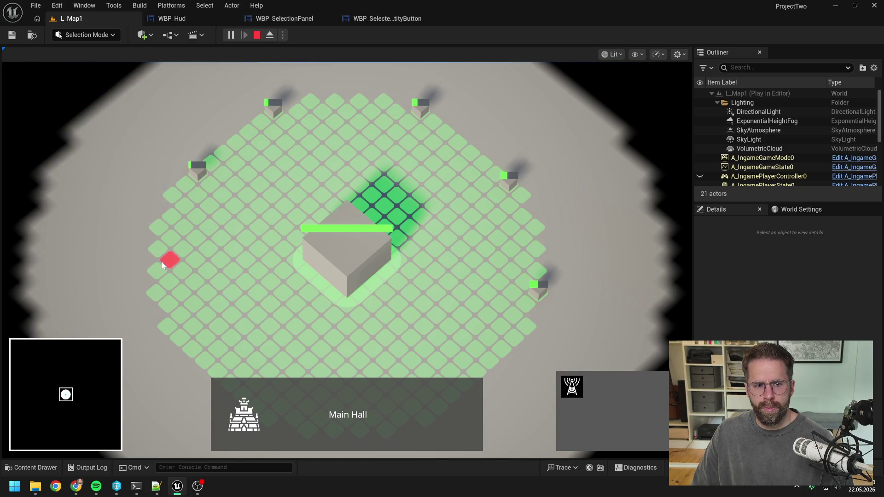
pyautogui.press('s')
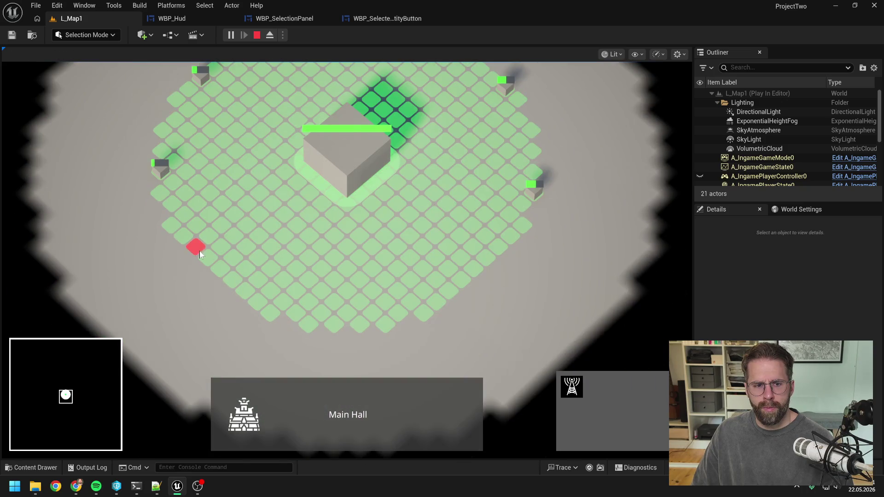
pyautogui.click(206, 258)
pyautogui.click(308, 314)
pyautogui.scroll(-3, 463, 274)
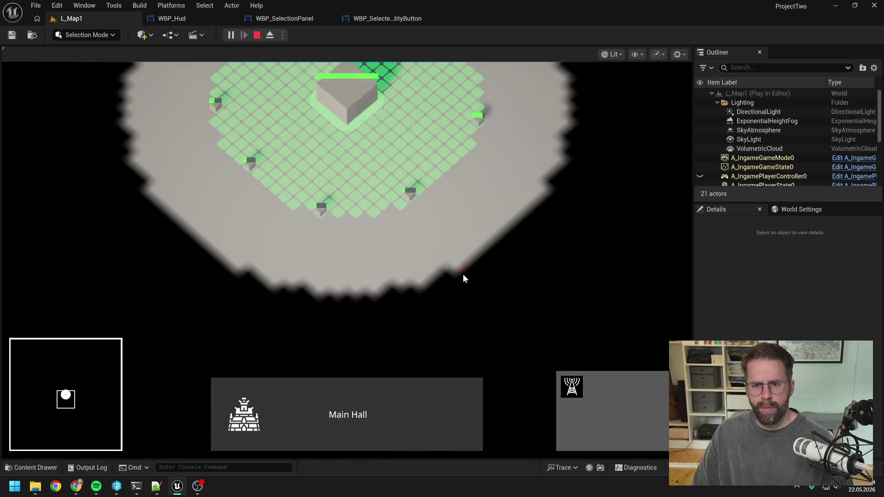
pyautogui.rightClick(456, 268)
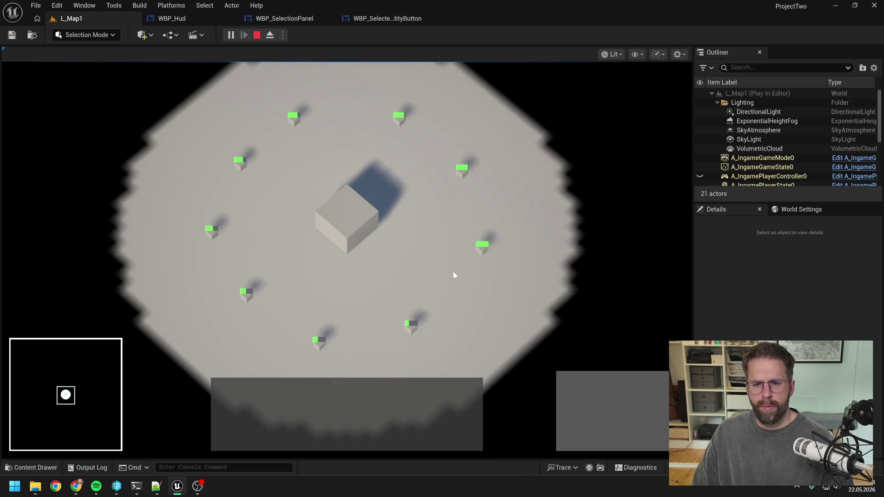
# Place many more power buildings along the map edges, then cancel placement
pyautogui.press('h')
pyautogui.click(571, 386)
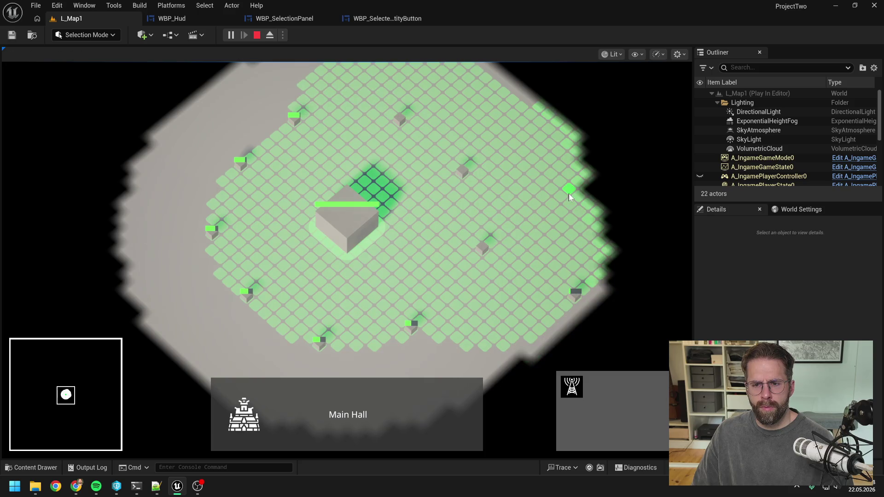
pyautogui.press('w')
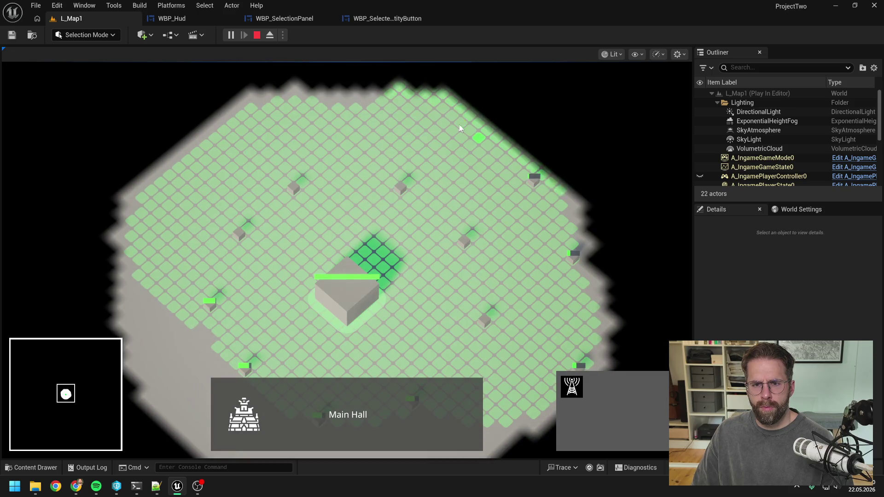
pyautogui.click(241, 114)
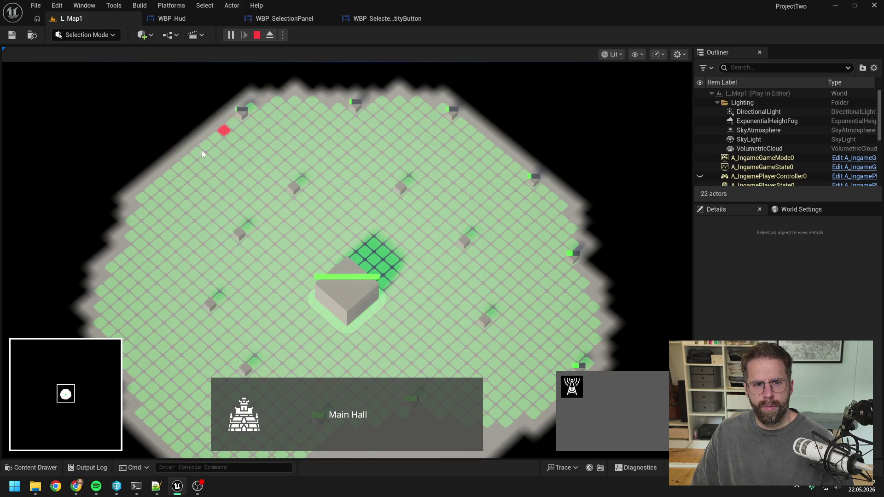
pyautogui.click(169, 172)
pyautogui.click(130, 256)
pyautogui.press('s')
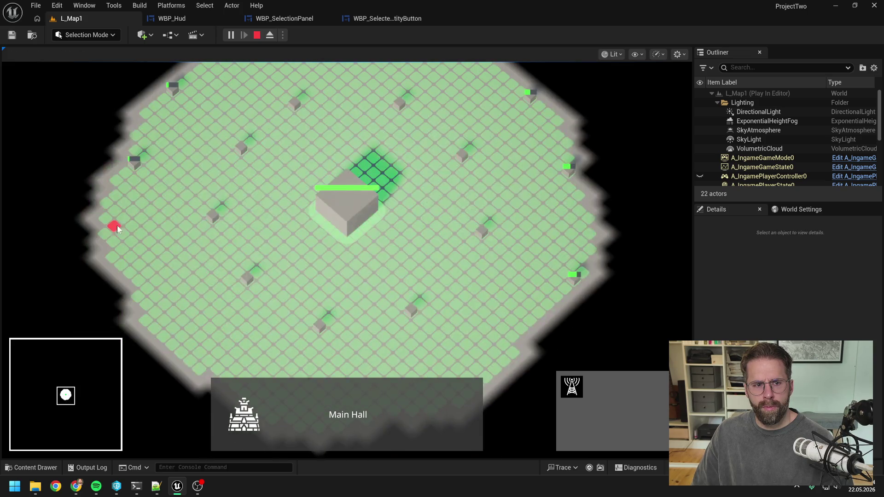
pyautogui.click(116, 237)
pyautogui.click(145, 302)
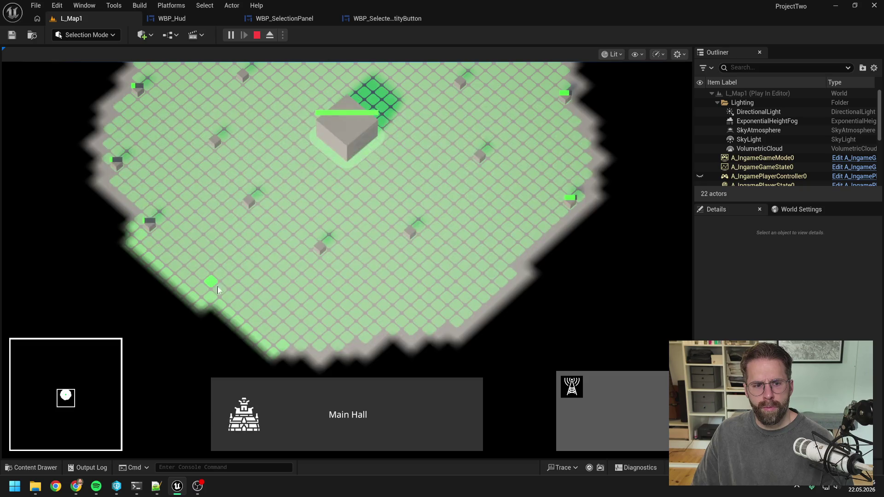
pyautogui.click(219, 289)
pyautogui.click(348, 337)
pyautogui.click(467, 312)
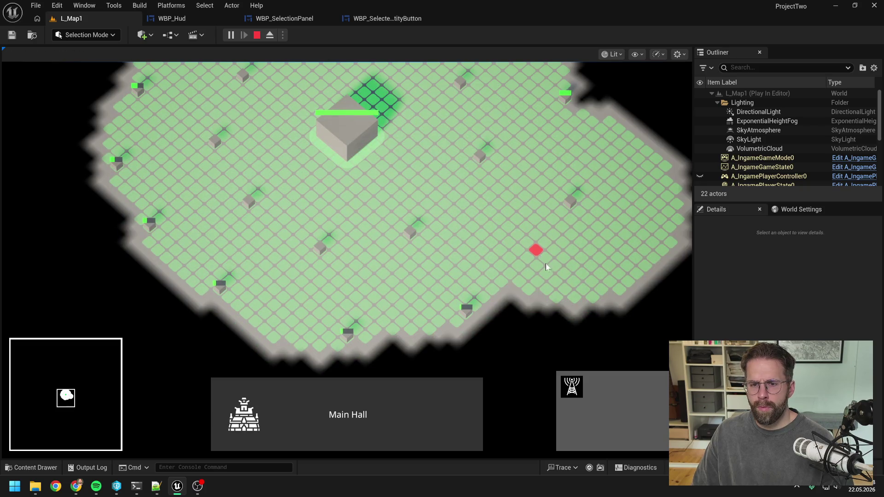
pyautogui.click(566, 283)
pyautogui.press('d')
pyautogui.press('w')
pyautogui.click(606, 285)
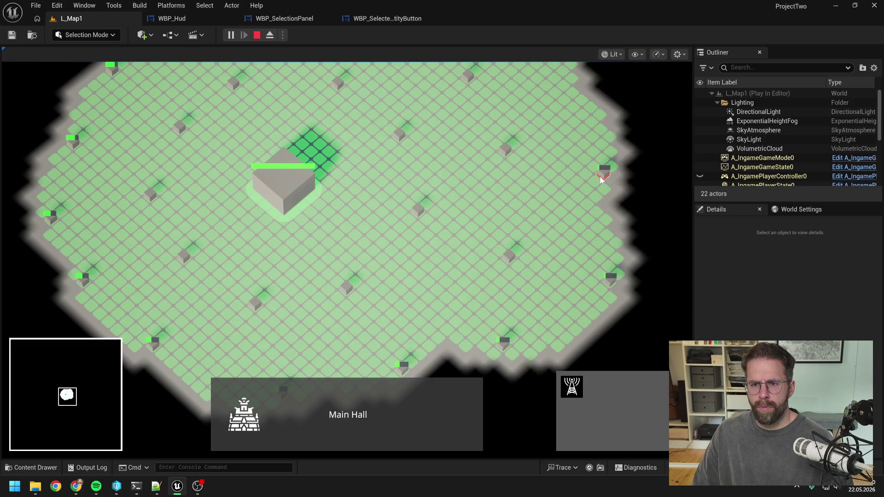
pyautogui.click(599, 176)
pyautogui.press('w')
pyautogui.click(587, 173)
pyautogui.press('w')
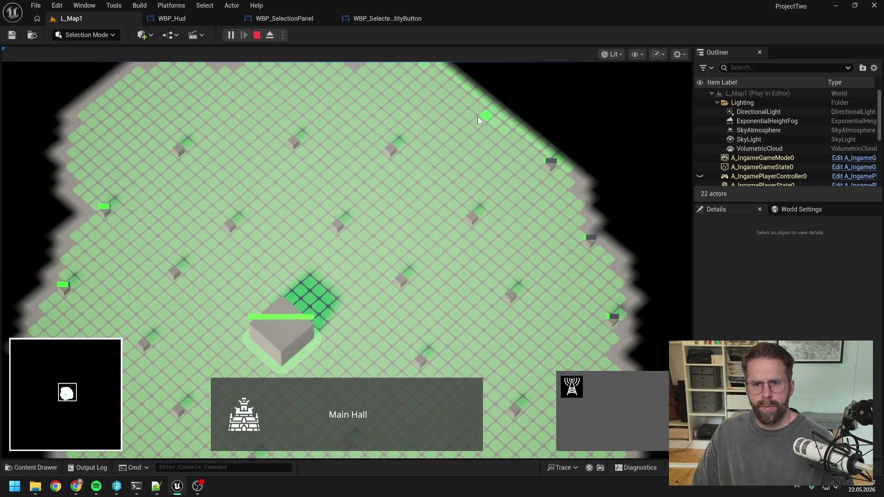
pyautogui.rightClick(455, 172)
# Select the radio towers, add the Main Hall, then return to WBP_SelectedEntityButton
pyautogui.scroll(-2, 430, 199)
pyautogui.click(390, 210)
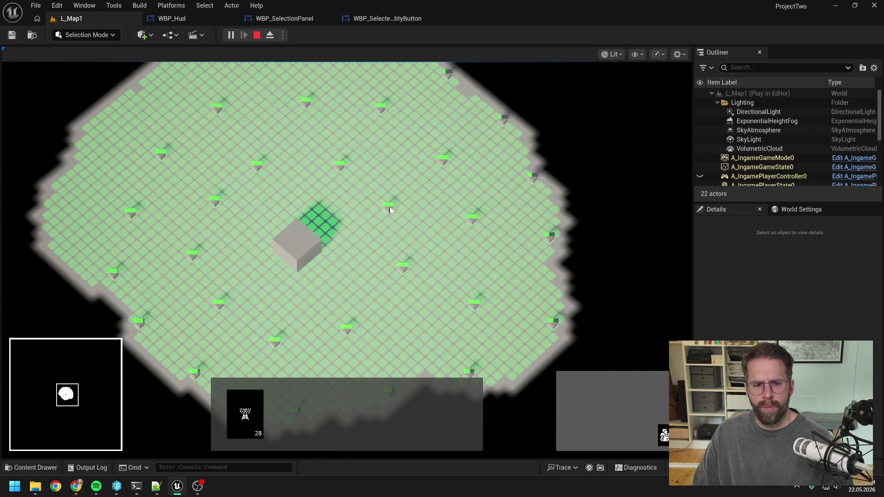
pyautogui.click(309, 252)
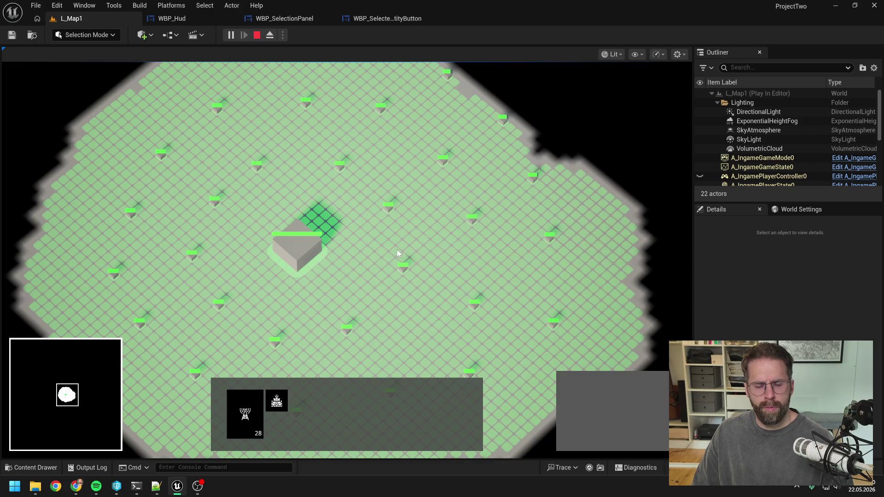
pyautogui.press('a')
pyautogui.press('d')
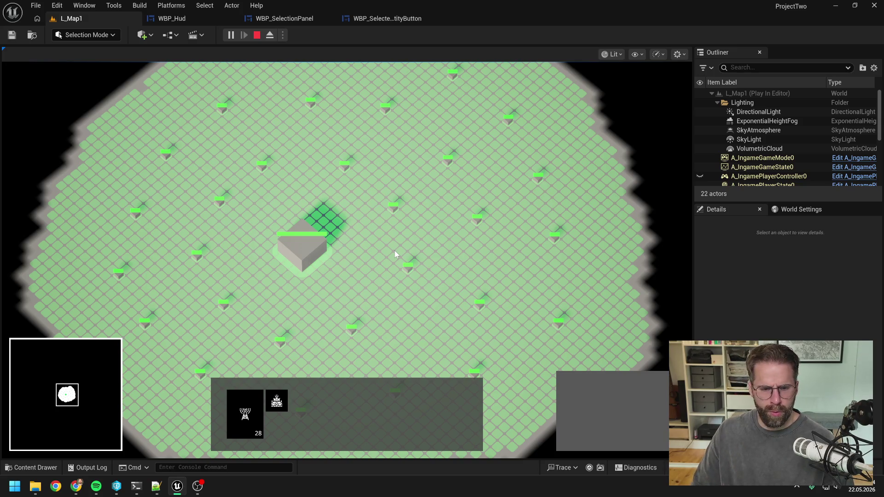
pyautogui.scroll(-1, 432, 230)
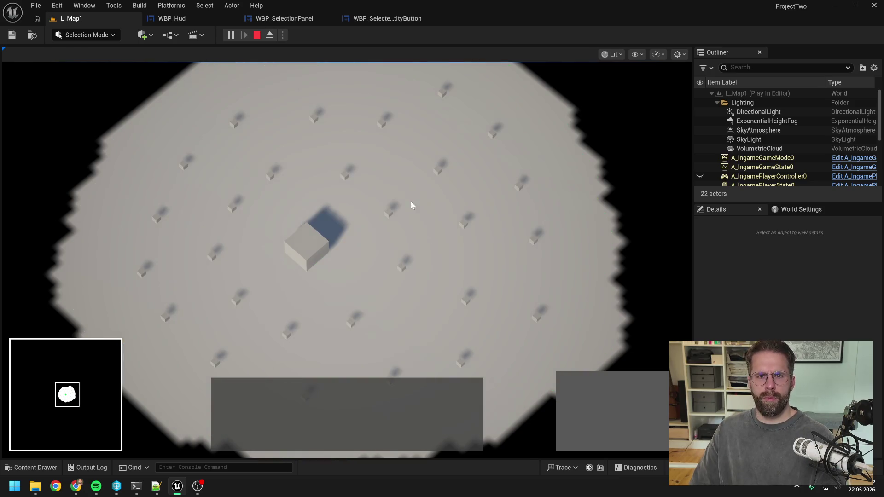
pyautogui.click(379, 16)
pyautogui.scroll(5, 138, 177)
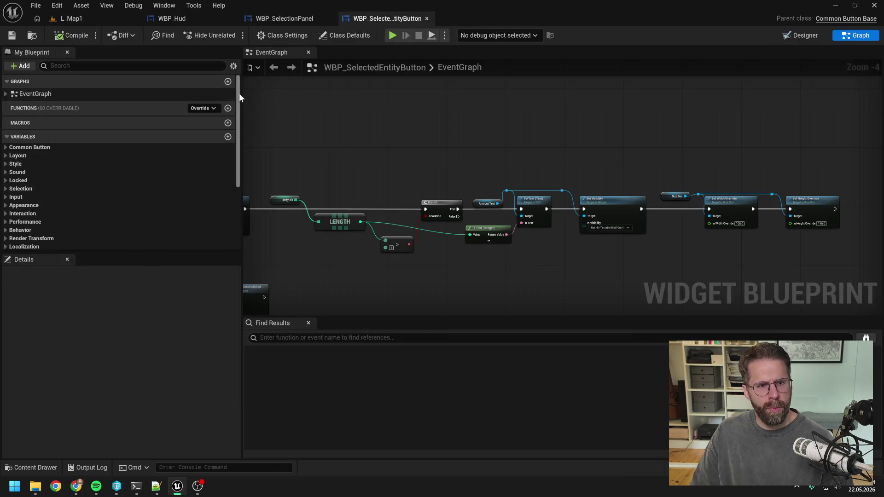
# Delete a mistaken graph, then create and save a function named SetMacroViewEnabled
pyautogui.click(228, 81)
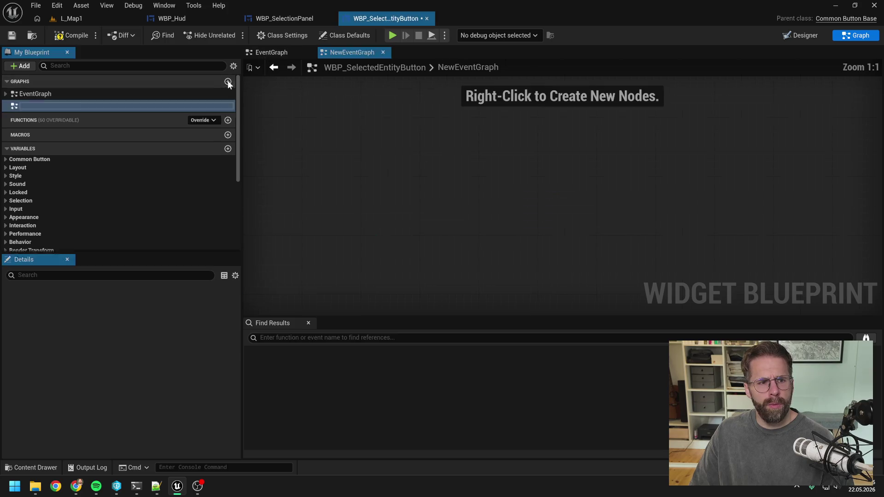
pyautogui.write('S')
pyautogui.press('Return')
pyautogui.press('Delete')
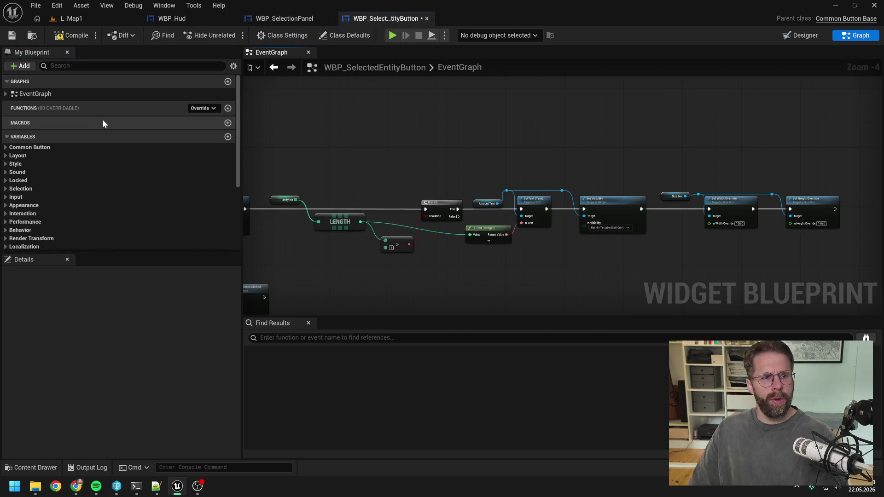
pyautogui.click(228, 108)
pyautogui.write('SetMac')
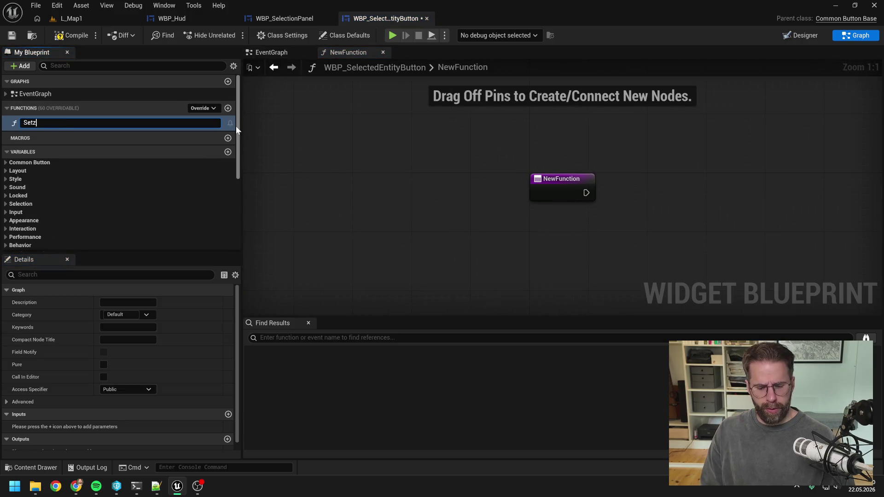
pyautogui.write('roViewEnabled')
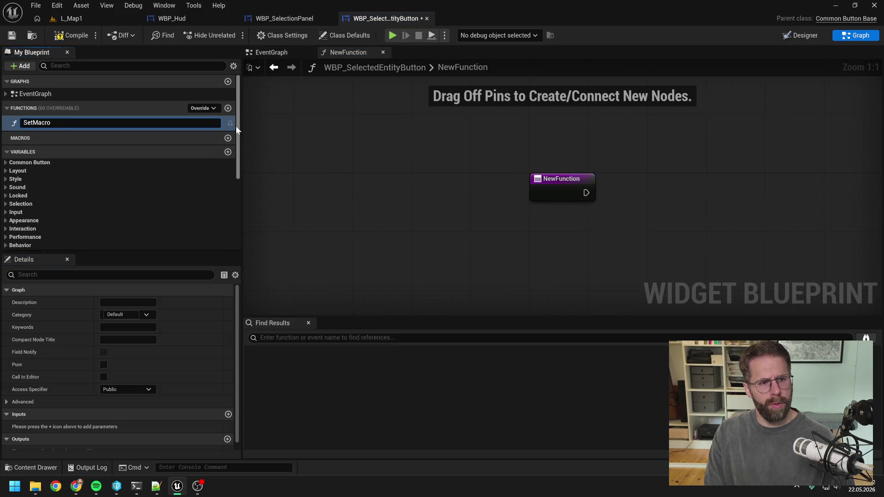
pyautogui.press('Return')
pyautogui.hotkey('ctrl', 's')
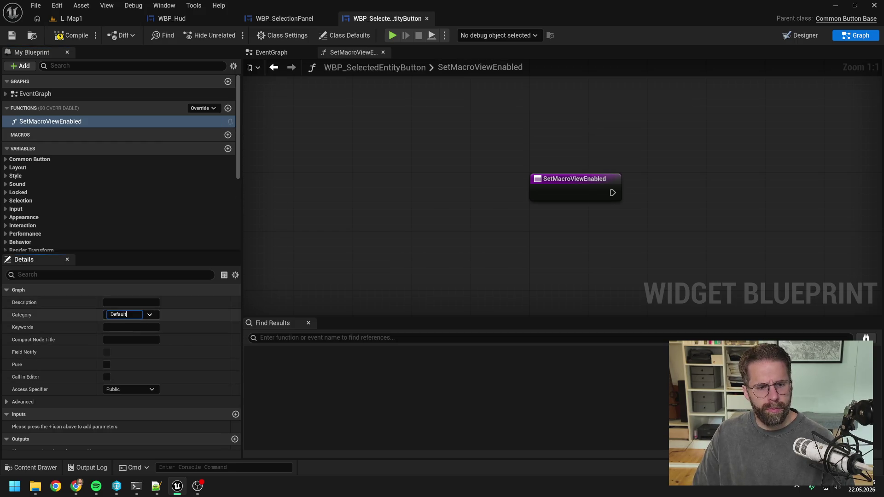
# Set the function's category to SelectedEntityButton and save
pyautogui.click(122, 314)
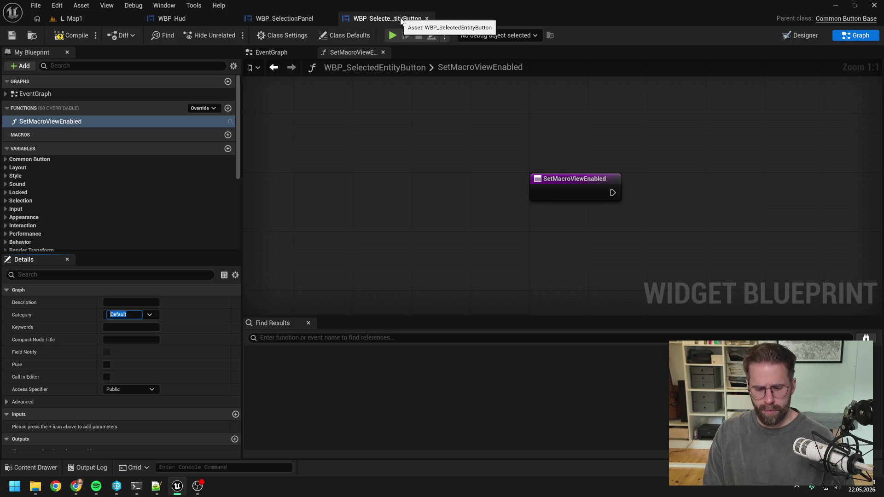
pyautogui.write('SelectedE')
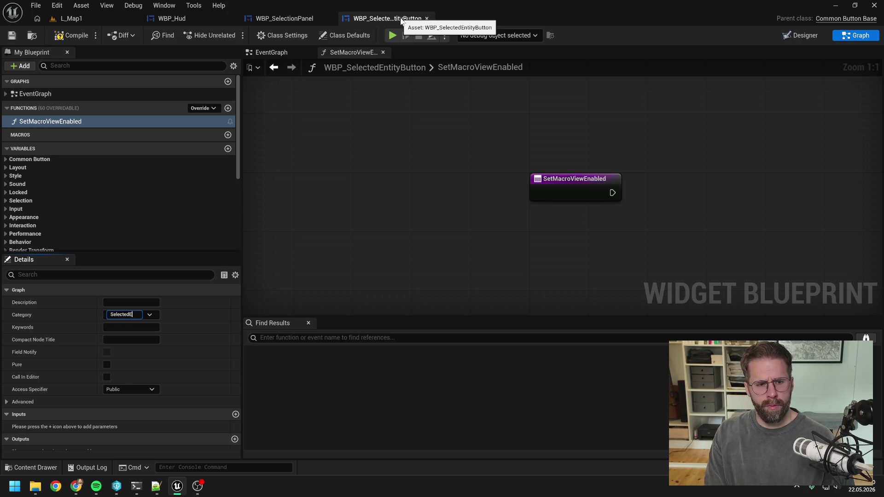
pyautogui.write('ntityButton')
pyautogui.press('Return')
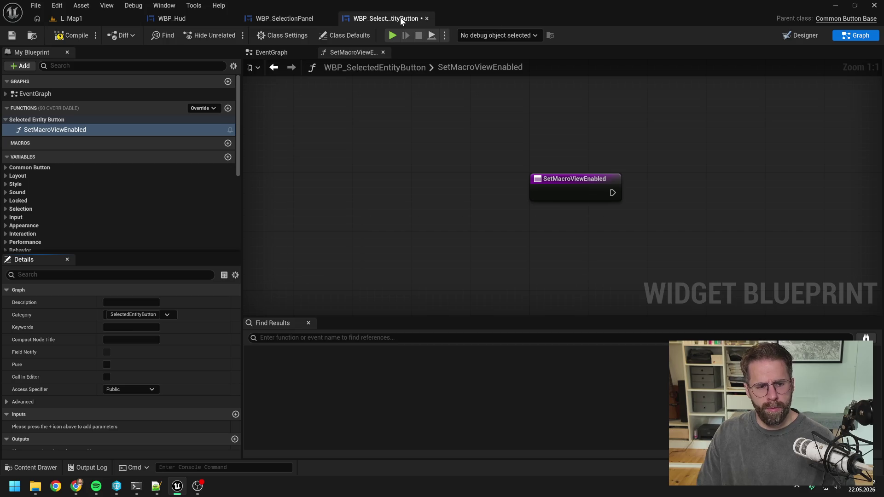
pyautogui.hotkey('ctrl', 's')
# Add a Boolean input named NewValue to the function
pyautogui.scroll(-1, 148, 367)
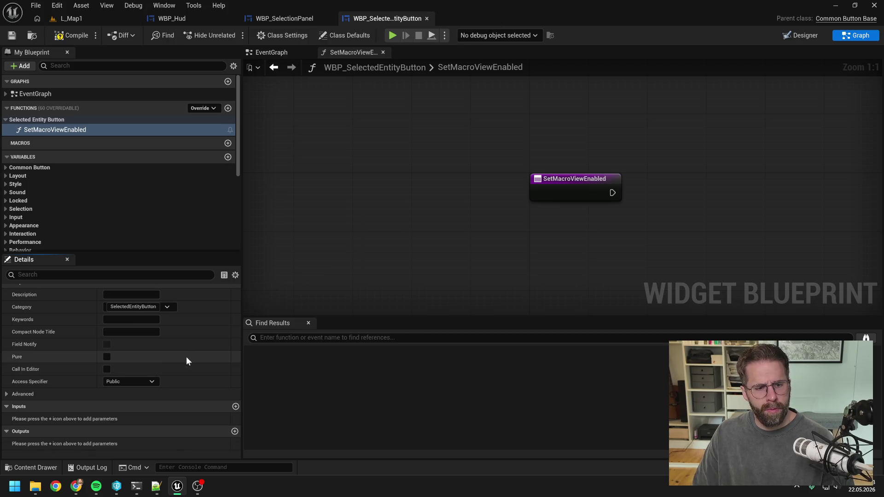
pyautogui.click(236, 406)
pyautogui.write('NewValue')
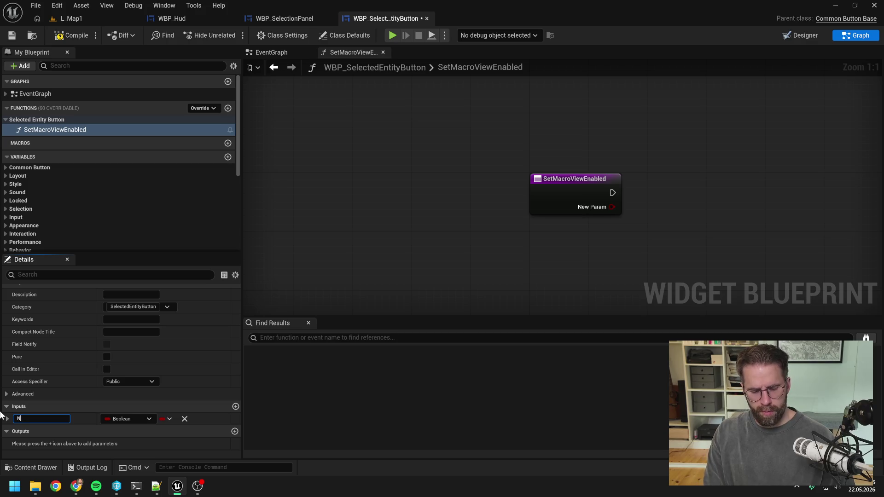
pyautogui.press('Return')
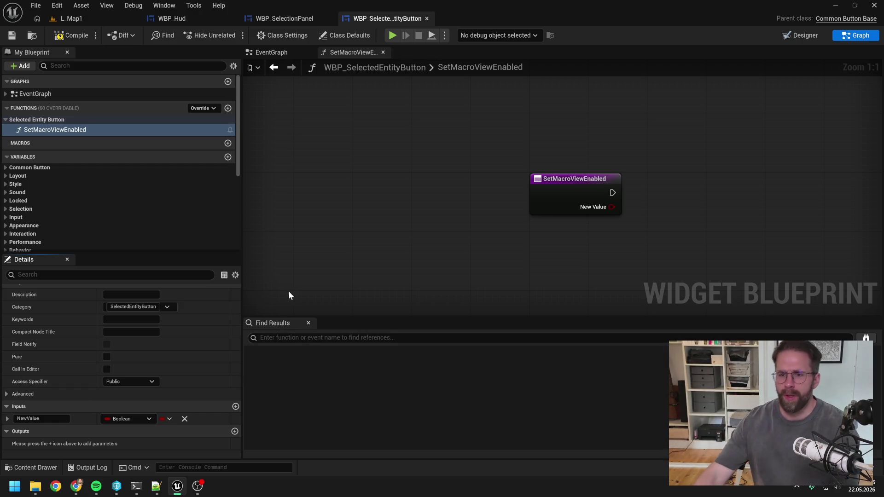
pyautogui.moveTo(666, 174); pyautogui.dragTo(525, 169)
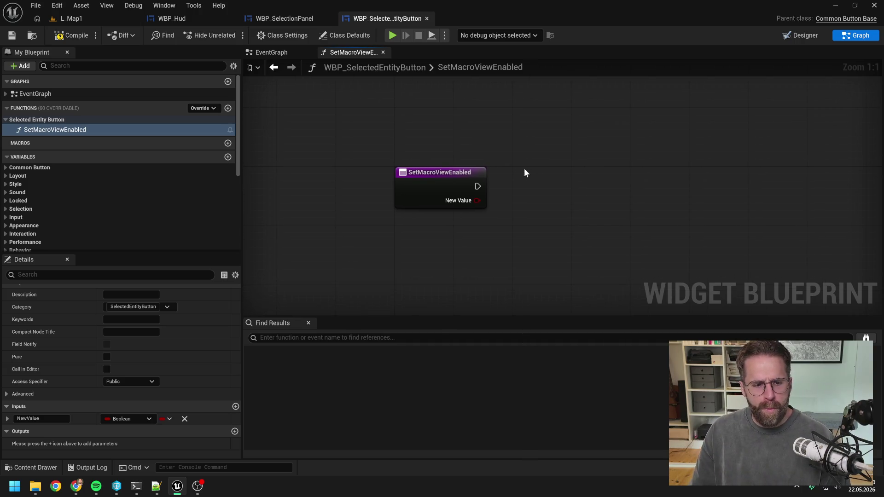
# Move the Size Box, Set Width and Set Height nodes from EventGraph into SetMacroViewEnabled
pyautogui.click(278, 51)
pyautogui.moveTo(564, 135); pyautogui.dragTo(723, 222)
pyautogui.hotkey('ctrl', 'x')
pyautogui.click(353, 52)
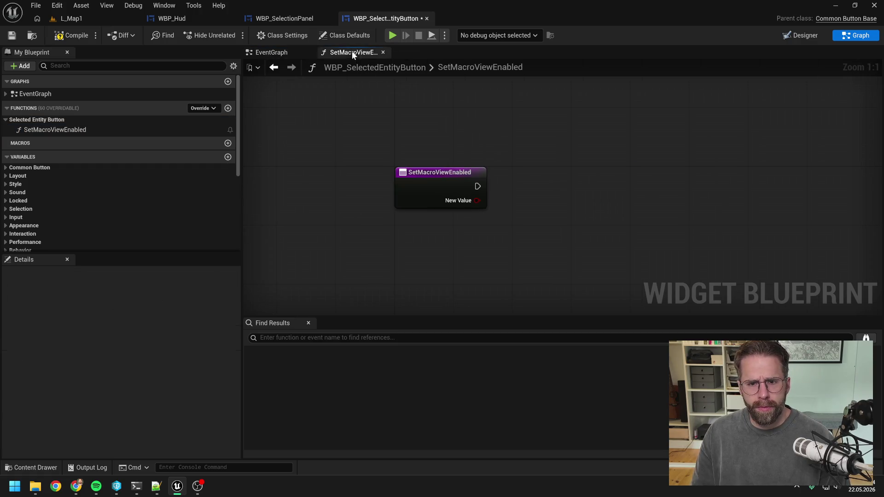
pyautogui.hotkey('ctrl', 'v')
pyautogui.moveTo(575, 191); pyautogui.dragTo(706, 174)
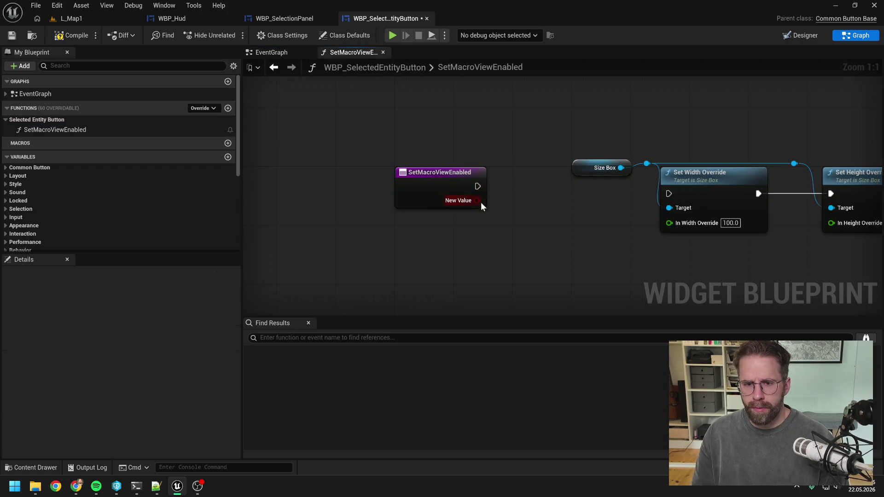
# Add a Branch driven by New Value and arrange it before the size nodes
pyautogui.moveTo(477, 201); pyautogui.dragTo(507, 214)
pyautogui.write('branch')
pyautogui.press('Return')
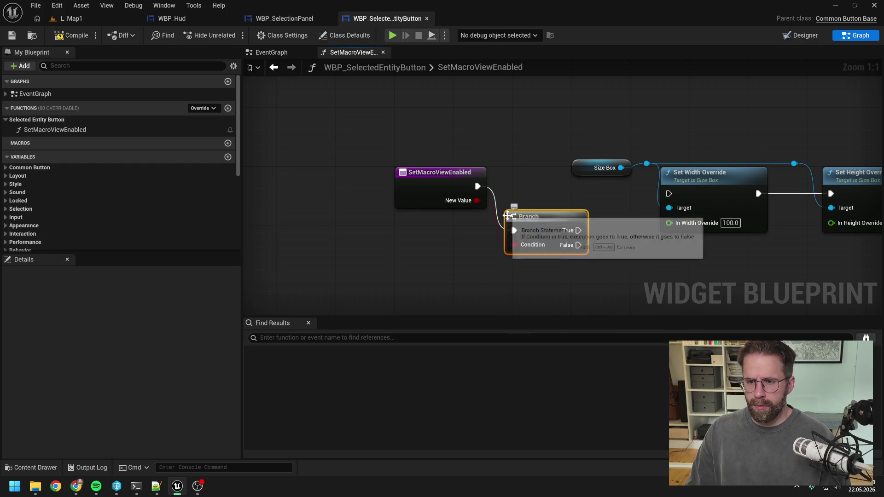
pyautogui.moveTo(579, 213)
pyautogui.mouseDown()
pyautogui.moveTo(478, 212)
pyautogui.moveTo(561, 193)
pyautogui.mouseUp()
pyautogui.scroll(-1, 562, 192)
pyautogui.moveTo(414, 152); pyautogui.dragTo(695, 194)
pyautogui.moveTo(501, 184); pyautogui.dragTo(589, 187)
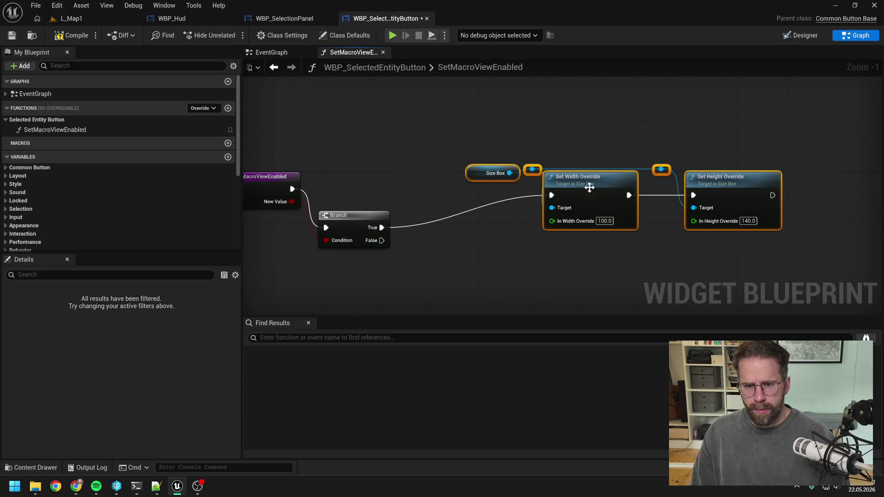
pyautogui.moveTo(374, 209)
pyautogui.mouseDown()
pyautogui.moveTo(392, 170)
pyautogui.moveTo(650, 214)
pyautogui.mouseUp()
pyautogui.rightClick(597, 134)
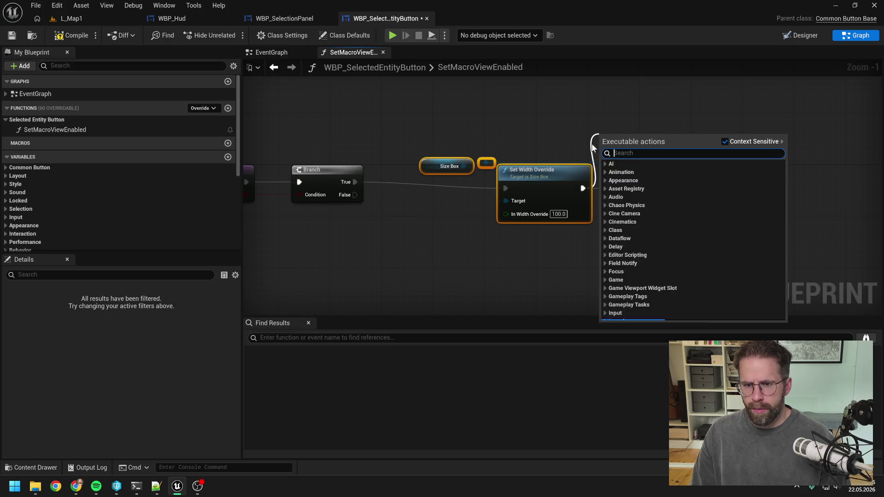
pyautogui.moveTo(438, 107); pyautogui.dragTo(470, 124)
pyautogui.moveTo(522, 159); pyautogui.dragTo(644, 184)
pyautogui.moveTo(555, 182); pyautogui.dragTo(568, 130)
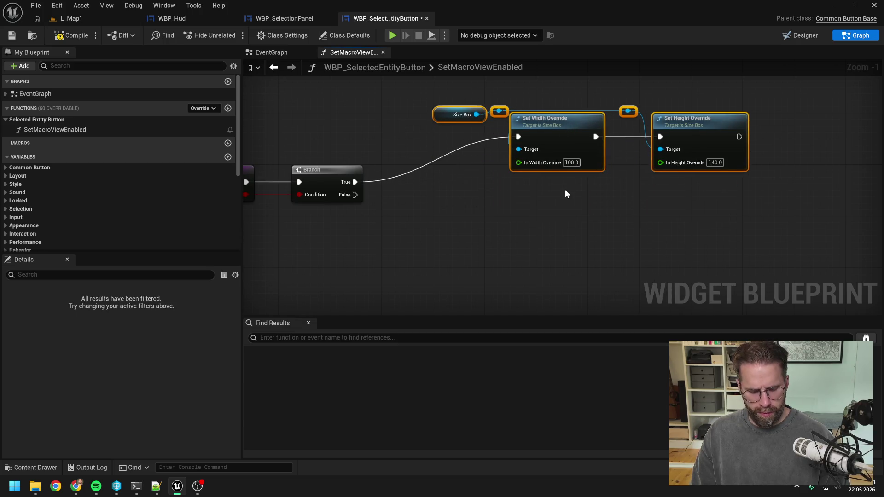
# Duplicate the size nodes for the Branch False output with width 60 and height 60
pyautogui.hotkey('ctrl', 'd')
pyautogui.moveTo(579, 219); pyautogui.dragTo(564, 199)
pyautogui.click(462, 225)
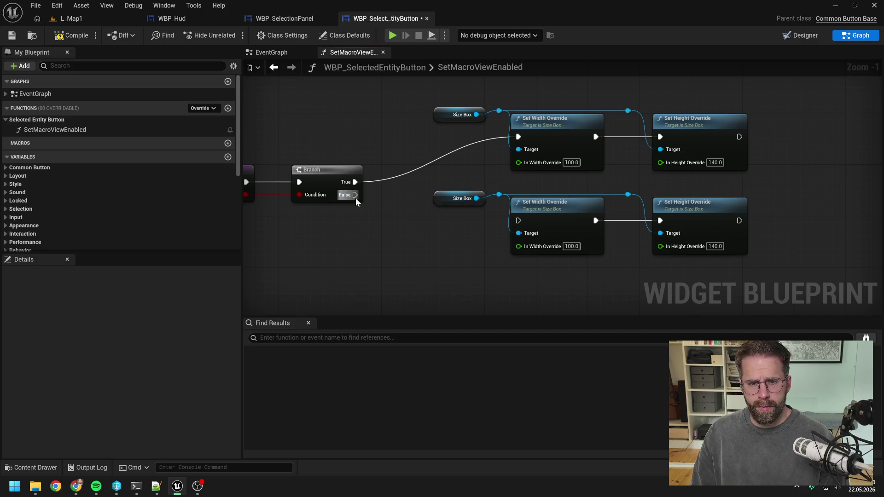
pyautogui.moveTo(355, 194); pyautogui.dragTo(515, 220)
pyautogui.click(571, 246)
pyautogui.write('60')
pyautogui.press('Return')
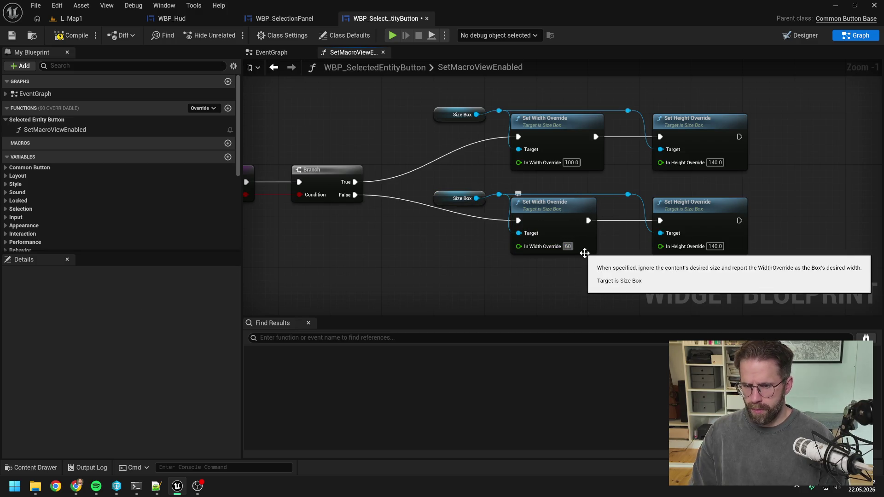
pyautogui.click(715, 246)
pyautogui.write('60')
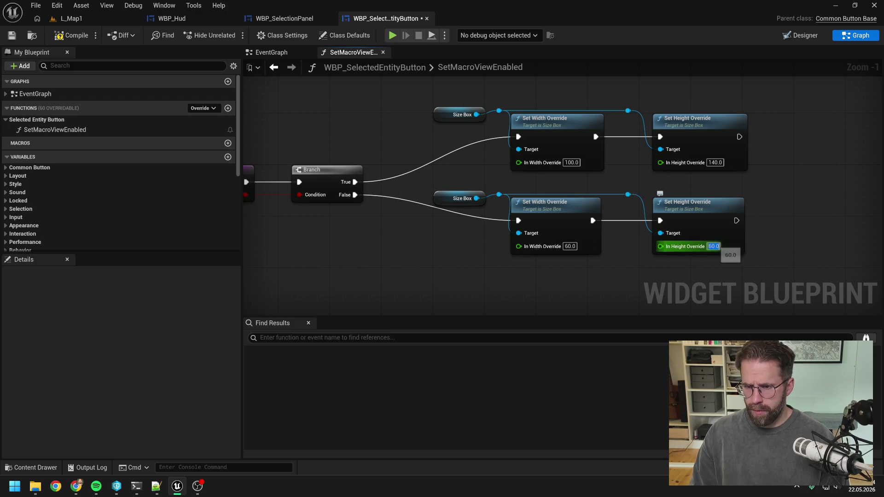
pyautogui.press('Return')
# Compile and save the WBP_SelectedEntityButton blueprint
pyautogui.click(70, 35)
pyautogui.hotkey('ctrl', 's')
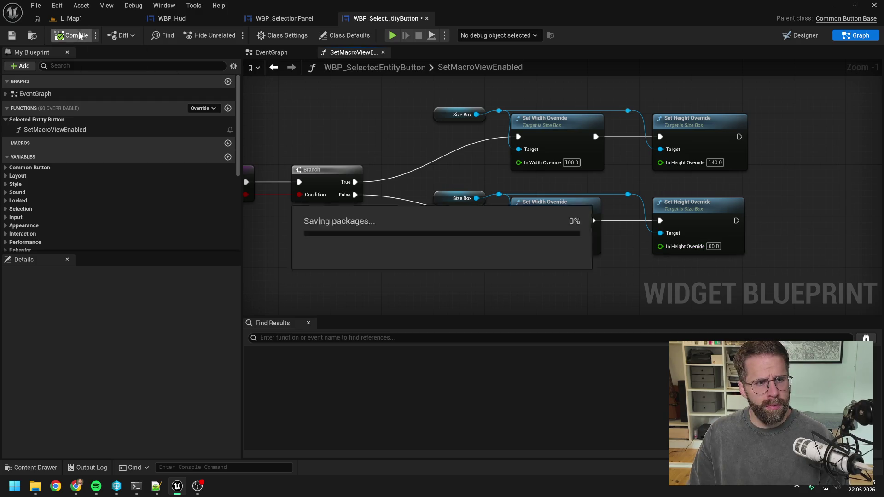
pyautogui.click(81, 18)
# Return to FillSeveralEntitiesGrid in the selection panel and find the Create Button nodes
pyautogui.click(297, 18)
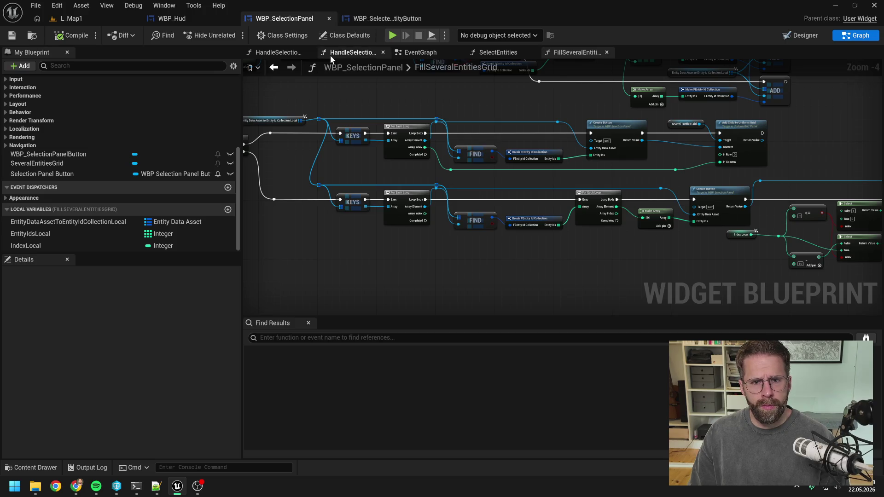
pyautogui.click(369, 19)
pyautogui.click(274, 67)
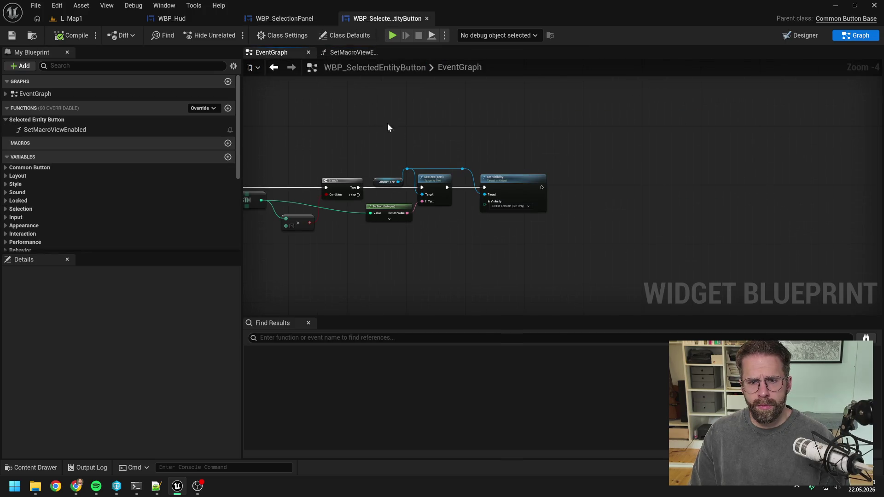
pyautogui.click(279, 19)
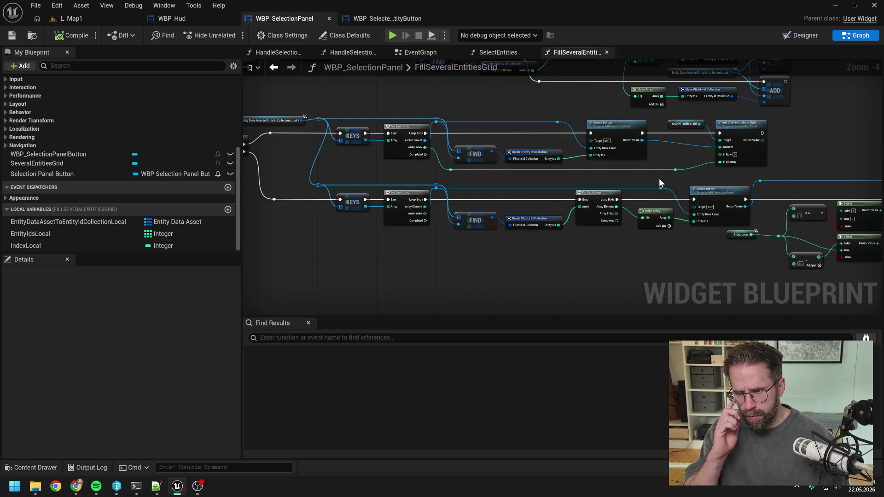
pyautogui.moveTo(659, 180); pyautogui.dragTo(792, 183)
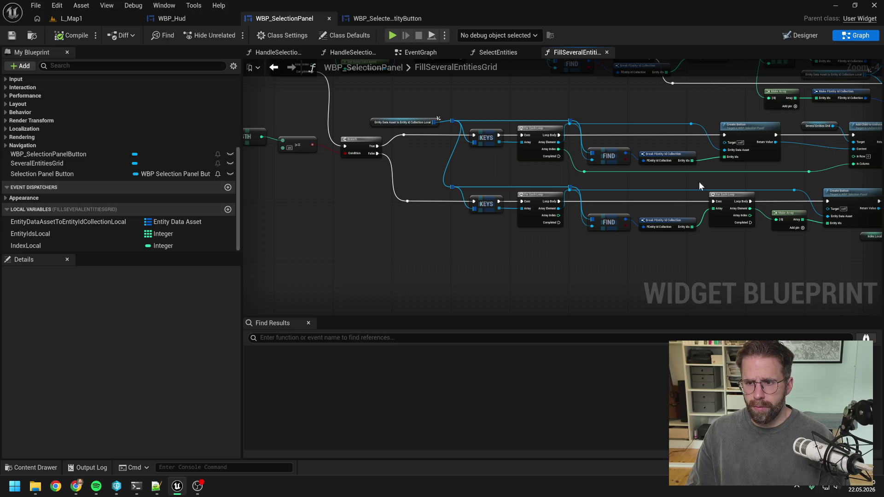
pyautogui.moveTo(700, 185); pyautogui.dragTo(545, 197)
pyautogui.moveTo(659, 168); pyautogui.dragTo(539, 172)
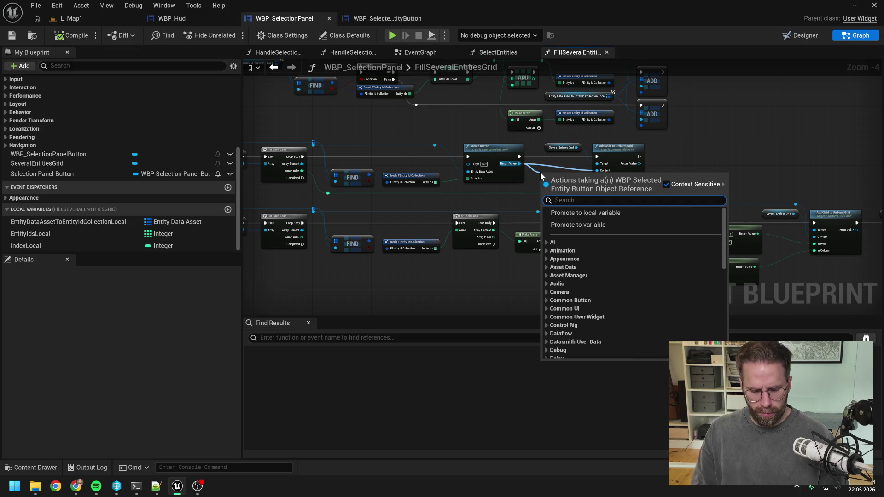
# Add Set Macro View Enabled, wire the created button into the grid's Content input, and compile
pyautogui.write('set maco')
pyautogui.press('Return')
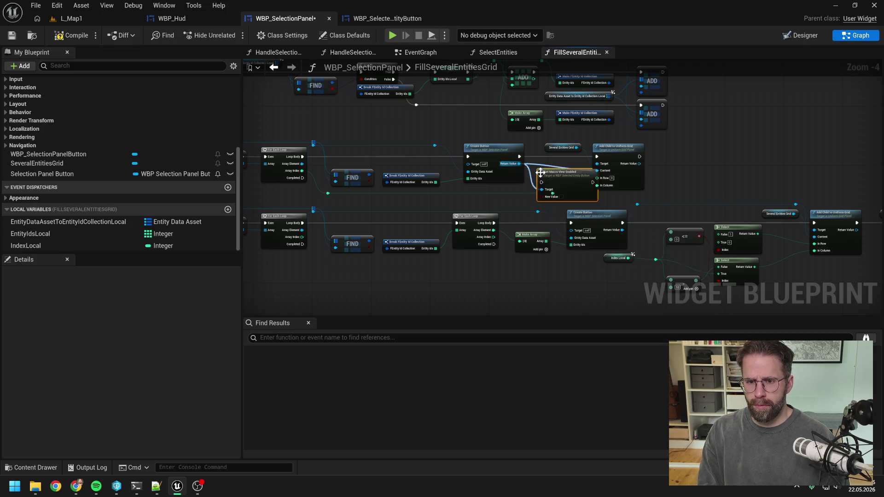
pyautogui.moveTo(557, 132)
pyautogui.mouseDown()
pyautogui.moveTo(620, 163)
pyautogui.moveTo(690, 162)
pyautogui.mouseUp()
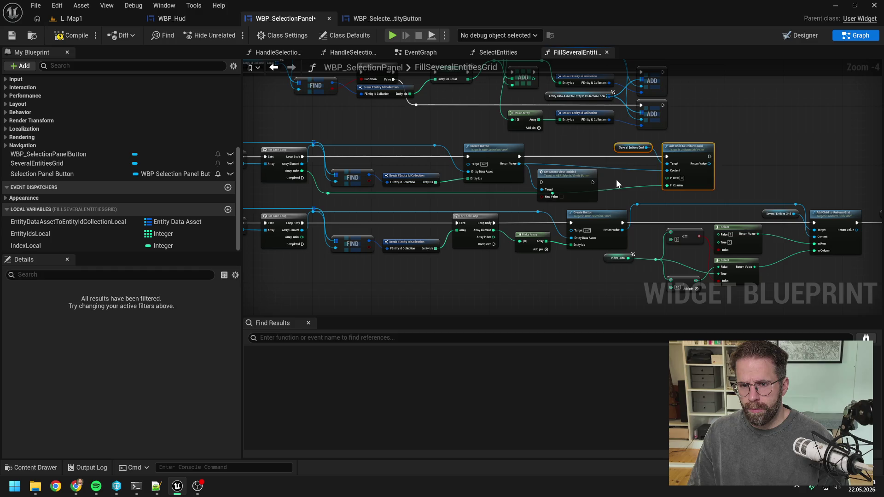
pyautogui.moveTo(573, 179)
pyautogui.mouseDown()
pyautogui.moveTo(575, 149)
pyautogui.moveTo(572, 160)
pyautogui.mouseUp()
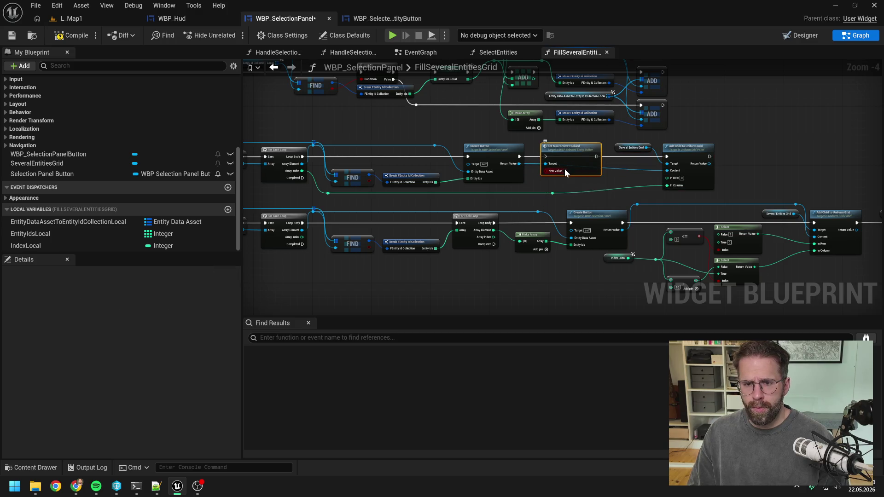
pyautogui.moveTo(519, 164)
pyautogui.mouseDown()
pyautogui.moveTo(649, 153)
pyautogui.moveTo(666, 171)
pyautogui.moveTo(627, 139)
pyautogui.moveTo(536, 139)
pyautogui.moveTo(543, 163)
pyautogui.mouseUp()
pyautogui.doubleClick(644, 170)
pyautogui.rightClick(535, 139)
pyautogui.click(522, 138)
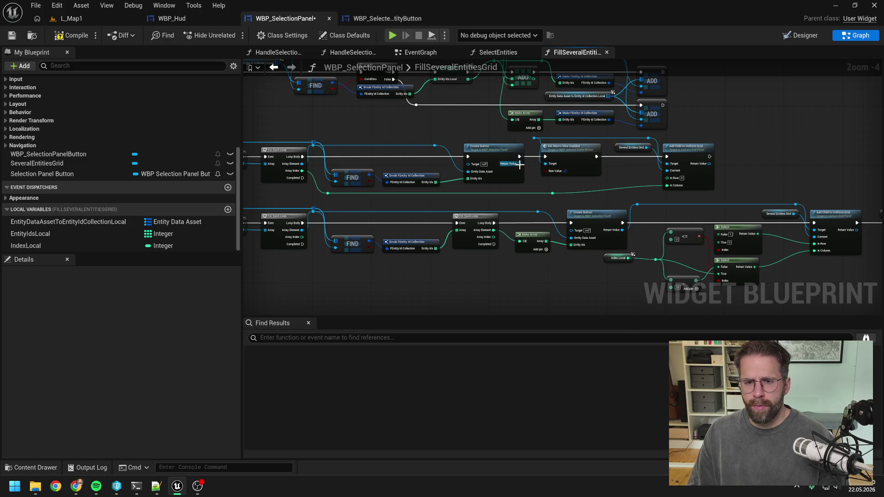
pyautogui.click(69, 38)
pyautogui.scroll(2, 369, 127)
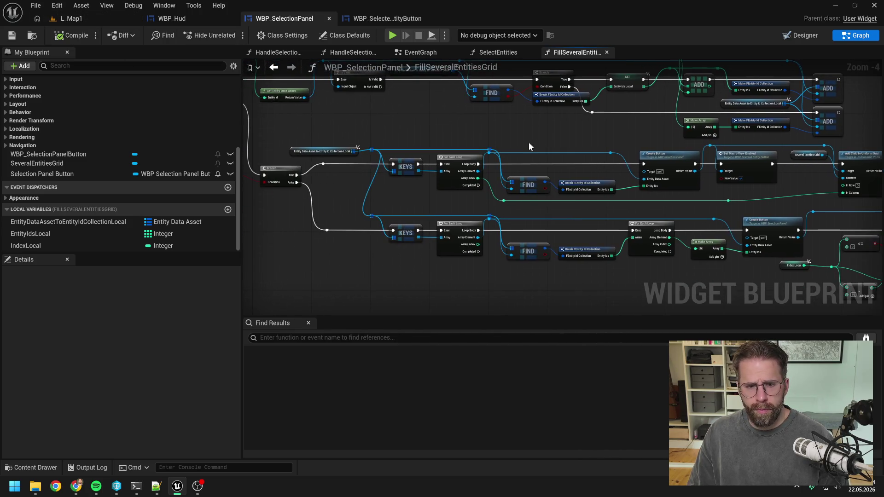
# Start a play-in-editor session on the level map and place a ring of power generators
pyautogui.click(89, 18)
pyautogui.click(230, 35)
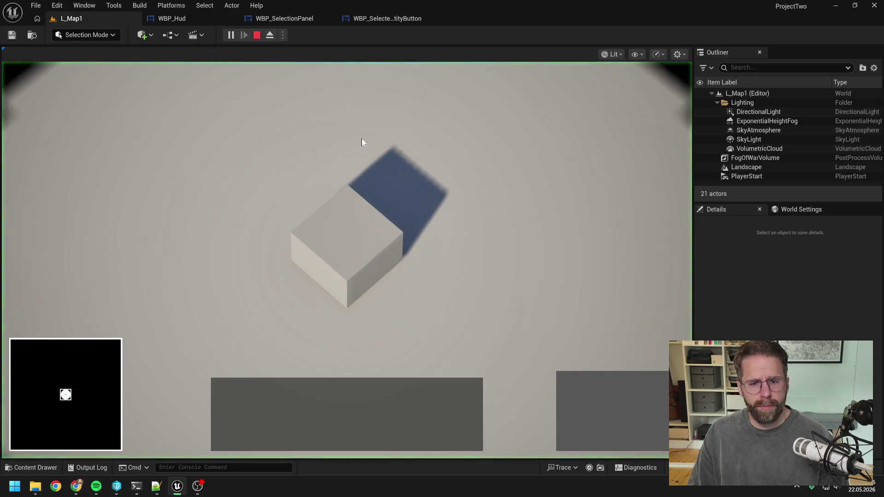
pyautogui.click(572, 389)
pyautogui.click(520, 265)
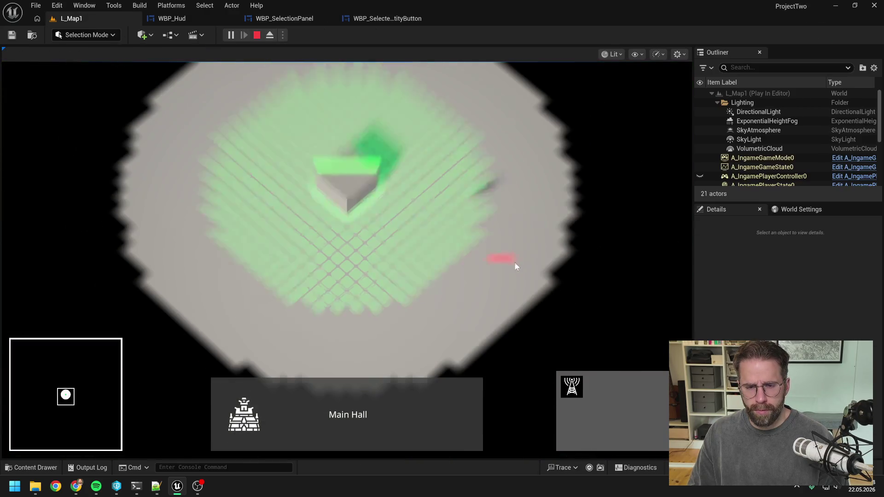
pyautogui.scroll(-2, 514, 261)
pyautogui.click(433, 259)
pyautogui.click(354, 297)
pyautogui.click(250, 256)
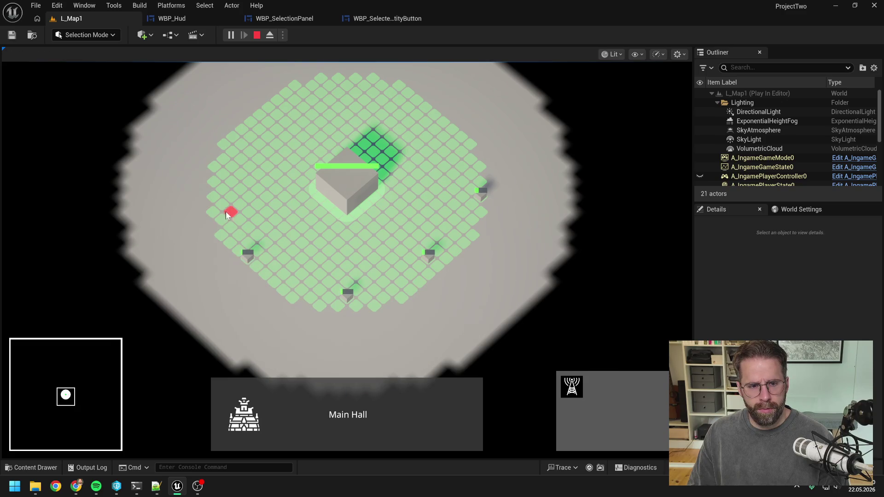
pyautogui.click(210, 192)
pyautogui.click(238, 123)
pyautogui.click(291, 81)
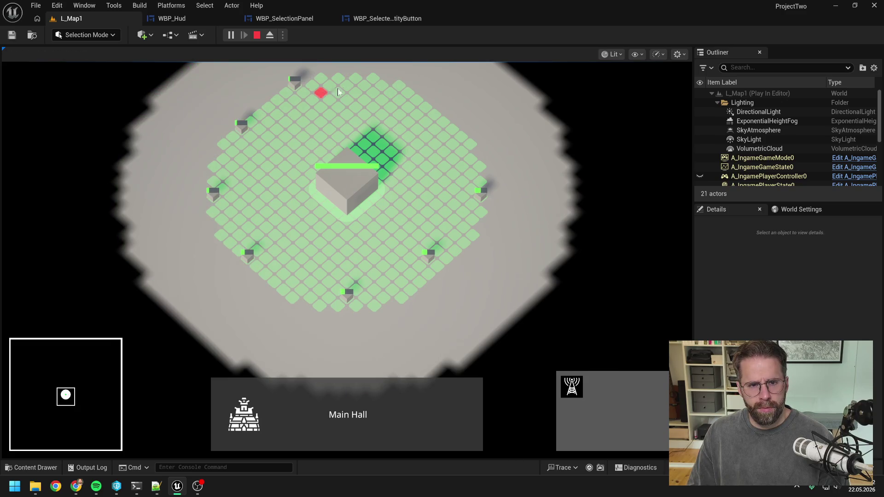
pyautogui.click(393, 87)
pyautogui.click(448, 129)
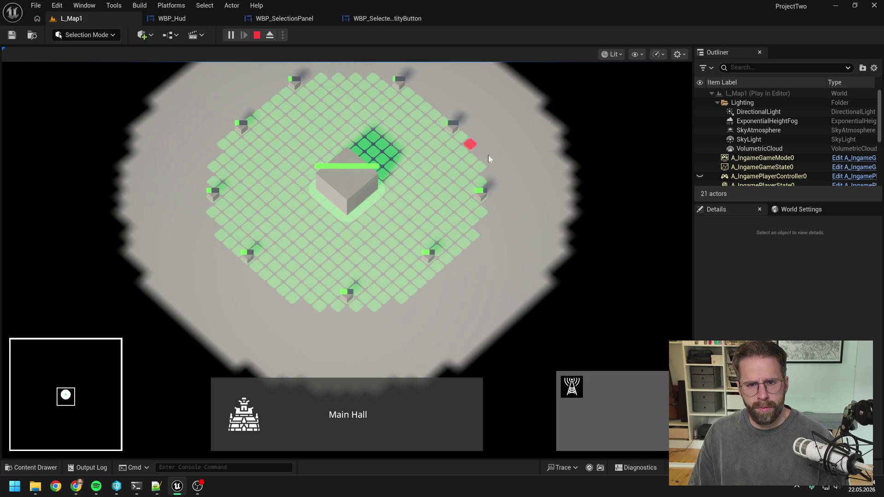
pyautogui.scroll(-2, 506, 161)
pyautogui.press('a')
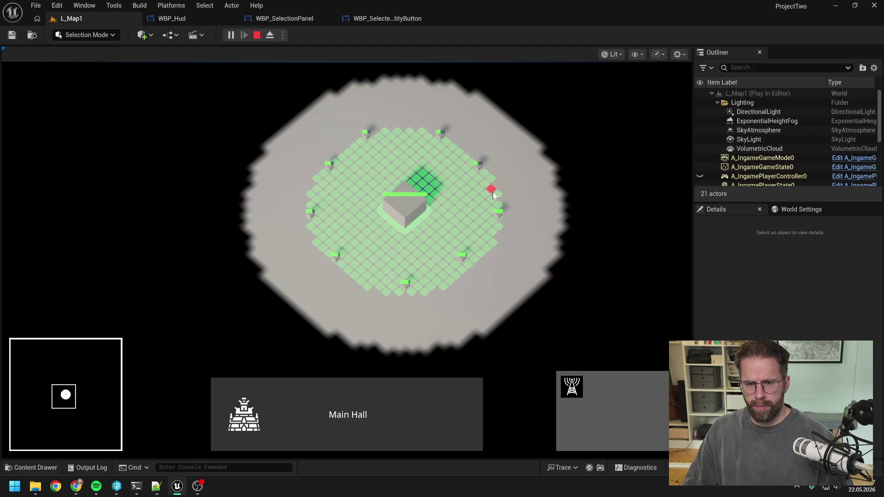
pyautogui.click(492, 192)
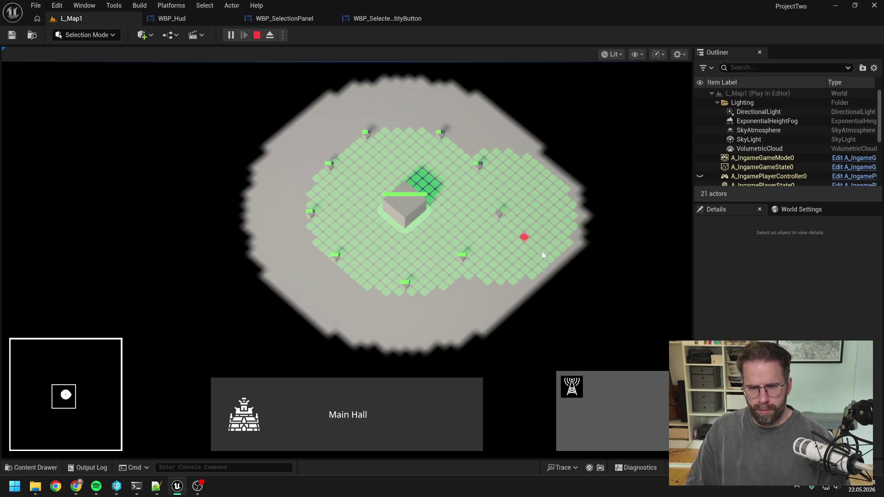
pyautogui.click(533, 270)
pyautogui.click(565, 237)
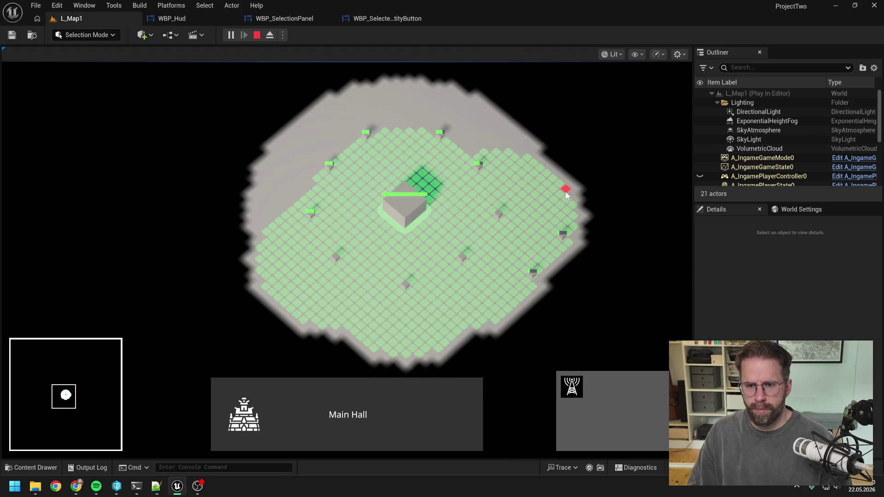
pyautogui.click(554, 180)
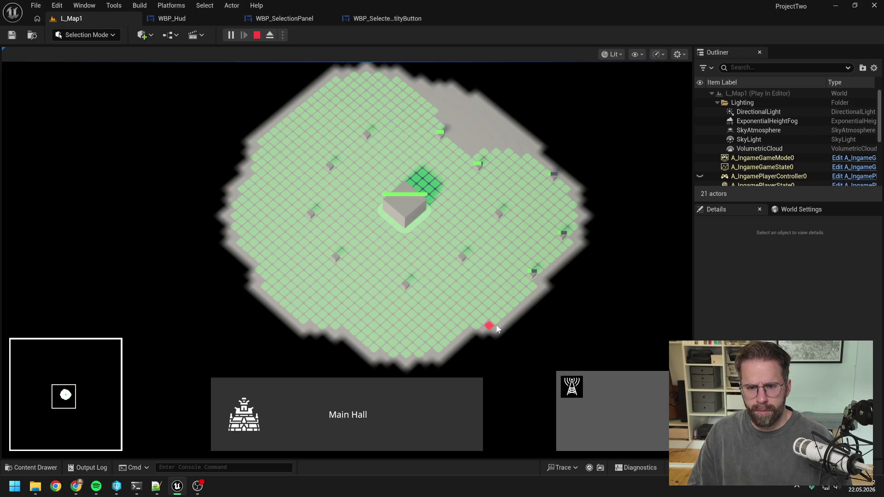
pyautogui.click(500, 311)
pyautogui.click(443, 341)
pyautogui.click(375, 346)
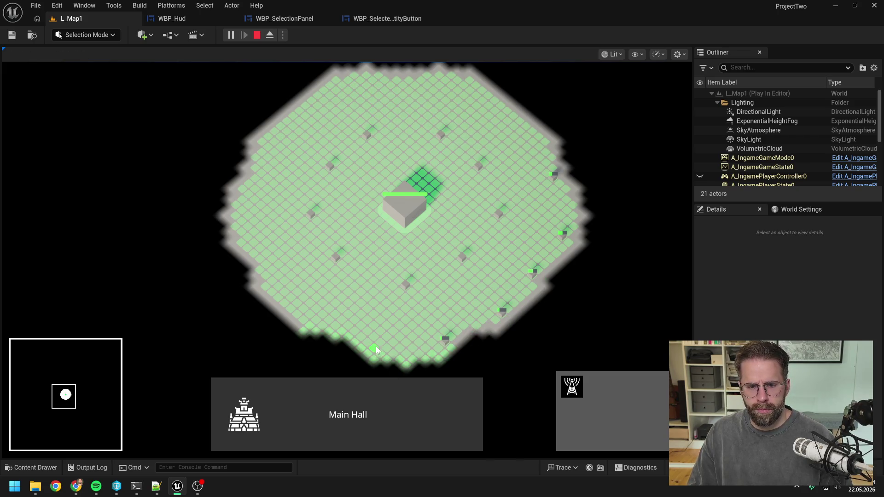
pyautogui.click(322, 325)
pyautogui.click(275, 293)
pyautogui.click(253, 244)
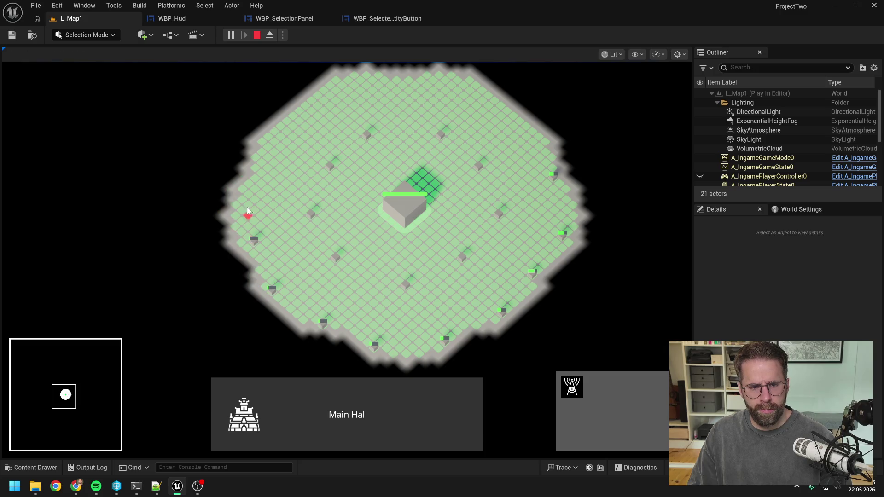
pyautogui.click(244, 188)
pyautogui.click(271, 140)
pyautogui.click(318, 104)
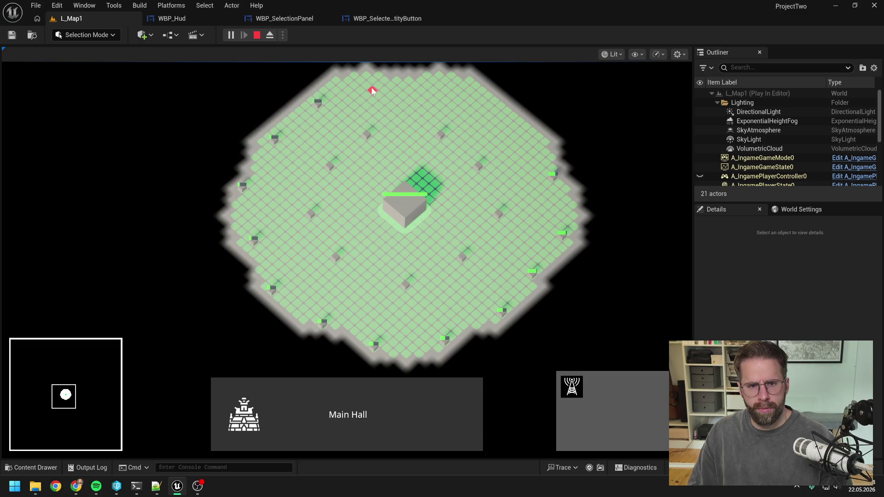
pyautogui.click(379, 85)
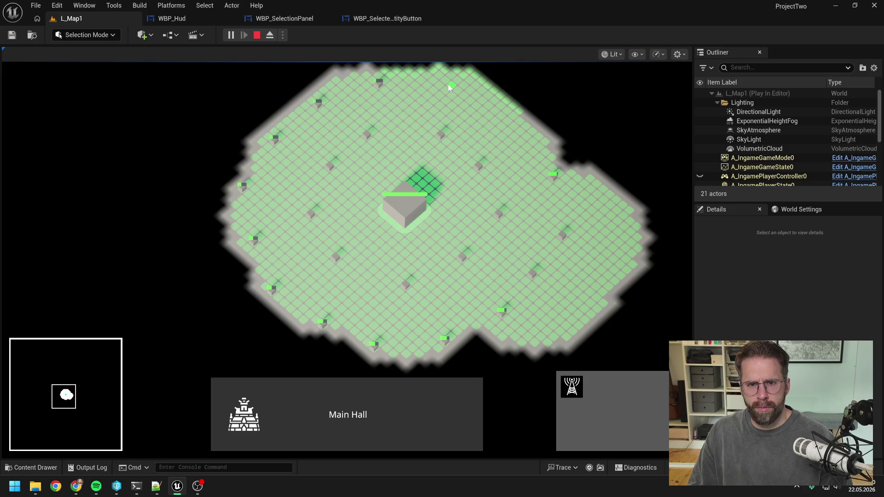
pyautogui.click(450, 84)
pyautogui.click(508, 109)
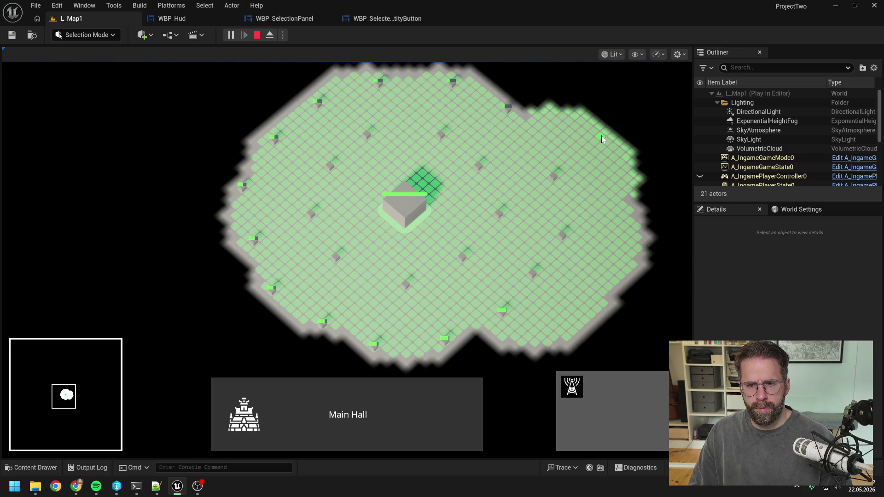
pyautogui.click(600, 137)
# Test selecting the Main Hall and multiple generators, then stop play and return to WBP_SelectionPanel
pyautogui.rightClick(561, 186)
pyautogui.click(555, 181)
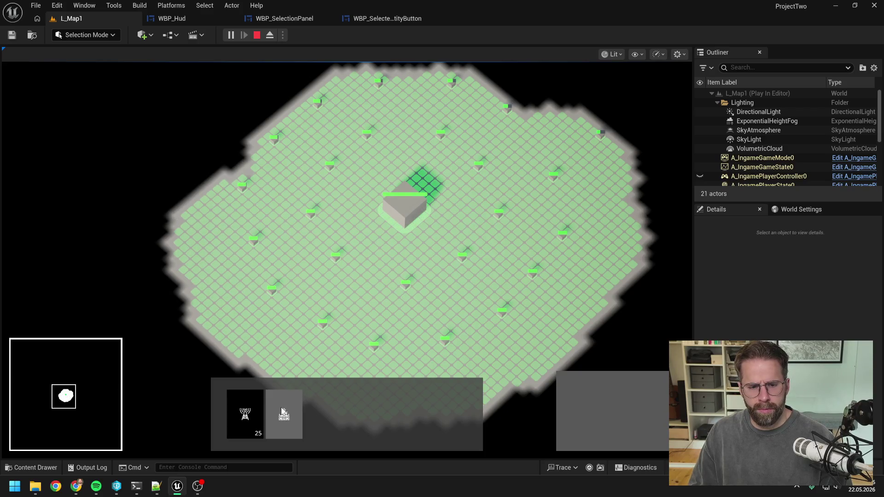
pyautogui.click(388, 290)
pyautogui.rightClick(402, 286)
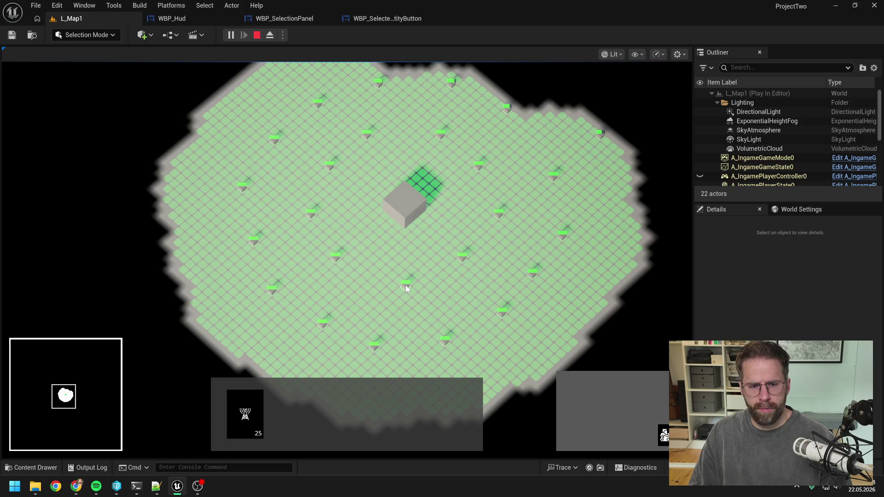
pyautogui.click(244, 402)
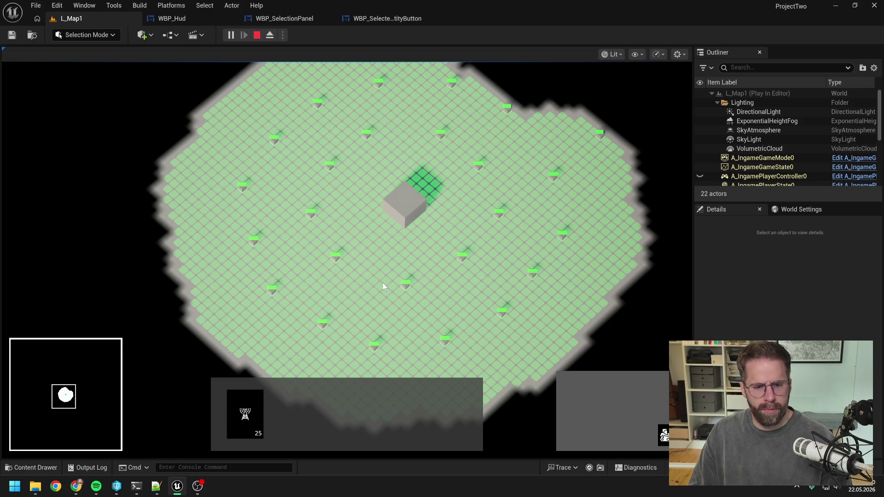
pyautogui.click(448, 289)
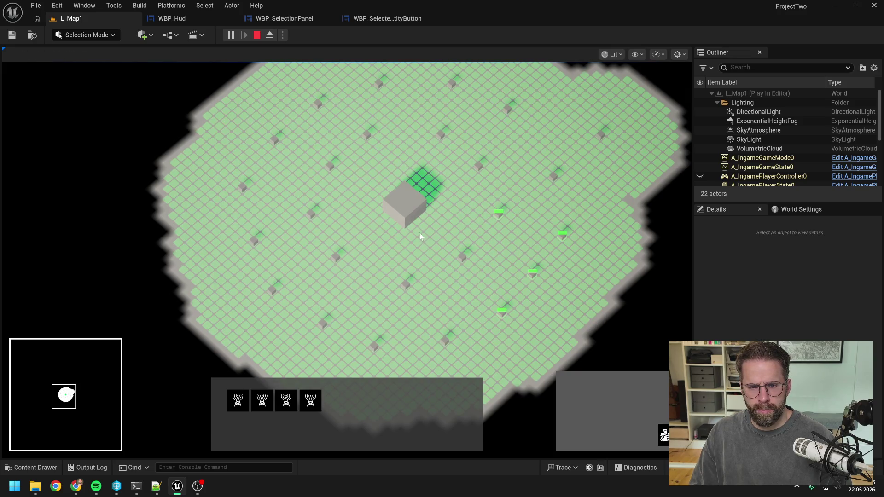
pyautogui.click(404, 210)
pyautogui.click(336, 399)
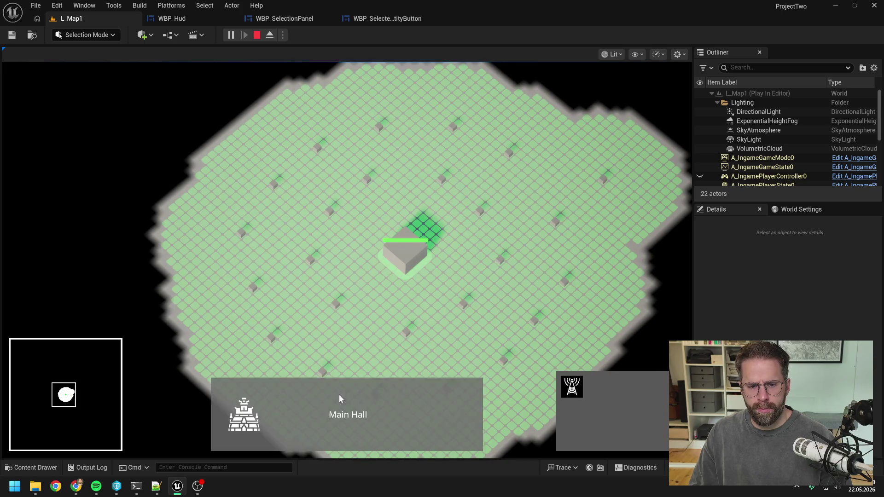
pyautogui.click(451, 148)
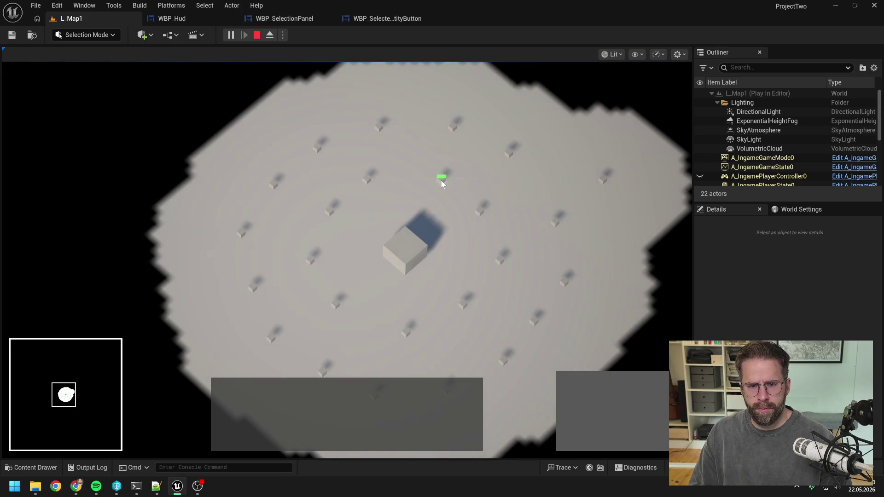
pyautogui.click(441, 183)
pyautogui.click(417, 253)
pyautogui.press('s')
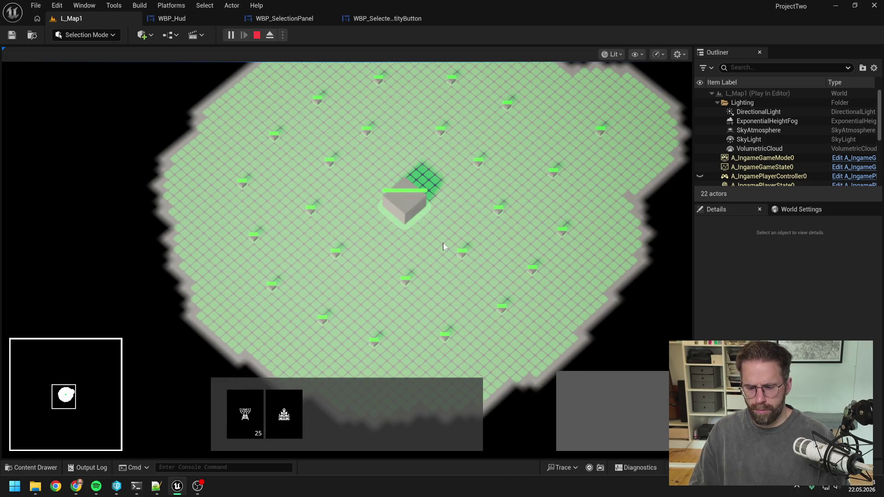
pyautogui.press('Escape')
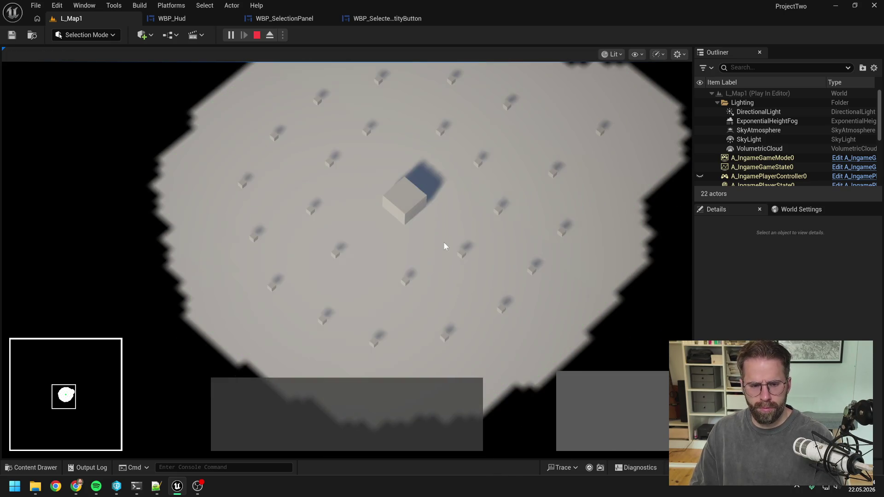
pyautogui.click(292, 18)
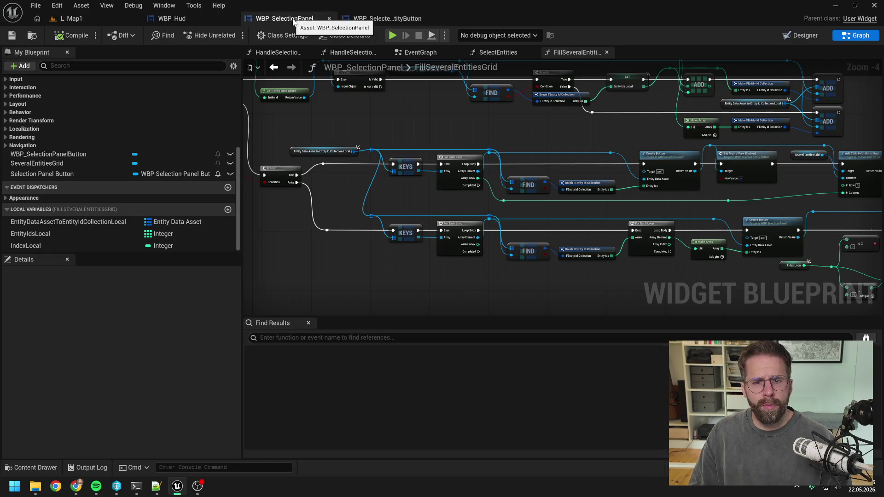
# Glance at WBP_SelectionPanel's Designer, then switch back to WBP_SelectedEntityButton's blueprint
pyautogui.click(392, 20)
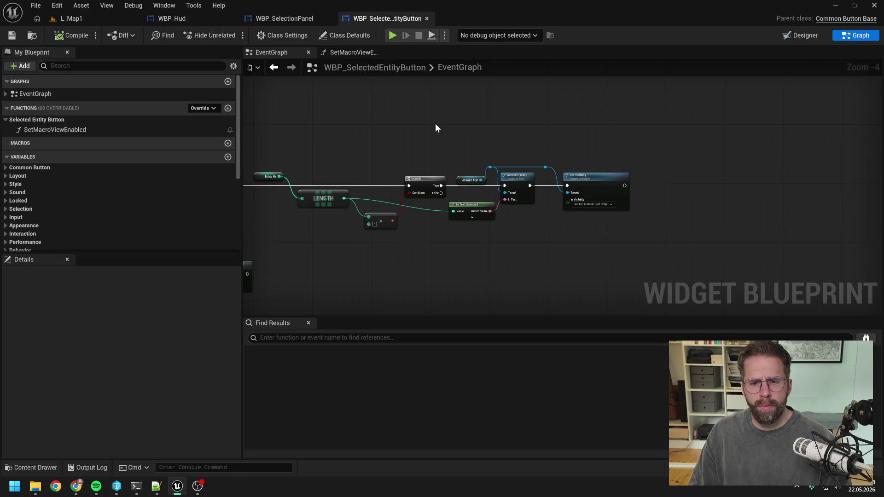
pyautogui.click(249, 17)
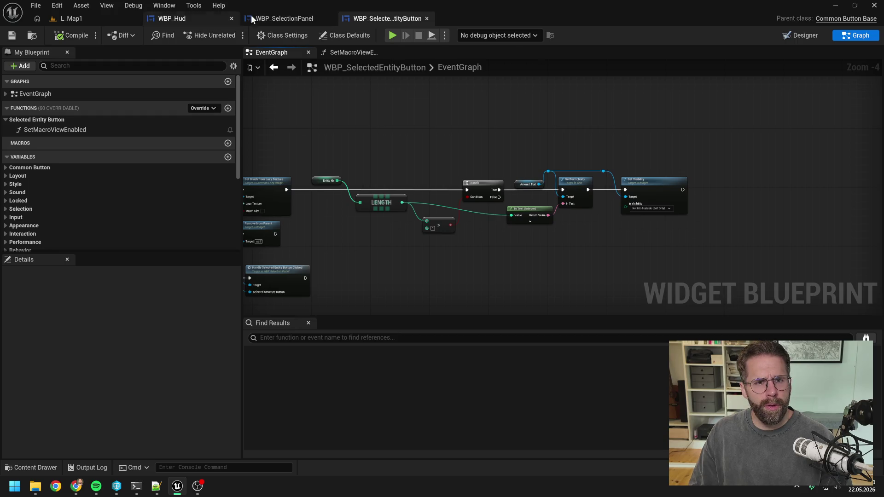
pyautogui.click(801, 35)
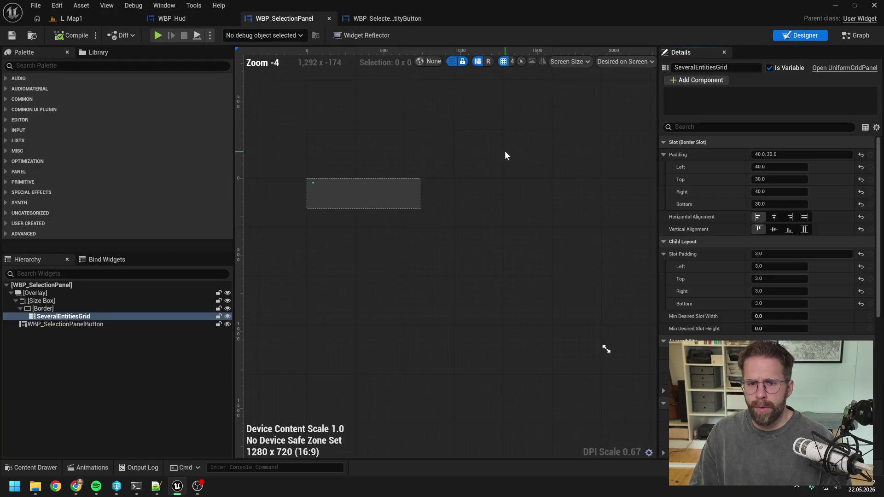
pyautogui.click(380, 18)
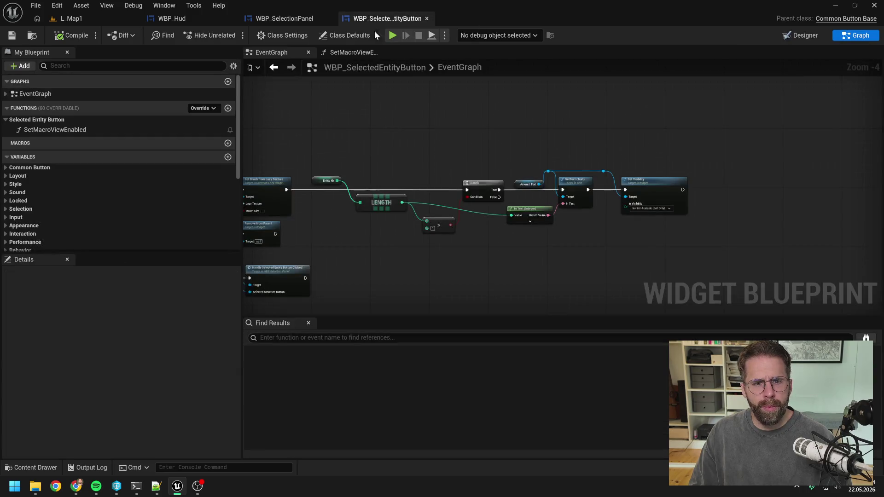
pyautogui.click(801, 35)
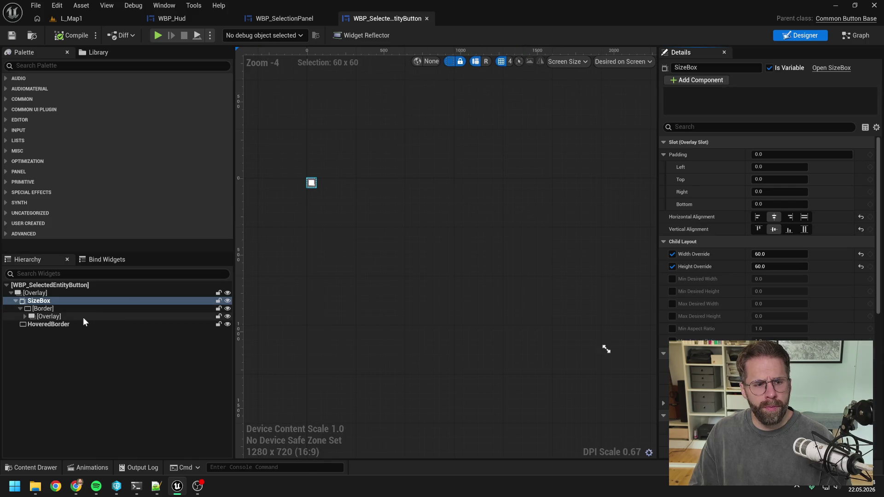
# Rename the inner Size Box to IconSizeBox, mark it Is Variable, and save
pyautogui.scroll(1, 348, 192)
pyautogui.scroll(2, 349, 192)
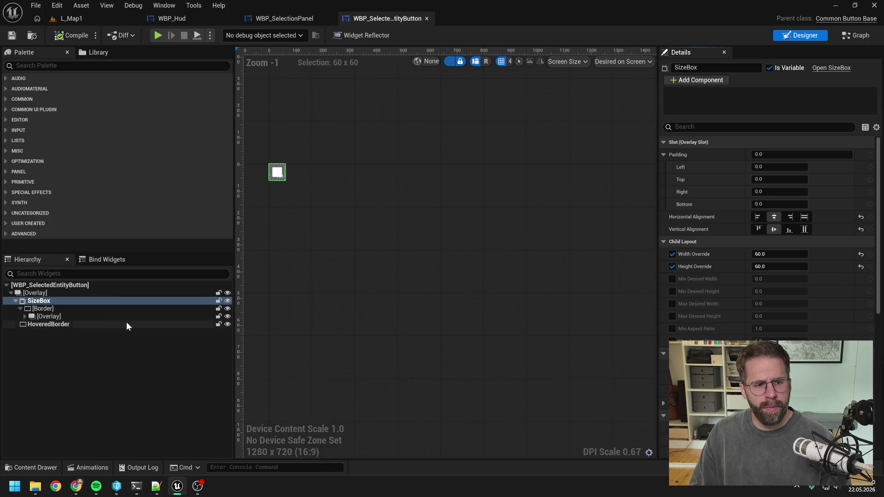
pyautogui.click(24, 317)
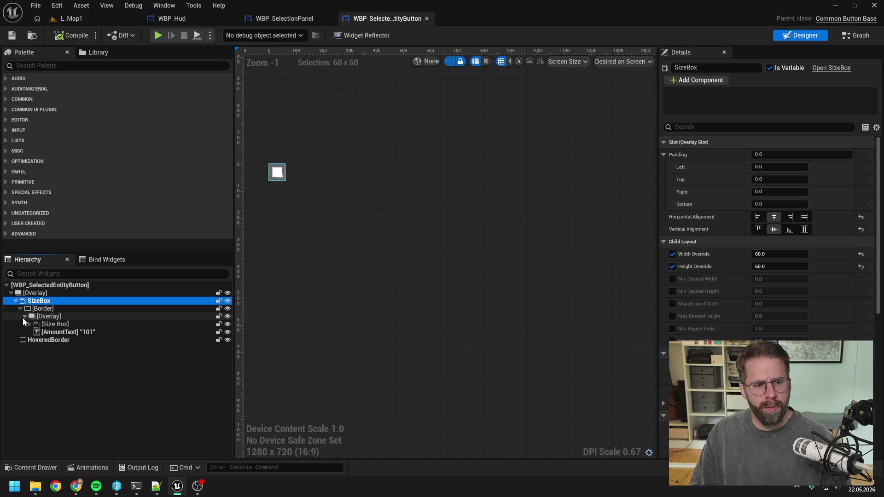
pyautogui.click(60, 324)
pyautogui.scroll(4, 285, 190)
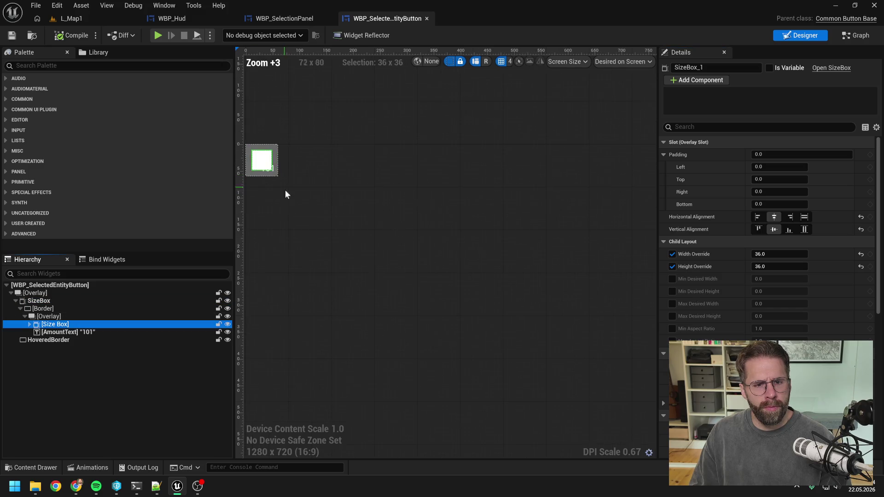
pyautogui.scroll(3, 322, 217)
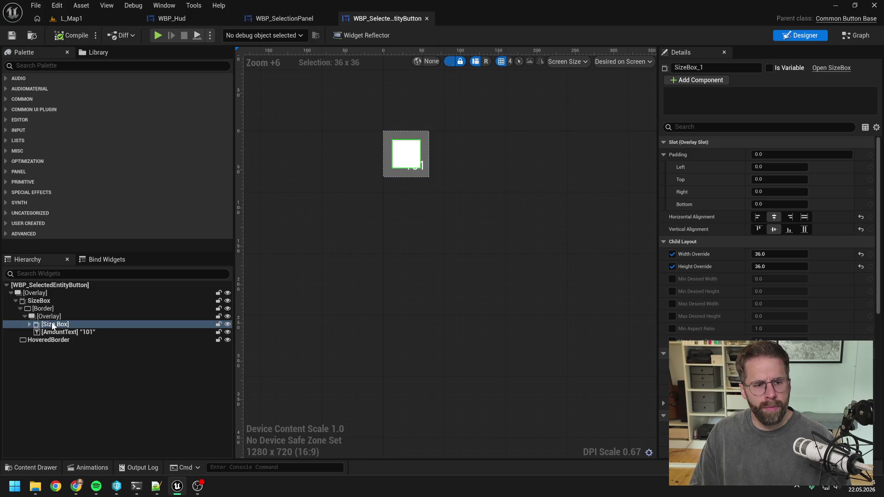
pyautogui.click(29, 324)
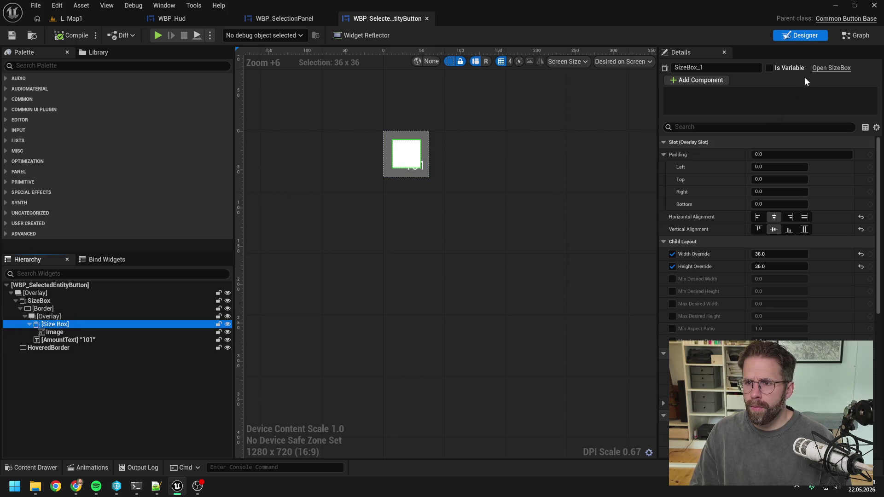
pyautogui.click(725, 67)
pyautogui.write('IconSizeBox')
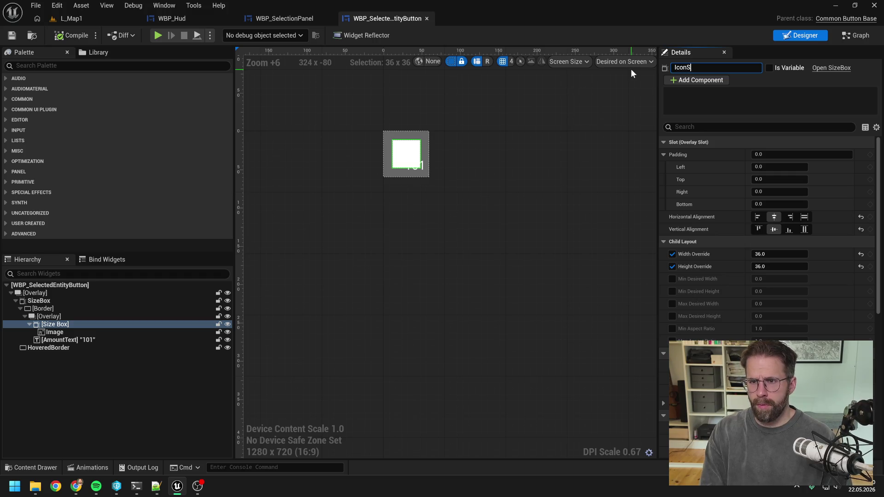
pyautogui.press('Return')
pyautogui.click(768, 67)
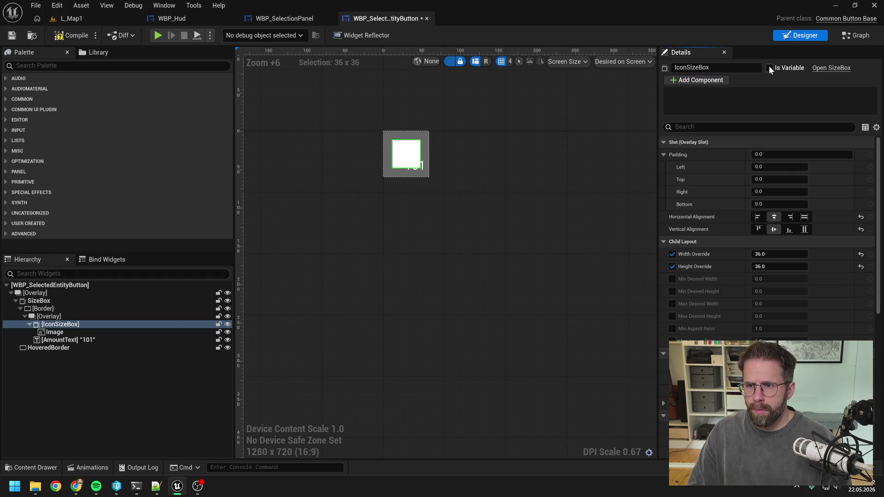
pyautogui.hotkey('ctrl', 's')
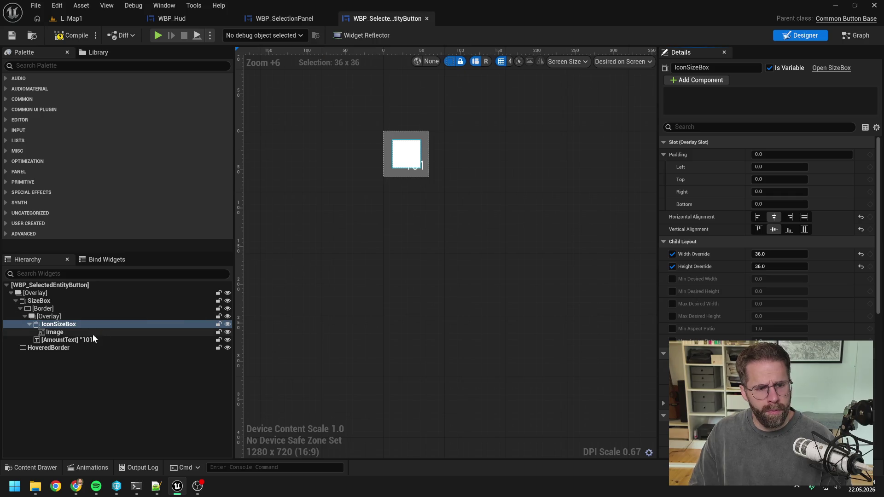
# Give AmountText a padding of 10 on every side
pyautogui.click(93, 340)
pyautogui.scroll(5, 386, 174)
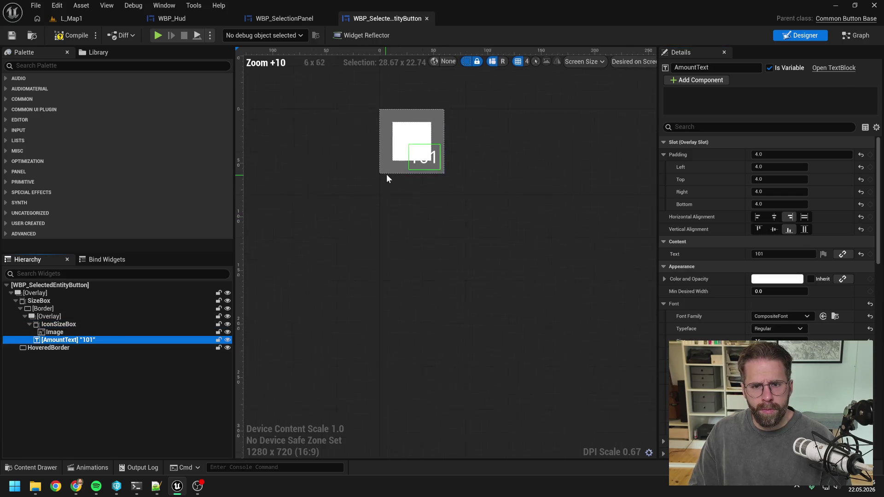
pyautogui.click(767, 167)
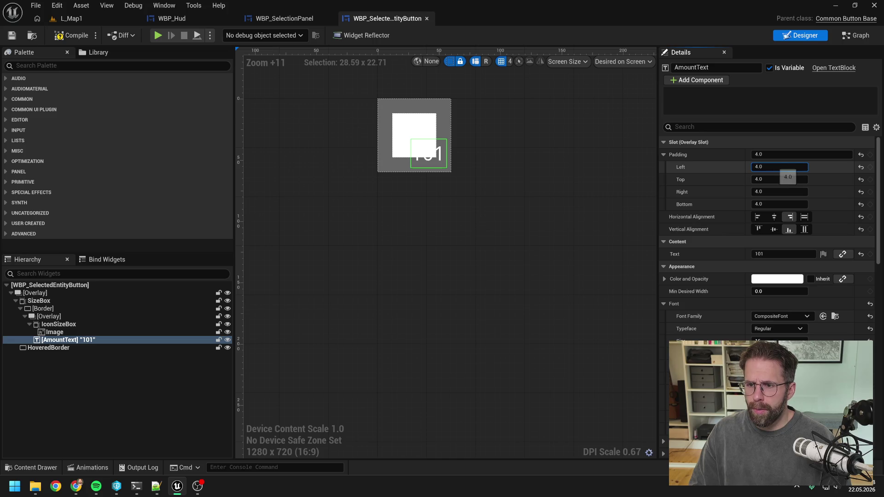
pyautogui.click(782, 155)
pyautogui.write('10')
pyautogui.press('Return')
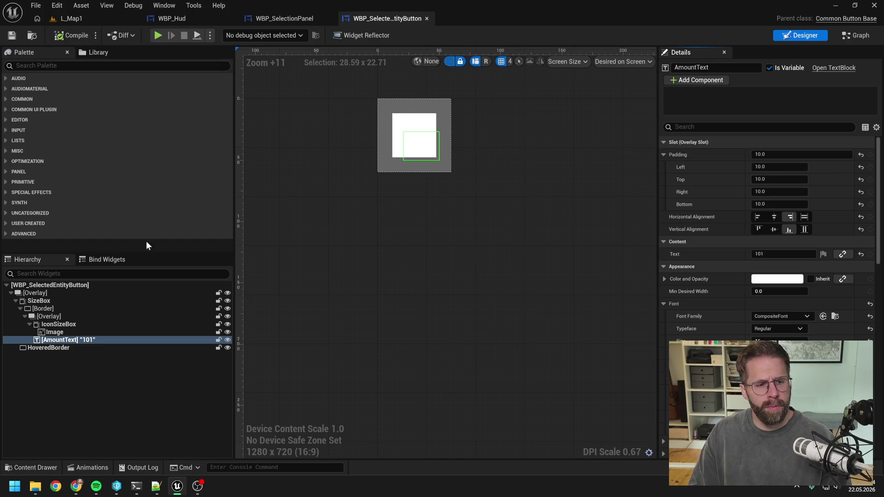
pyautogui.click(90, 324)
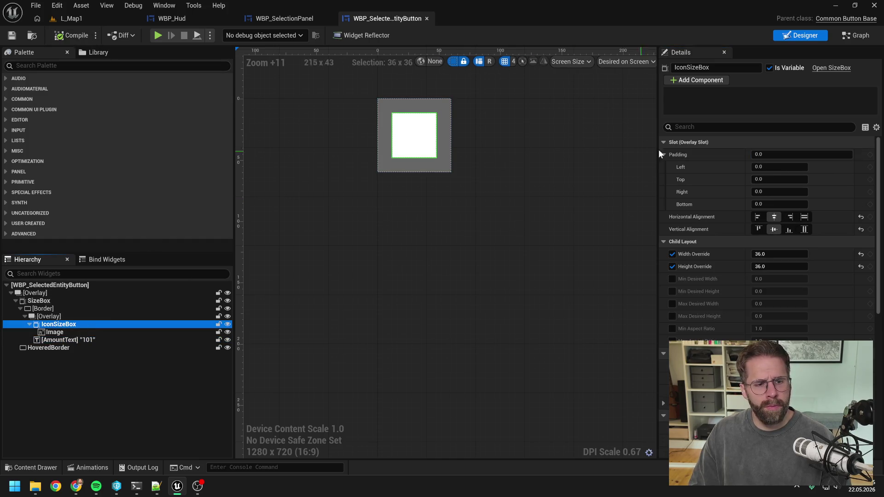
pyautogui.click(856, 37)
pyautogui.click(269, 53)
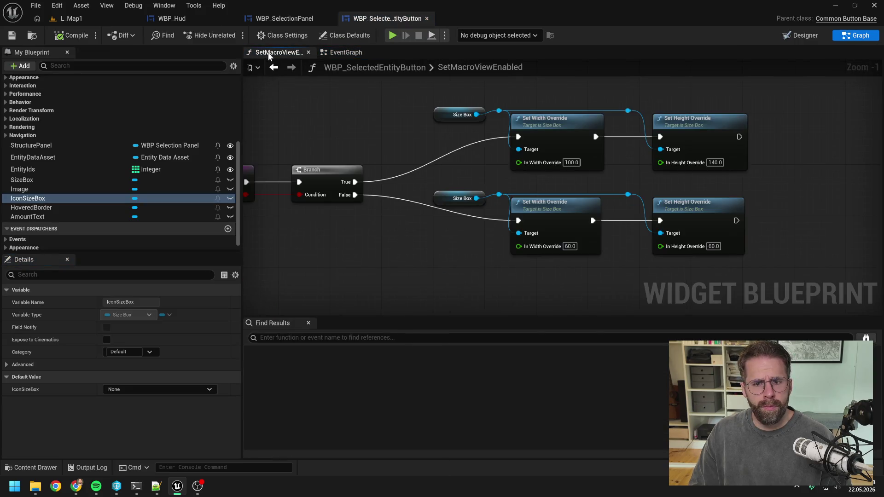
# Add an IconSizeBox getter with Set Width and Height Override nodes of 50 on the True branch
pyautogui.scroll(-3, 417, 214)
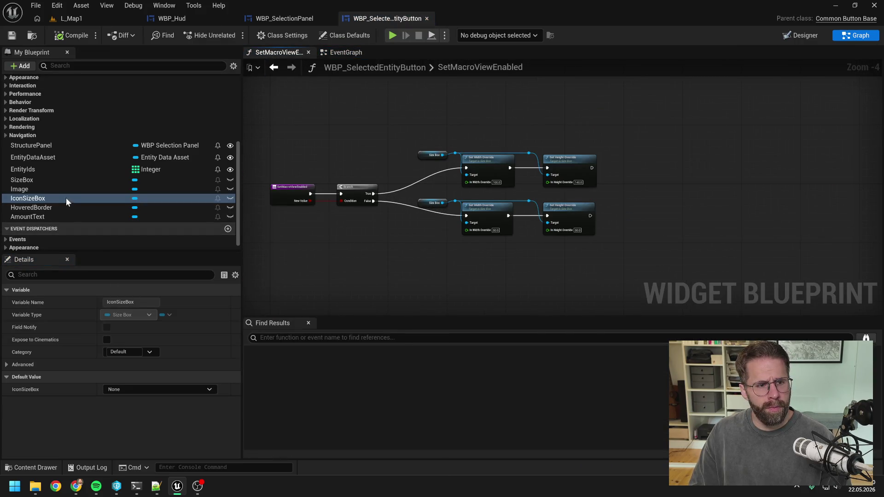
pyautogui.moveTo(65, 198)
pyautogui.mouseDown()
pyautogui.moveTo(609, 159)
pyautogui.moveTo(637, 178)
pyautogui.moveTo(460, 150)
pyautogui.mouseUp()
pyautogui.click(635, 161)
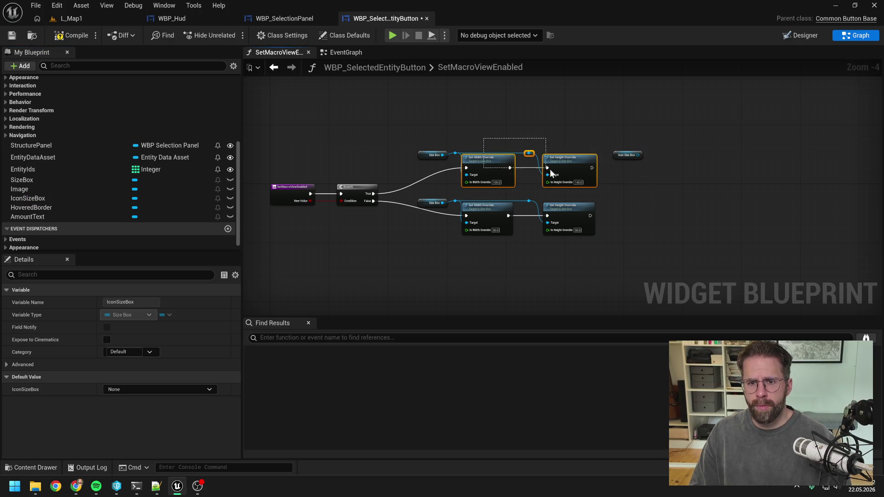
pyautogui.keyDown('shift'); pyautogui.click(455, 154); pyautogui.keyUp('shift')
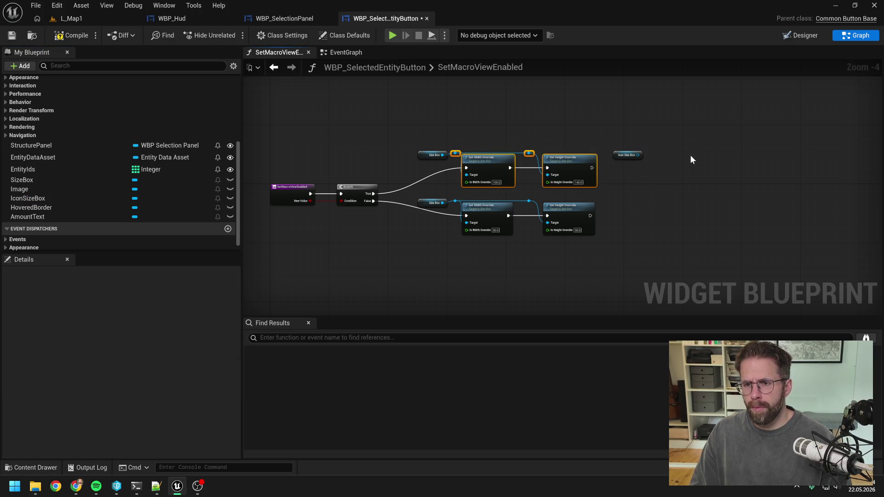
pyautogui.hotkey('ctrl', 'c')
pyautogui.hotkey('ctrl', 'v')
pyautogui.moveTo(601, 166); pyautogui.dragTo(656, 167)
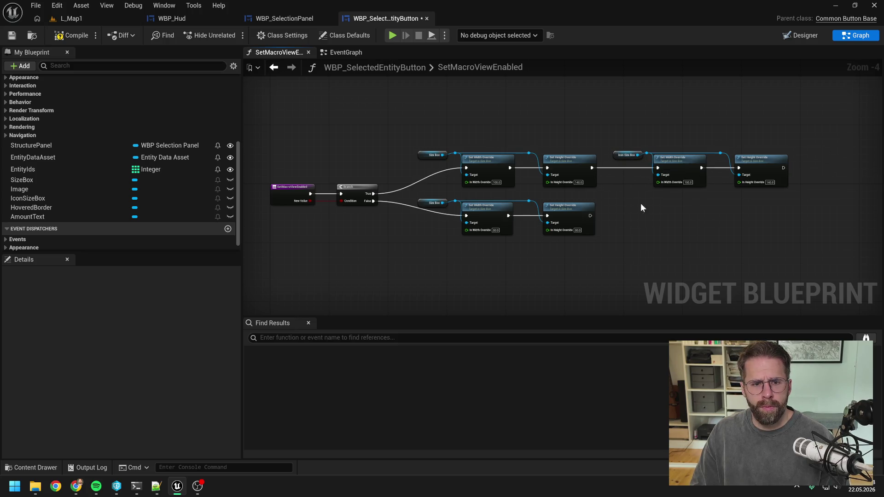
pyautogui.scroll(1, 629, 205)
pyautogui.click(647, 177)
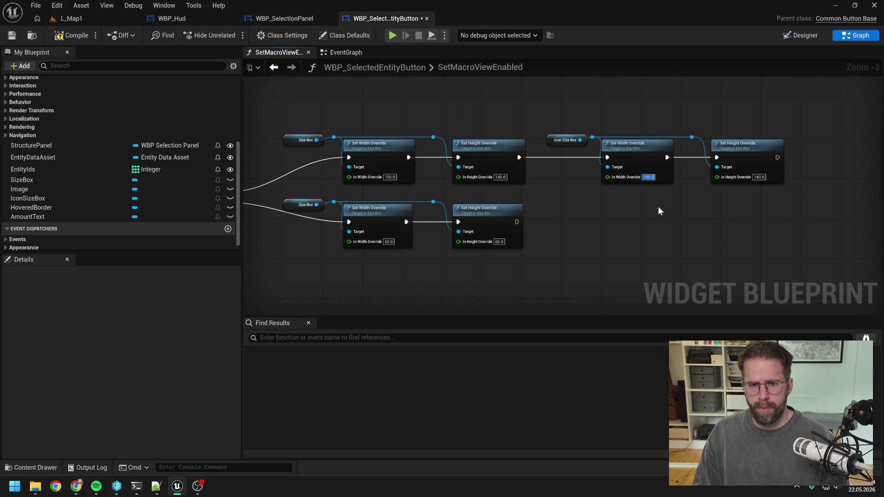
pyautogui.write('50')
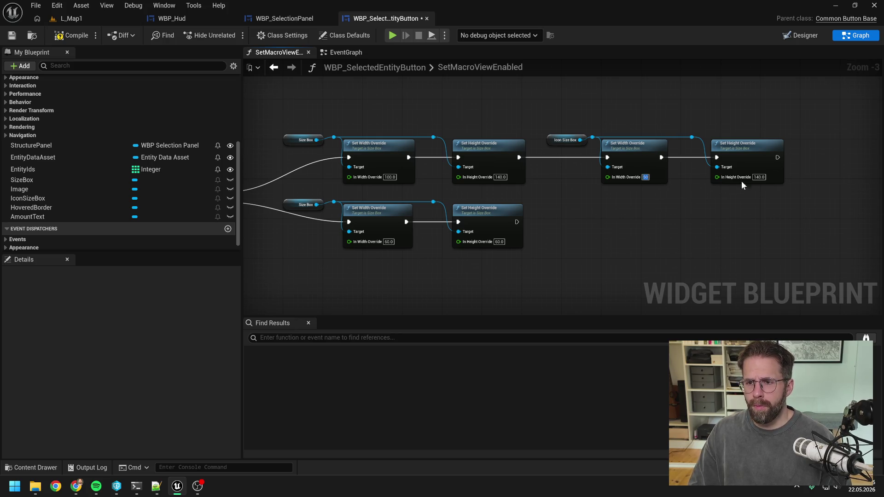
pyautogui.click(758, 177)
pyautogui.write('50')
pyautogui.press('Return')
# Duplicate the IconSizeBox override nodes onto the False branch with 36, then compile
pyautogui.moveTo(545, 107); pyautogui.dragTo(725, 190)
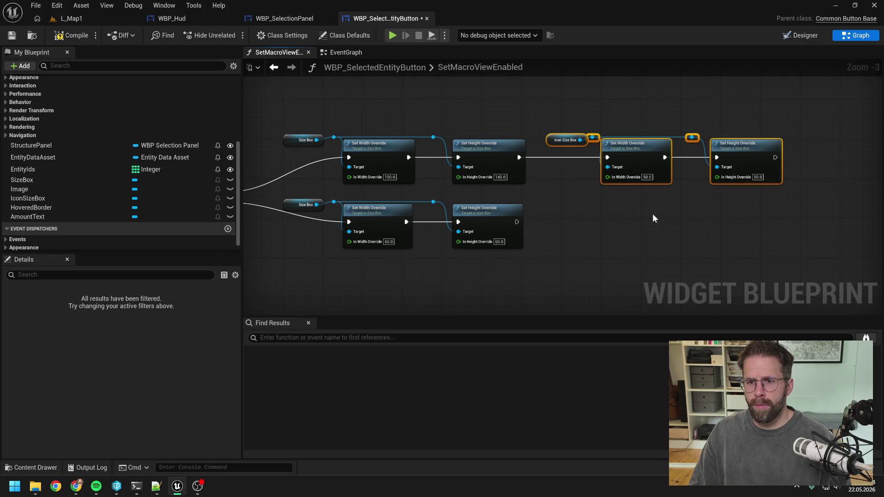
pyautogui.hotkey('ctrl', 'c')
pyautogui.hotkey('ctrl', 'v')
pyautogui.moveTo(607, 222); pyautogui.dragTo(517, 222)
pyautogui.click(757, 242)
pyautogui.write('36')
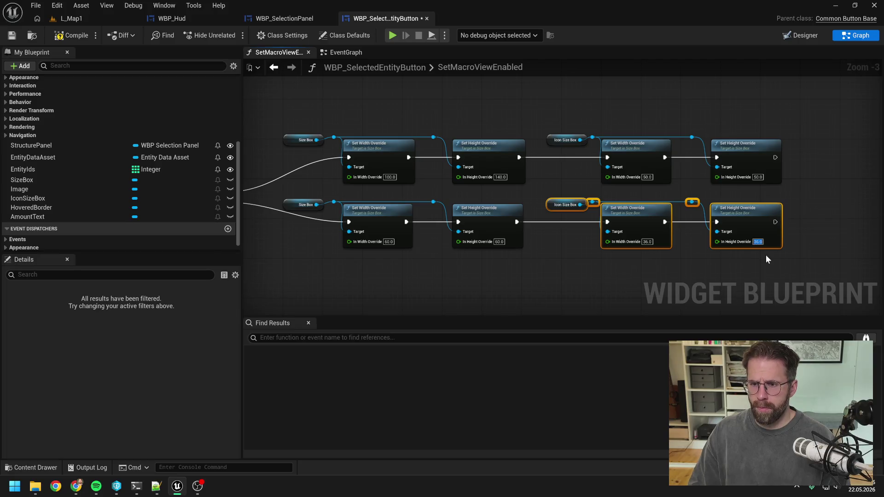
pyautogui.click(765, 255)
pyautogui.click(75, 35)
pyautogui.click(71, 19)
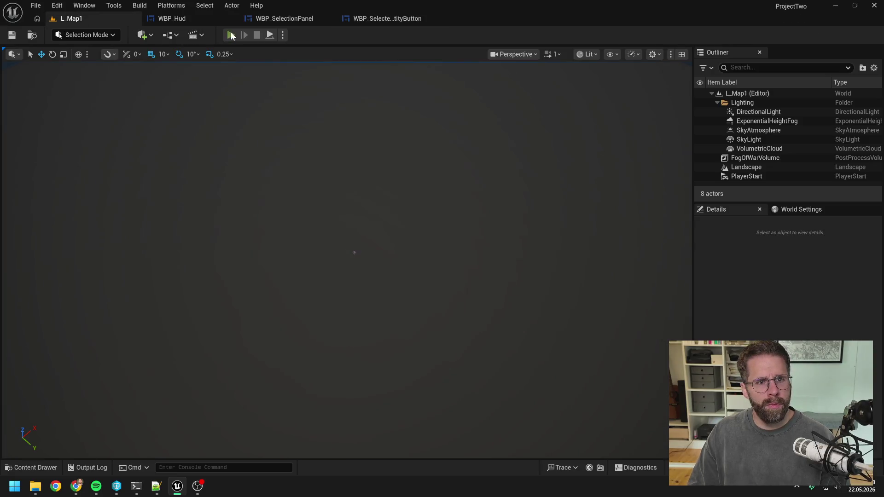
# Start a play session and place six small buildings around the Main Hall
pyautogui.click(232, 35)
pyautogui.click(368, 230)
pyautogui.click(464, 317)
pyautogui.click(493, 222)
pyautogui.click(421, 175)
pyautogui.click(338, 140)
pyautogui.click(245, 168)
pyautogui.click(209, 241)
# Place power towers across the lower left, centre and right of the map
pyautogui.click(221, 329)
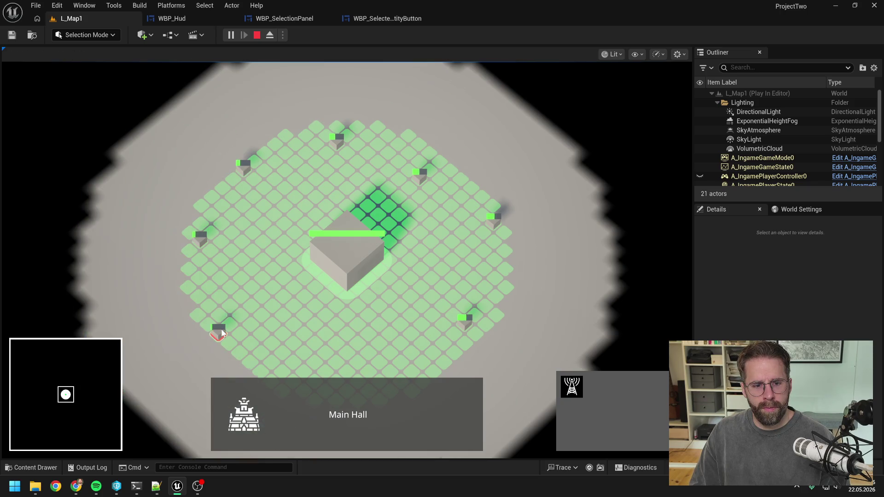
pyautogui.press('s')
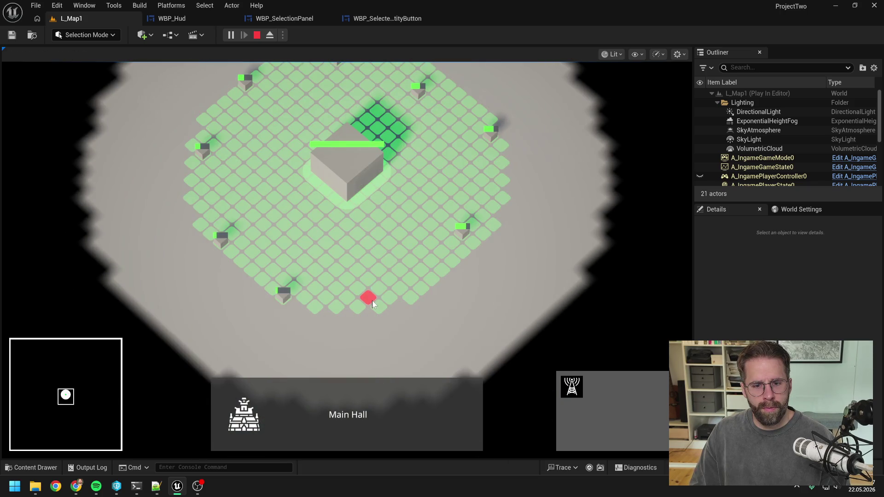
pyautogui.scroll(-3, 383, 292)
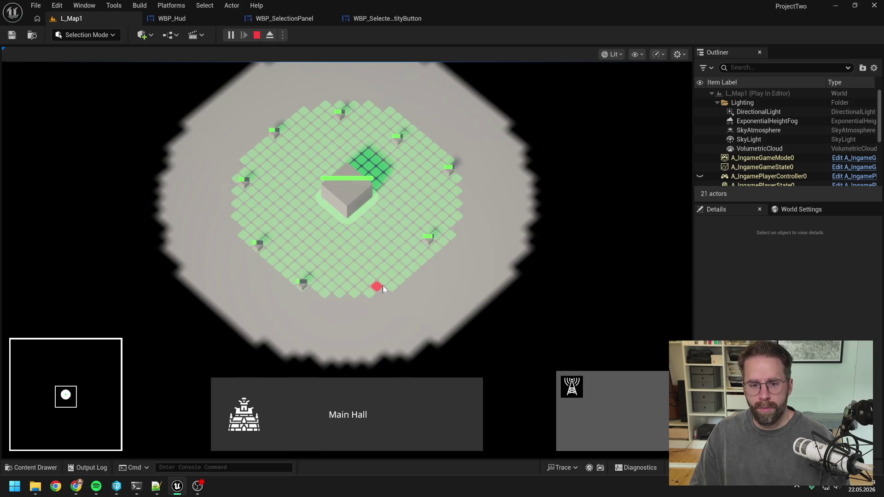
pyautogui.click(382, 285)
pyautogui.press('d')
pyautogui.click(432, 288)
pyautogui.click(457, 224)
pyautogui.press('w')
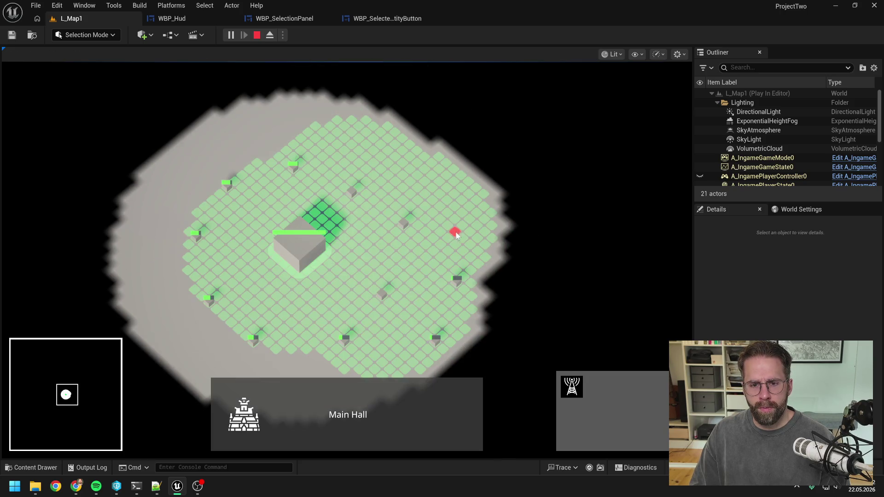
pyautogui.click(468, 206)
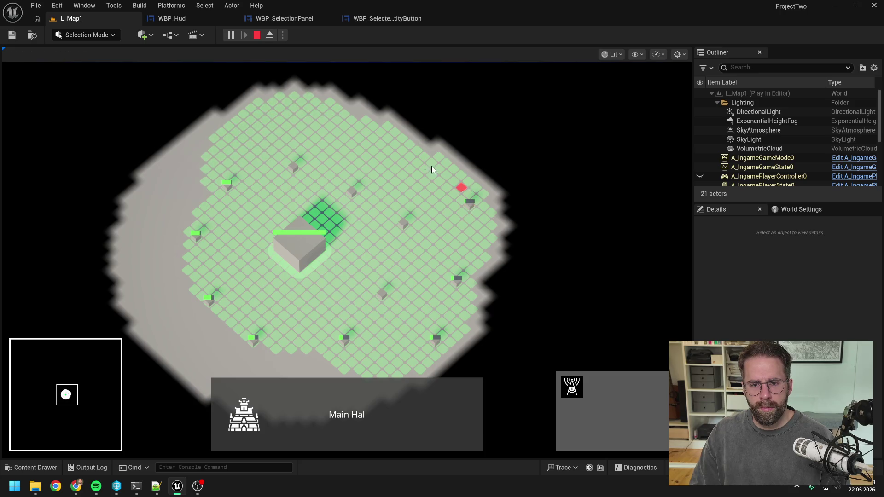
# Ring the top, left and bottom edges with more power towers and exit placement
pyautogui.click(410, 151)
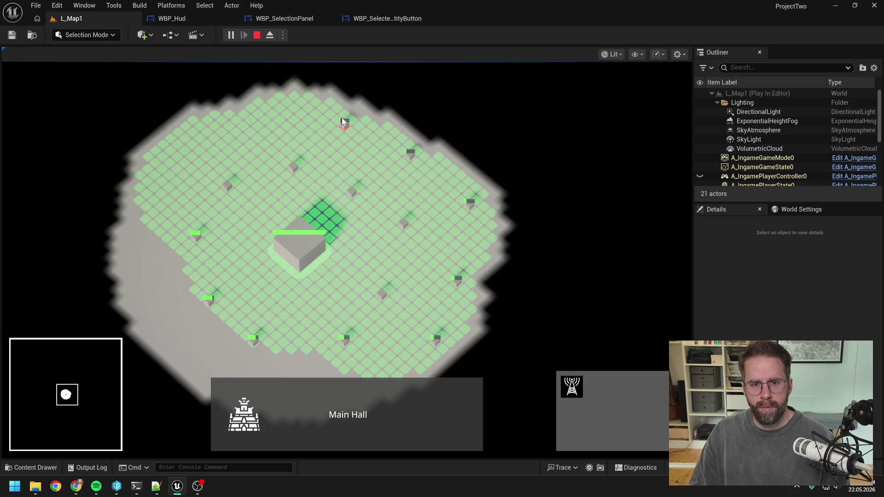
pyautogui.click(344, 121)
pyautogui.click(279, 104)
pyautogui.click(208, 124)
pyautogui.click(161, 153)
pyautogui.click(138, 210)
pyautogui.click(135, 286)
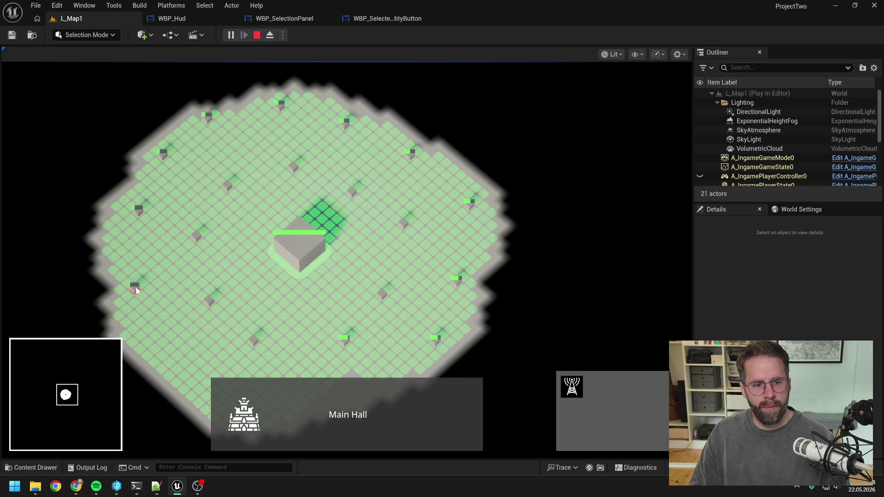
pyautogui.press('s')
pyautogui.click(199, 288)
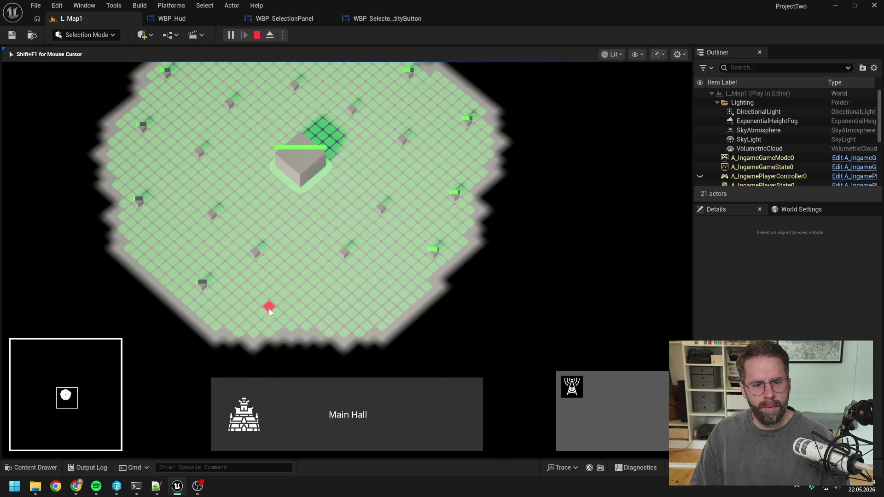
pyautogui.click(310, 315)
pyautogui.click(401, 308)
pyautogui.rightClick(379, 258)
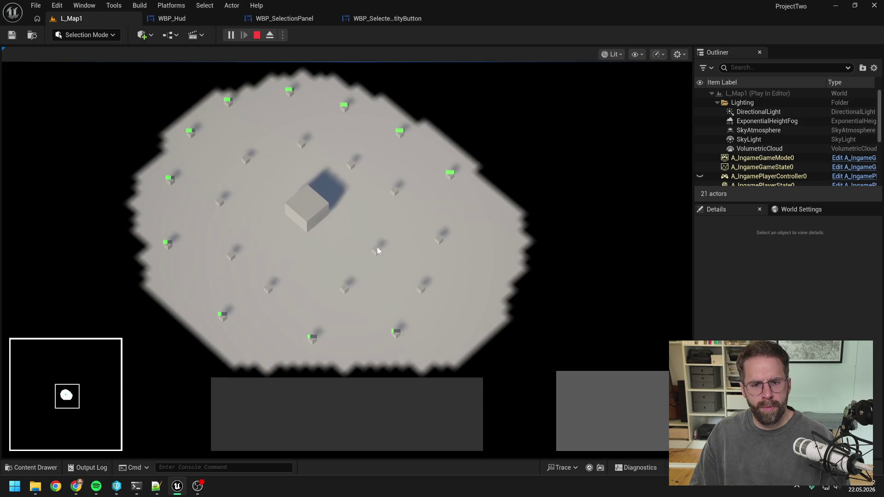
# Build up a selection of towers and the Main Hall, then double-click to select all towers
pyautogui.press('b')
pyautogui.click(337, 220)
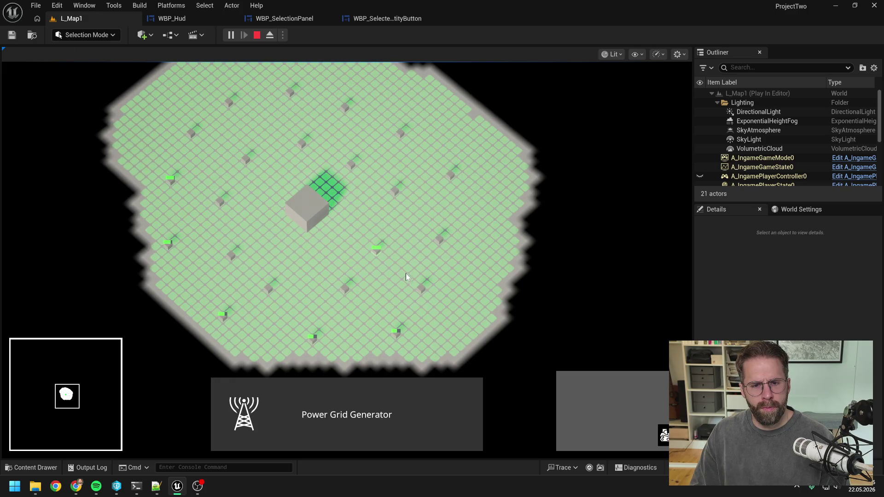
pyautogui.click(394, 188)
pyautogui.click(307, 210)
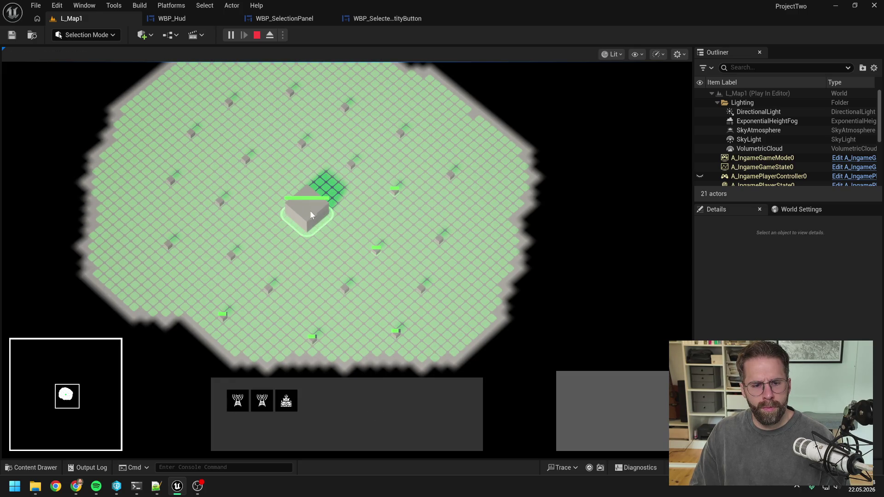
pyautogui.click(438, 238)
pyautogui.doubleClick(439, 238)
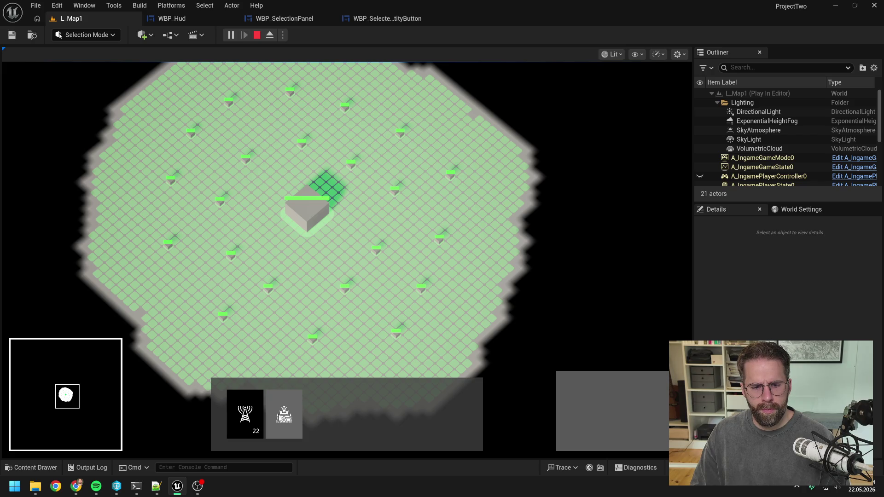
# Marquee-select groups of towers, add the Main Hall, then select only the Main Hall
pyautogui.moveTo(339, 238)
pyautogui.mouseDown()
pyautogui.moveTo(435, 326)
pyautogui.moveTo(424, 327)
pyautogui.mouseUp()
pyautogui.press('a')
pyautogui.click(272, 249)
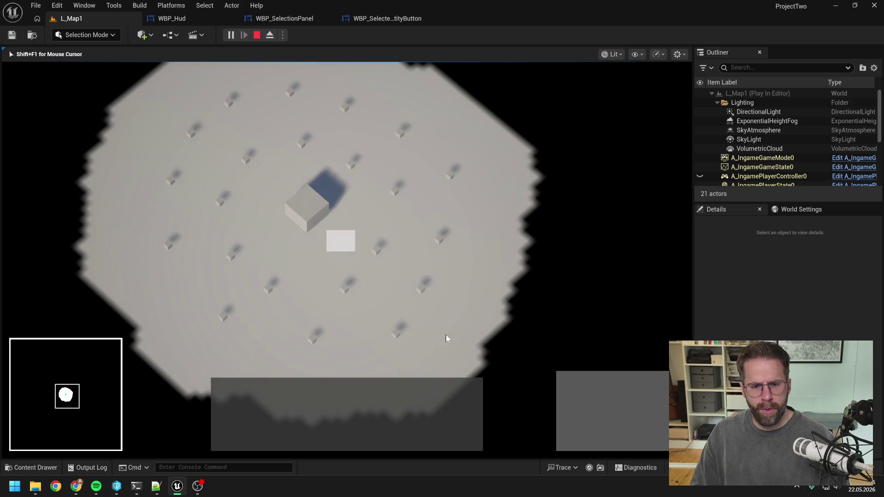
pyautogui.moveTo(273, 250); pyautogui.dragTo(429, 345)
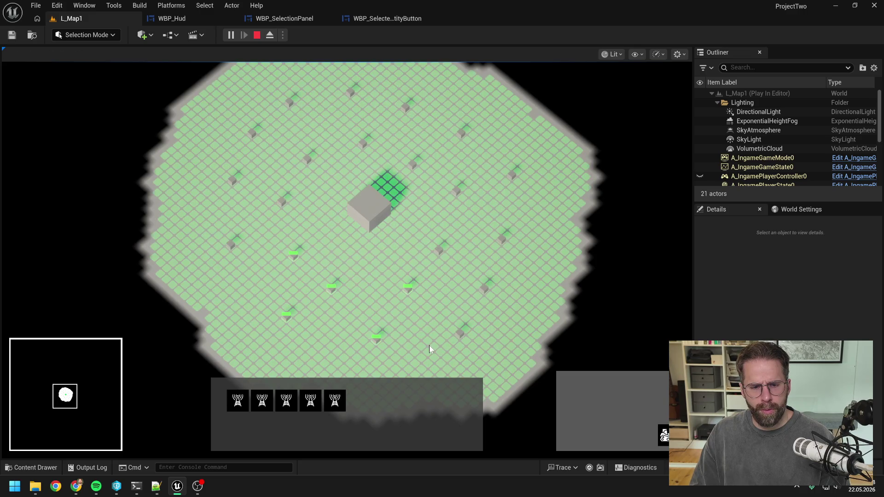
pyautogui.keyDown('shift'); pyautogui.click(370, 218); pyautogui.keyUp('shift')
pyautogui.click(358, 399)
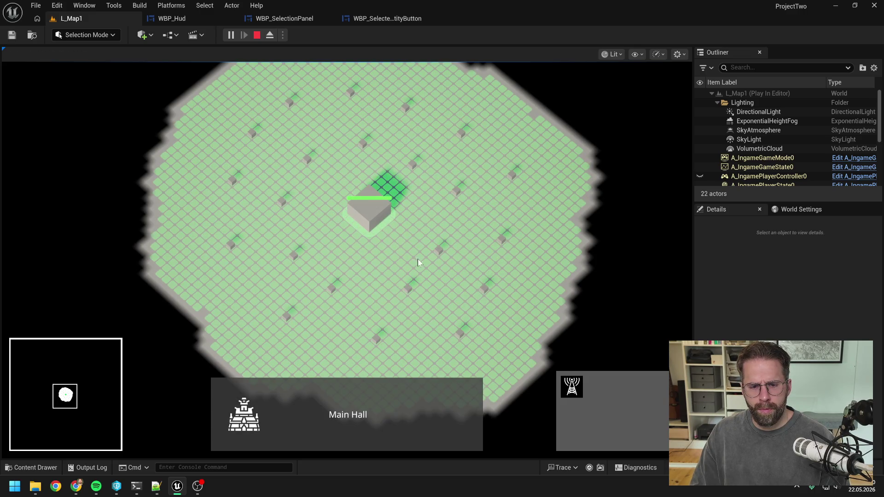
# Alternate single-clicking power towers and the Main Hall with clearing the selection
pyautogui.click(403, 209)
pyautogui.click(413, 222)
pyautogui.click(388, 269)
pyautogui.click(430, 305)
pyautogui.click(440, 309)
pyautogui.press('d')
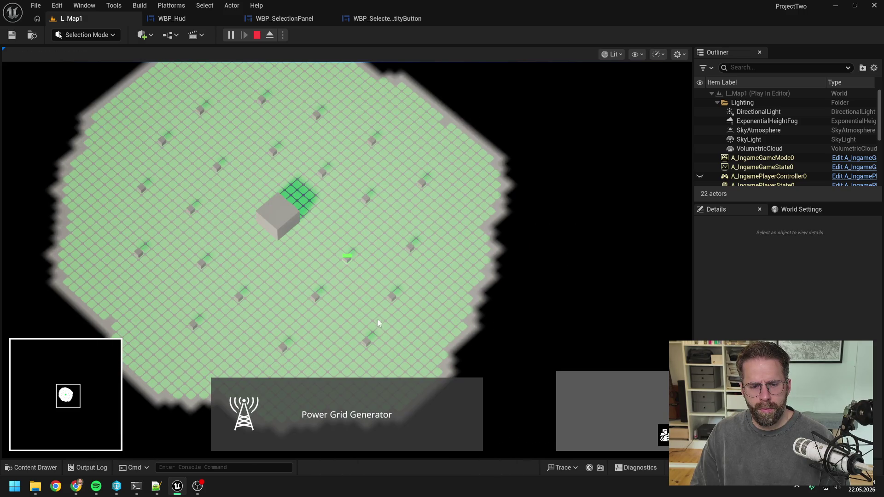
pyautogui.click(344, 289)
pyautogui.click(361, 318)
pyautogui.click(345, 405)
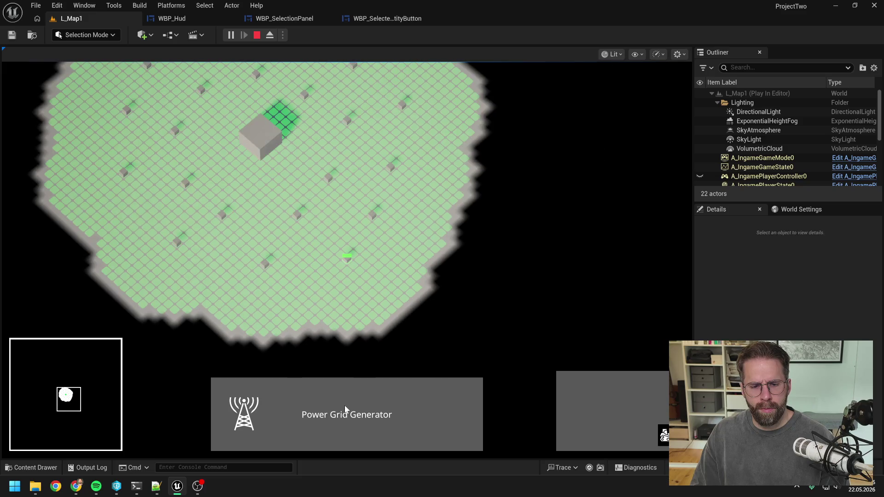
# Keep testing single-click selection of generators and the Main Hall, clearing in between
pyautogui.click(303, 247)
pyautogui.click(491, 313)
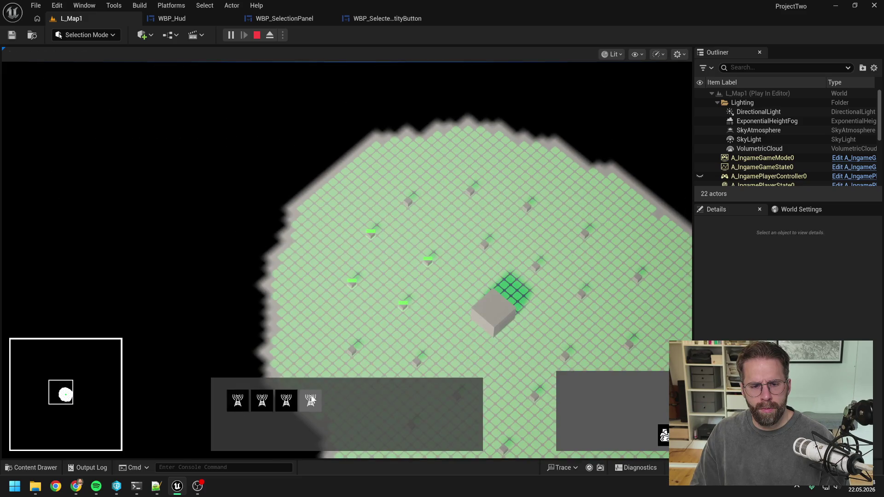
pyautogui.click(394, 310)
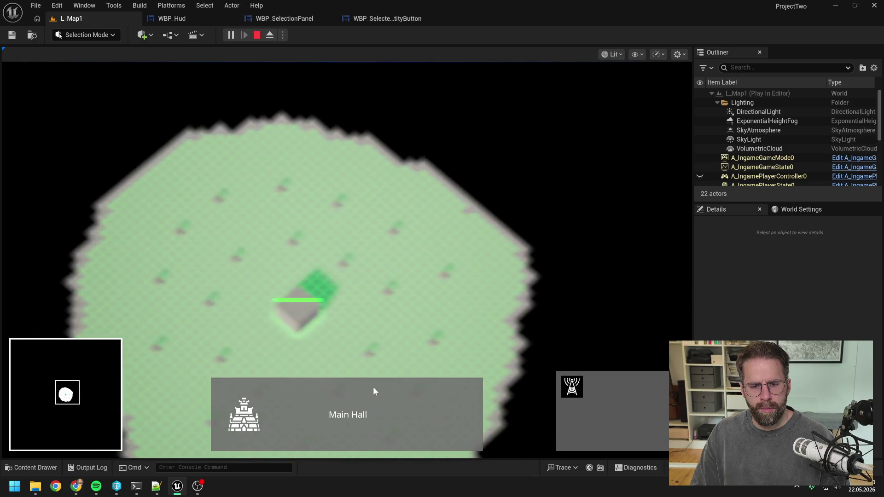
pyautogui.click(380, 327)
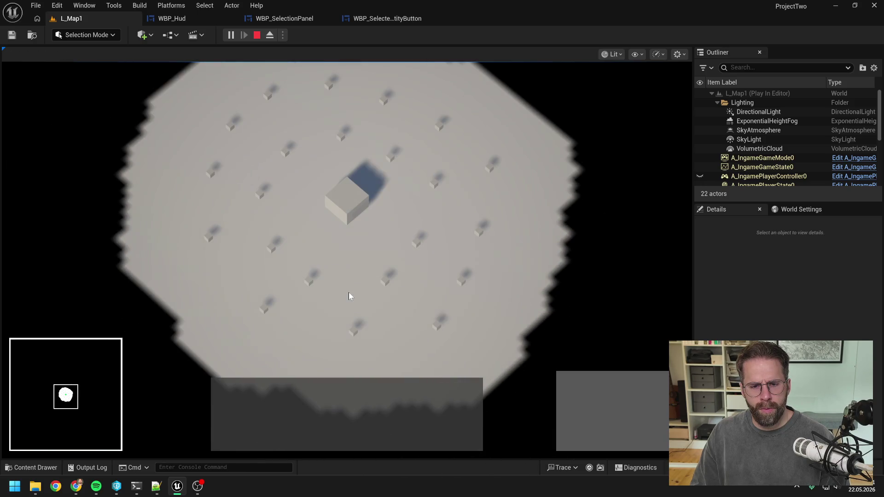
pyautogui.click(413, 331)
pyautogui.click(372, 321)
pyautogui.click(386, 350)
pyautogui.click(382, 339)
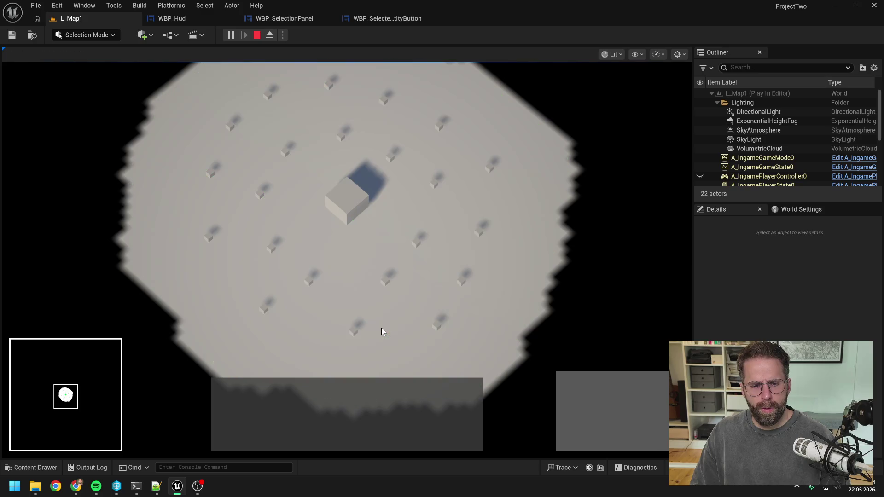
# Marquee-select groups of five and four towers, clear the selection, and stop playing
pyautogui.moveTo(379, 224); pyautogui.dragTo(493, 333)
pyautogui.click(339, 391)
pyautogui.click(413, 300)
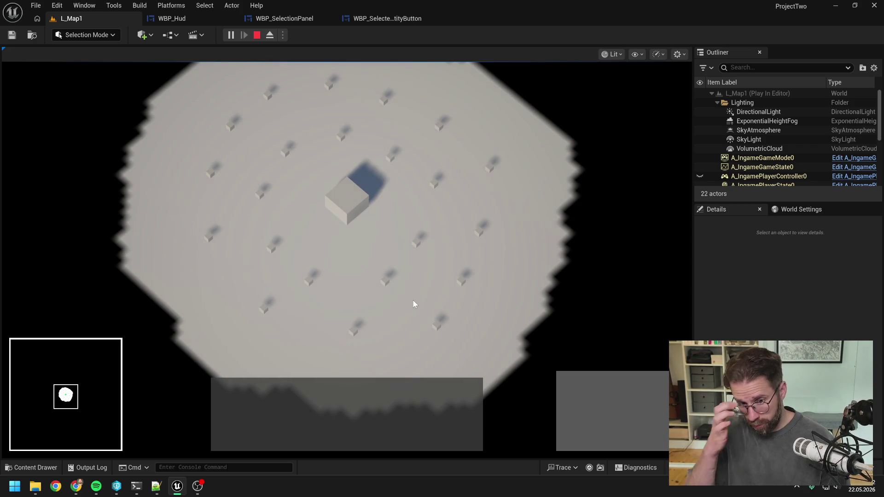
pyautogui.moveTo(375, 232); pyautogui.dragTo(515, 341)
pyautogui.moveTo(348, 250); pyautogui.dragTo(508, 355)
pyautogui.click(496, 318)
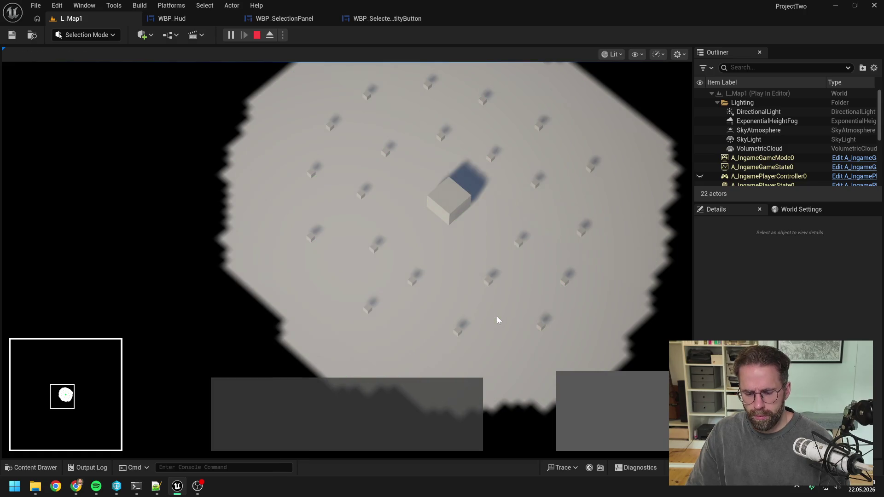
pyautogui.press('Escape')
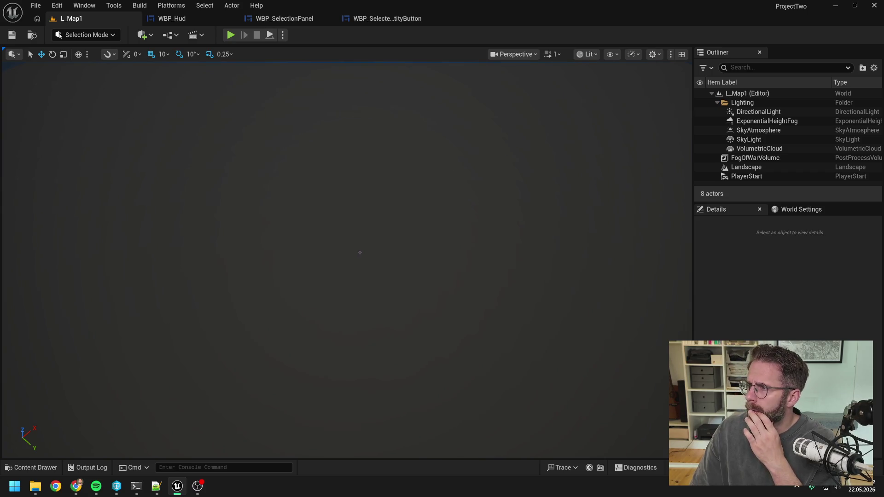
# Request an interim shift-click deselect task before the TAB switch, asking if SelectionSubsystem.RemoveEntity exists
pyautogui.click(136, 486)
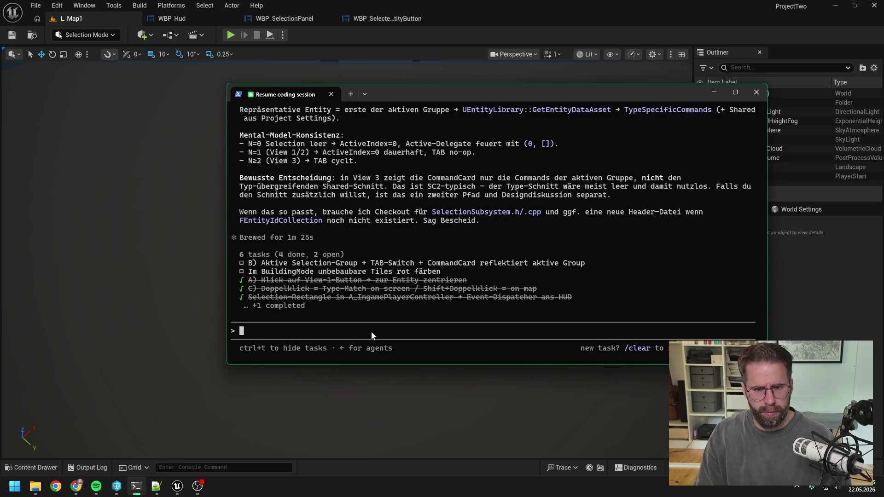
pyautogui.write('Ner')
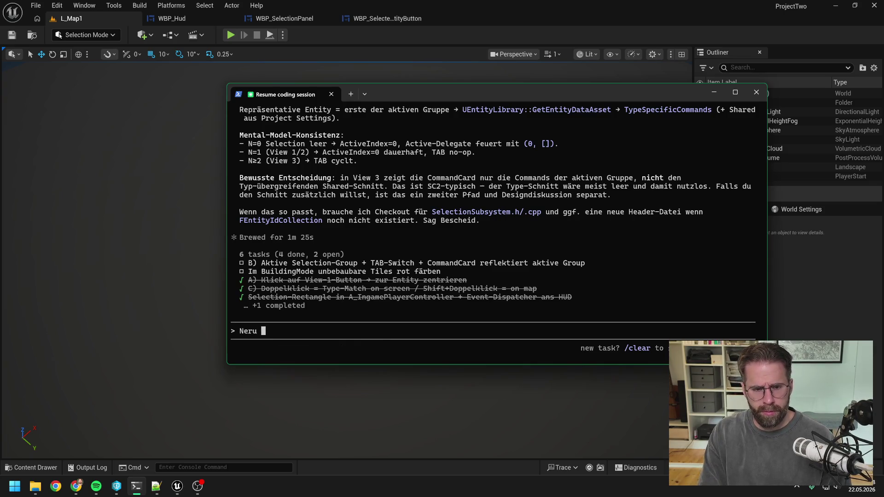
pyautogui.press('BackSpace')
pyautogui.write('uer Zwis')
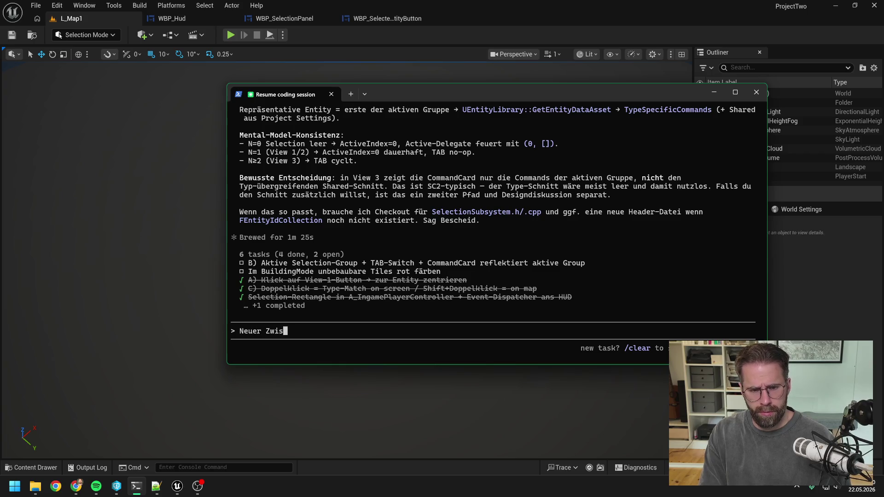
pyautogui.write('chen Task vor ')
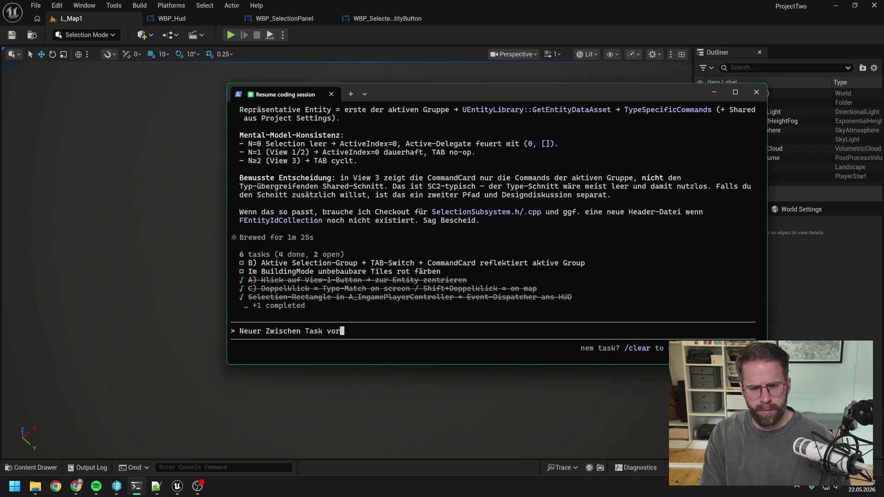
pyautogui.write('TAB')
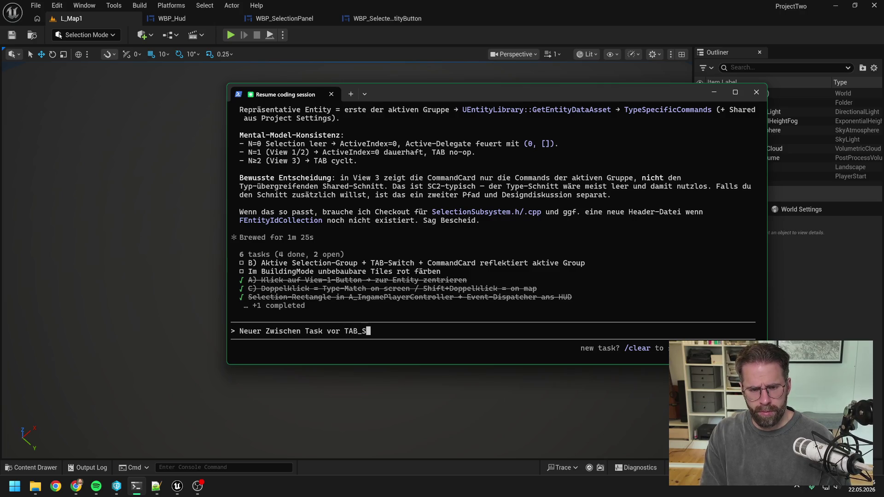
pyautogui.write('-Switch')
pyautogui.write(' -')
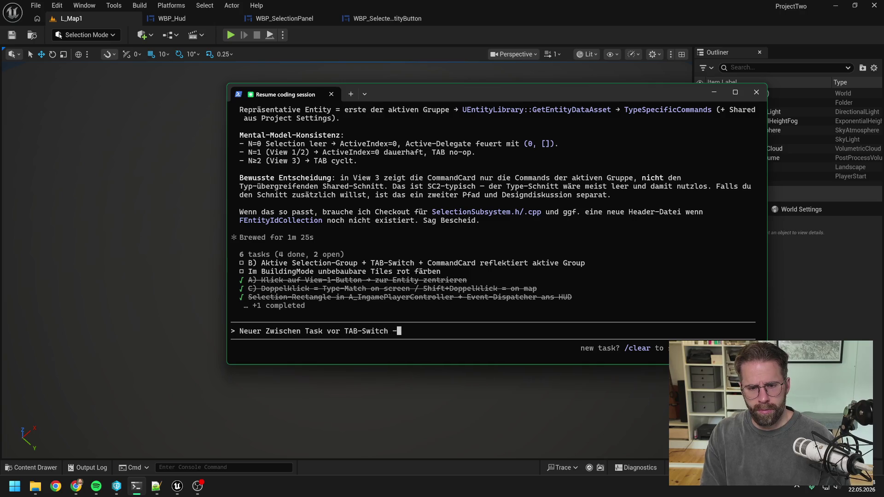
pyautogui.press('BackSpace')
pyautogui.press('BackSpace')
pyautogui.write(': Mit shift ')
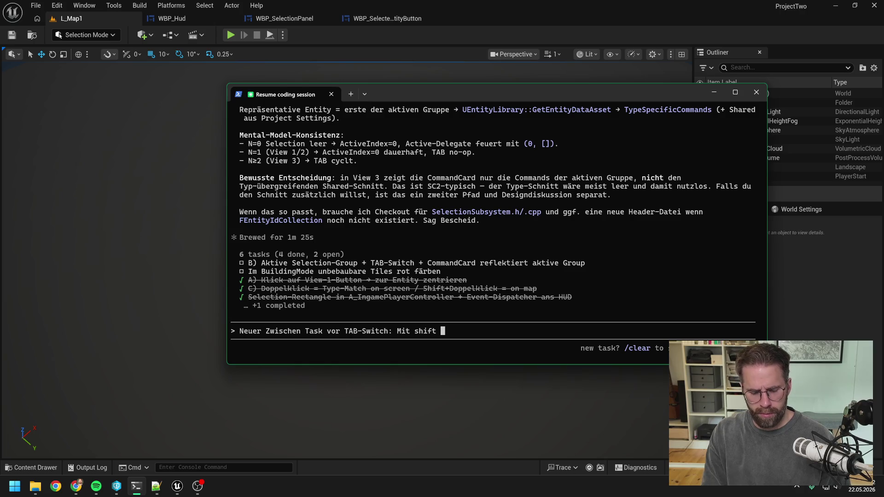
pyautogui.write('Klick ')
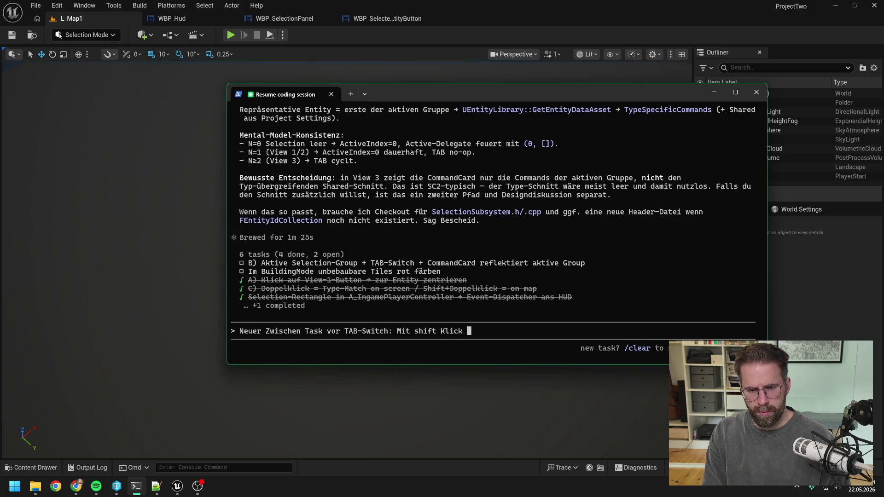
pyautogui.write('einzele ')
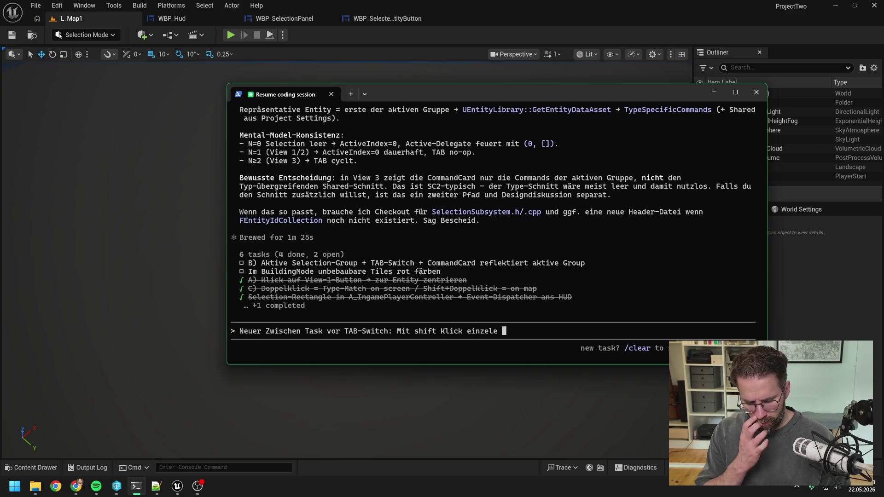
pyautogui.write('wieder abwählen')
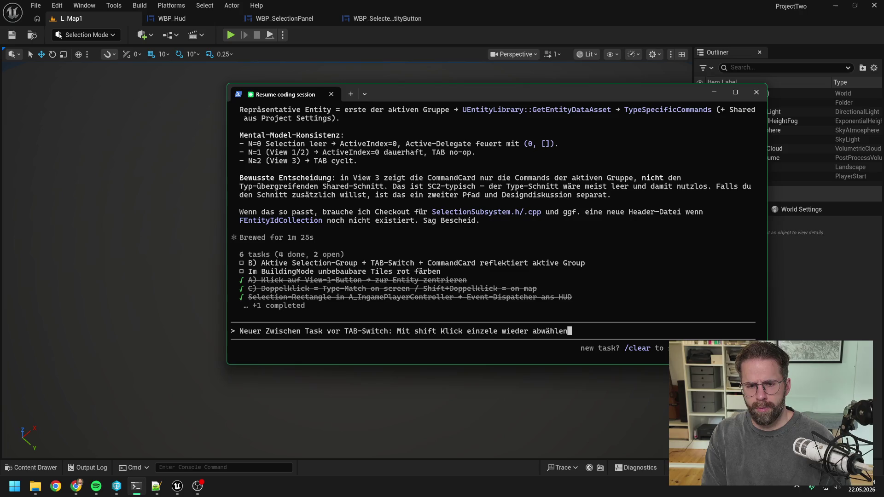
pyautogui.write('. Haben ')
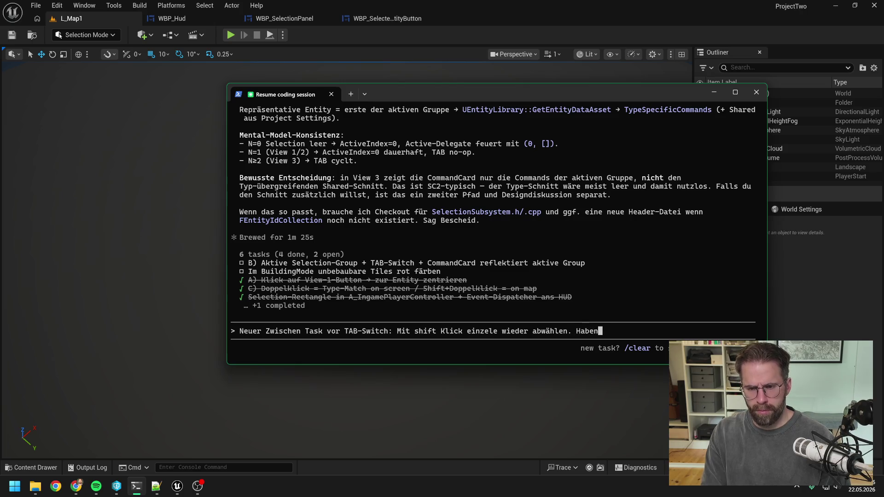
pyautogui.write('wir ')
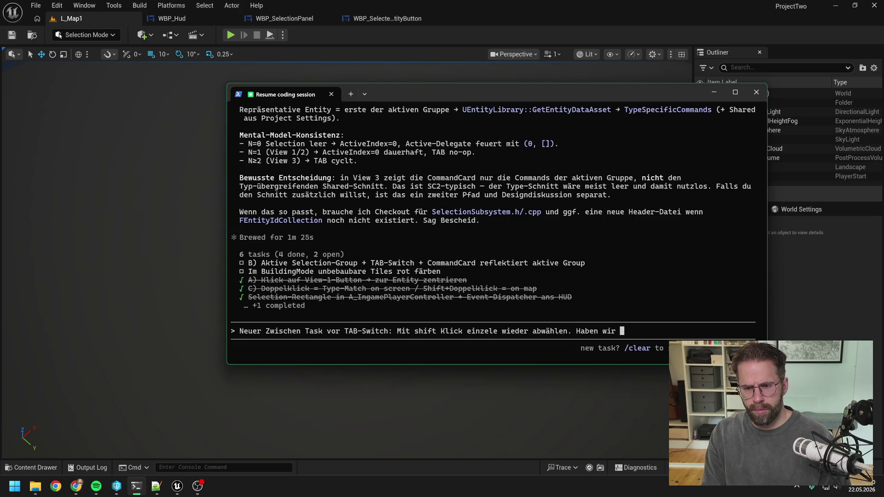
pyautogui.write('S')
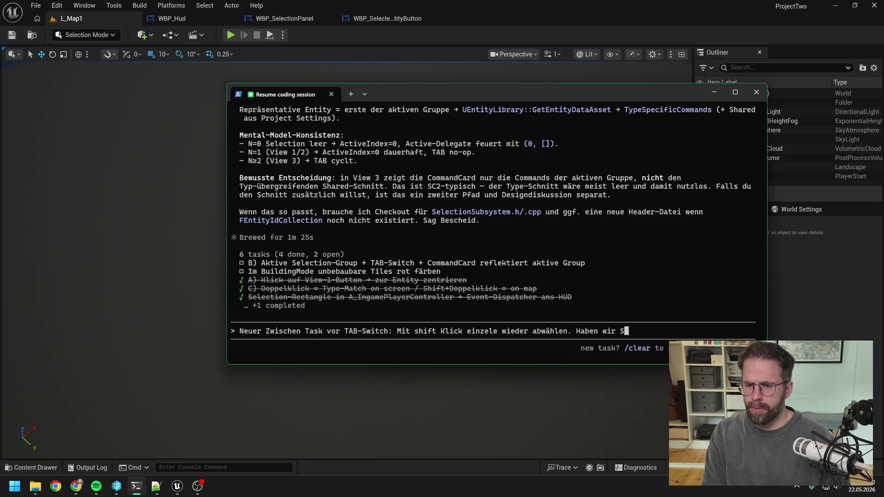
pyautogui.write('electionSubs')
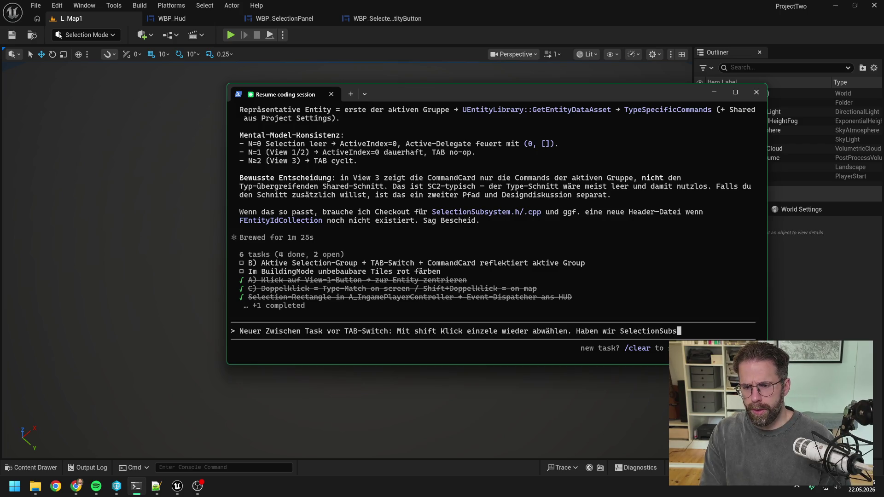
pyautogui.write('ystem.Re')
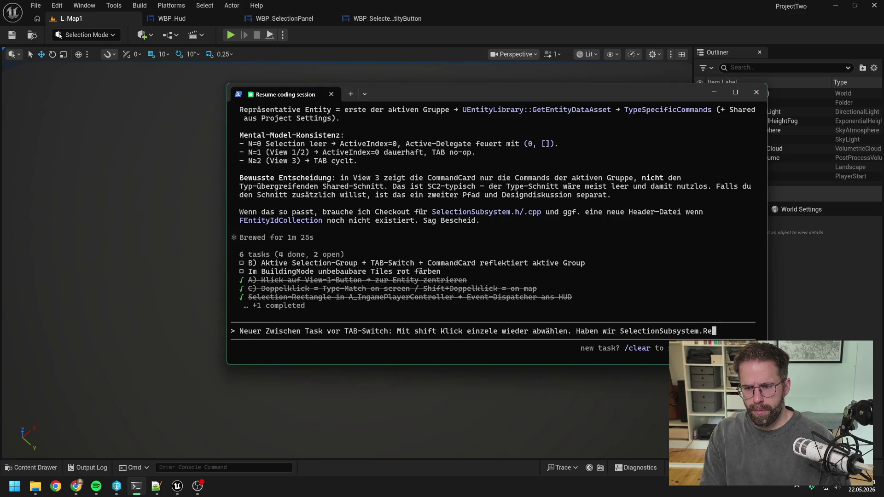
pyautogui.write('moveEn')
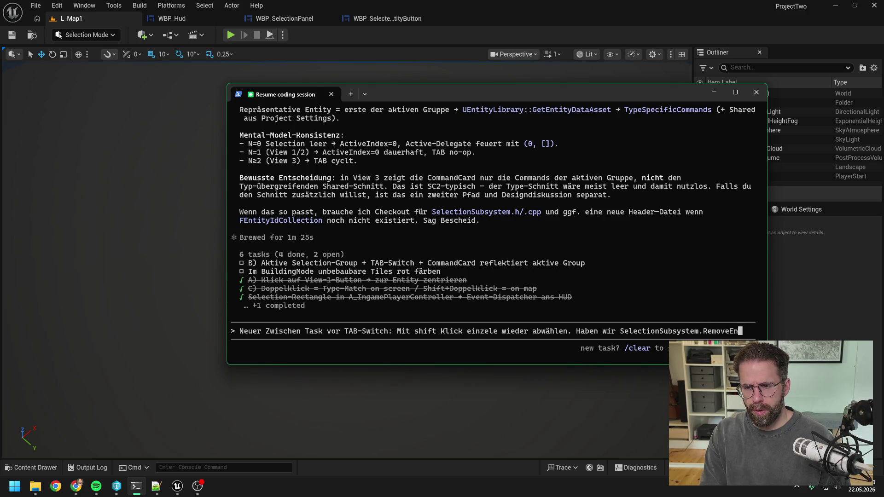
pyautogui.write('tity?')
pyautogui.press('Return')
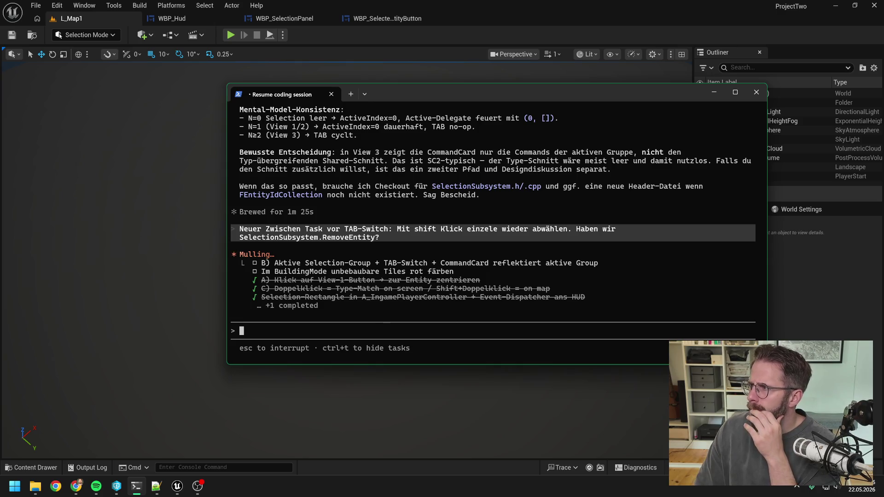
# Browse other windows while Claude Code composes its answer
pyautogui.hotkey('alt', 'Tab')
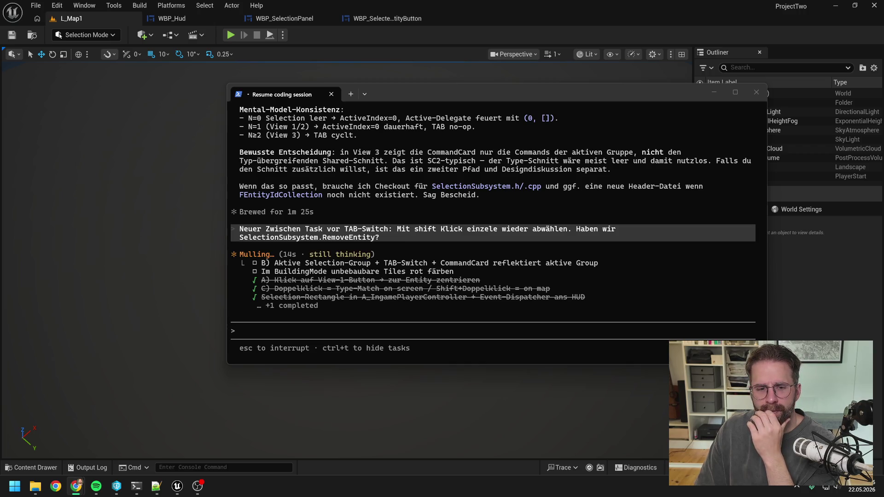
pyautogui.press('super+e')
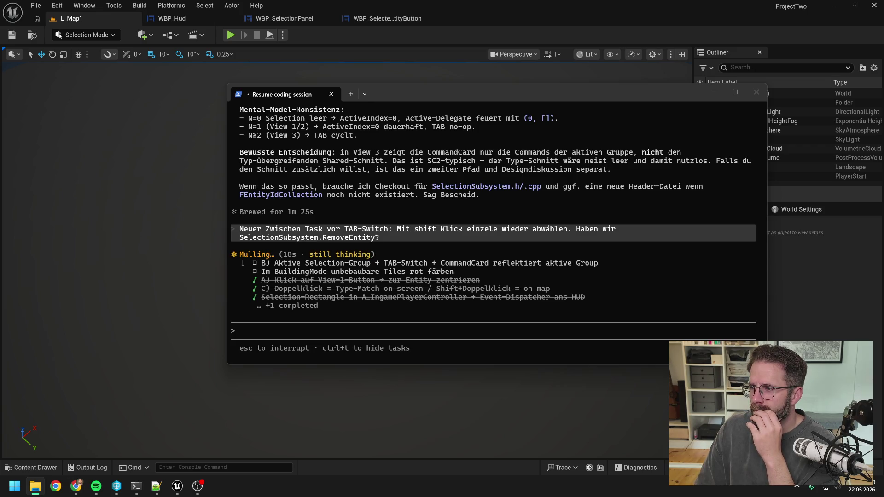
pyautogui.hotkey('alt', 'F4')
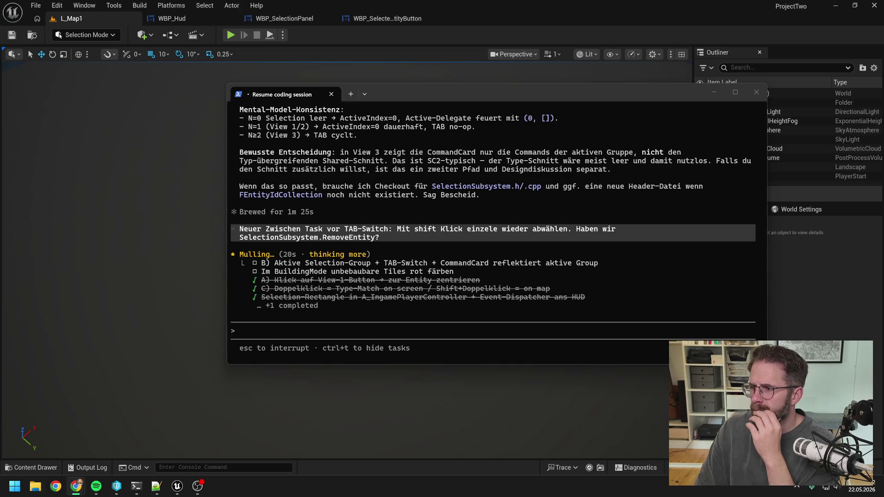
pyautogui.press('super+7')
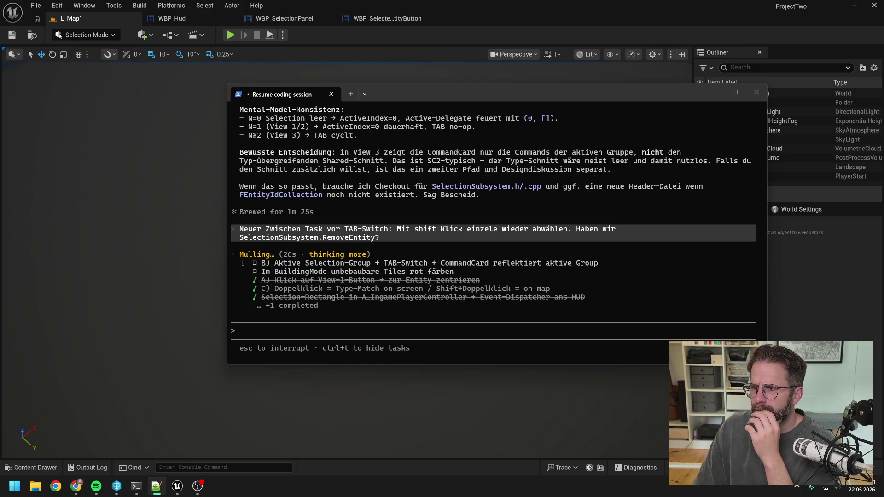
pyautogui.press('super+3')
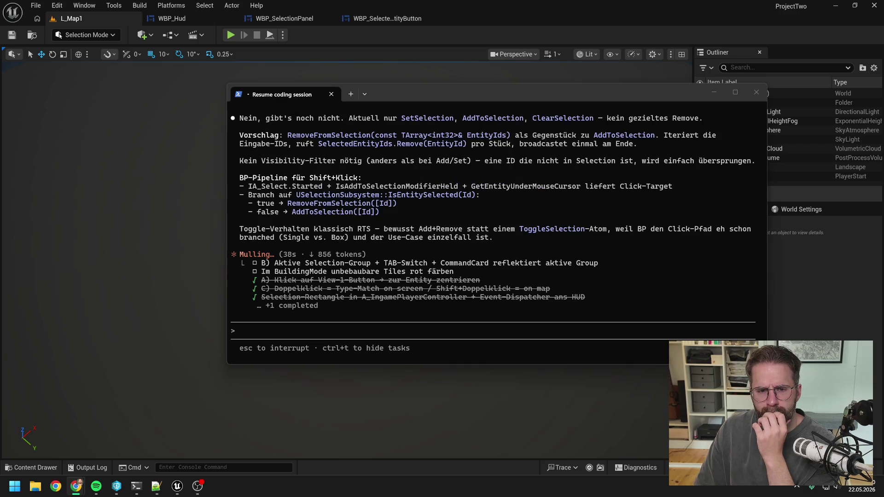
# Read the RemoveFromSelection proposal and Task #7 in the reply, then bring P4V forward
pyautogui.scroll(3, 632, 255)
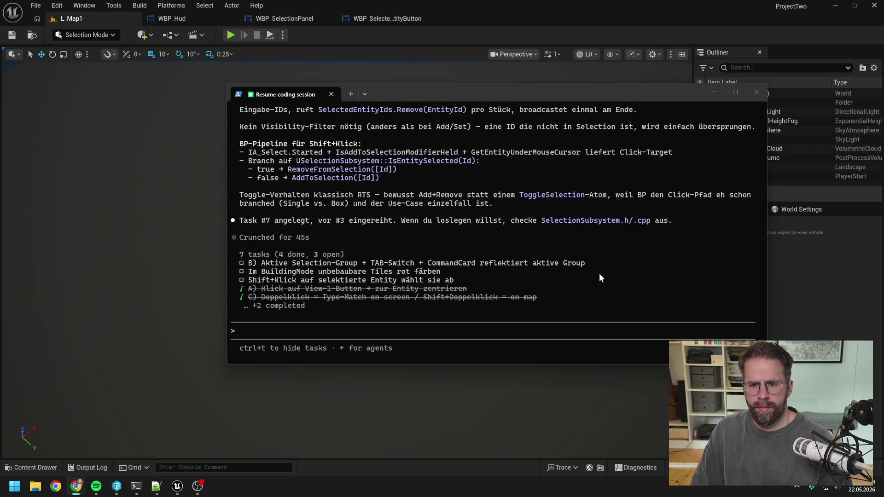
pyautogui.click(535, 333)
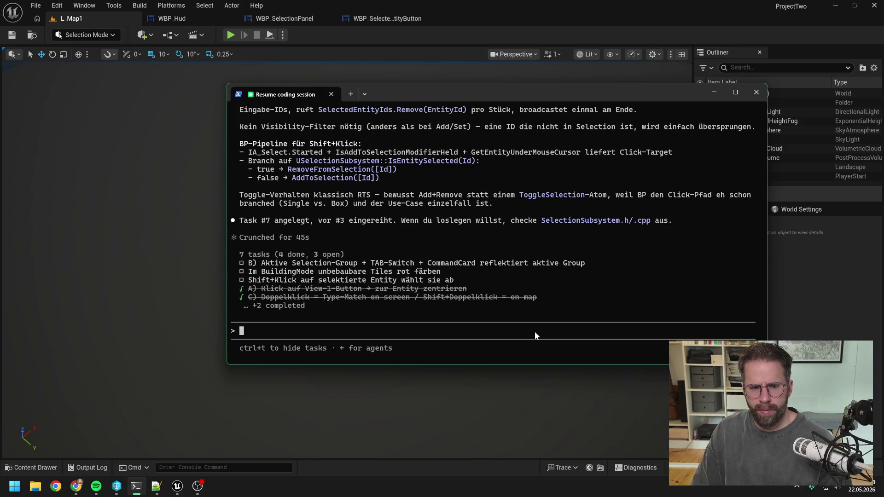
pyautogui.click(116, 490)
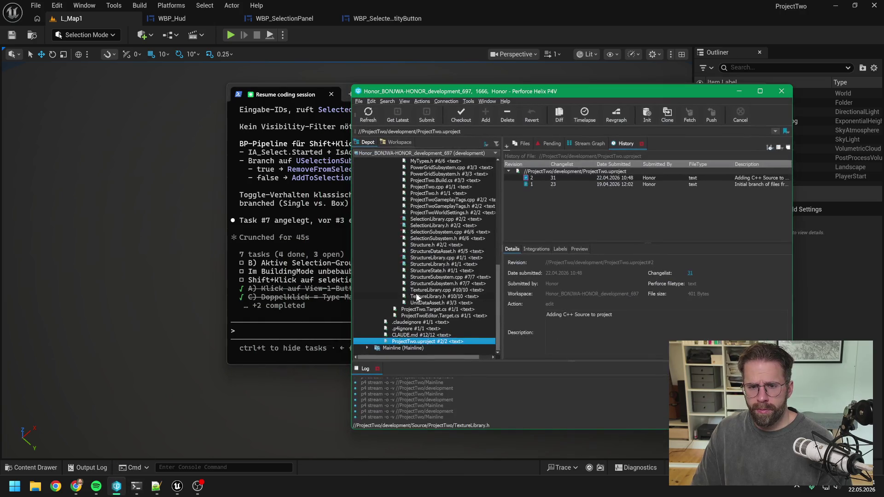
# Check SelectionSubsystem.cpp's revision history in P4V and reply 'ok go' to Claude Code
pyautogui.click(437, 234)
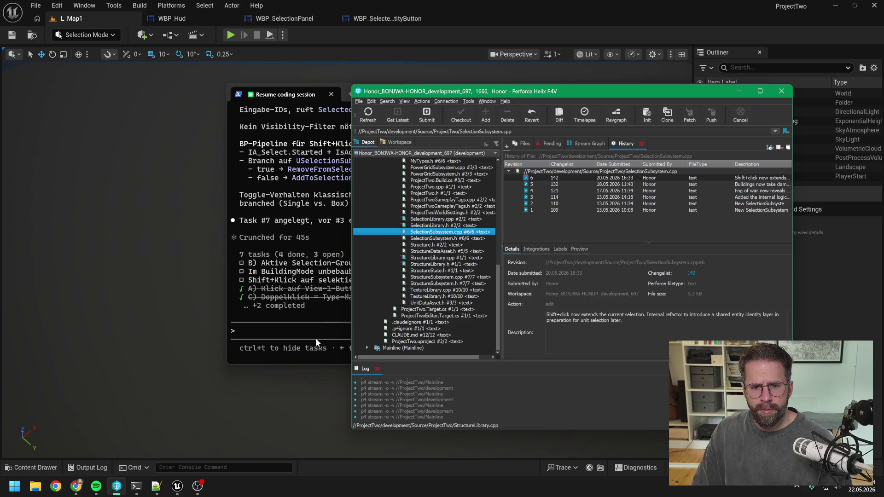
pyautogui.click(308, 333)
pyautogui.write('ok go')
pyautogui.press('Return')
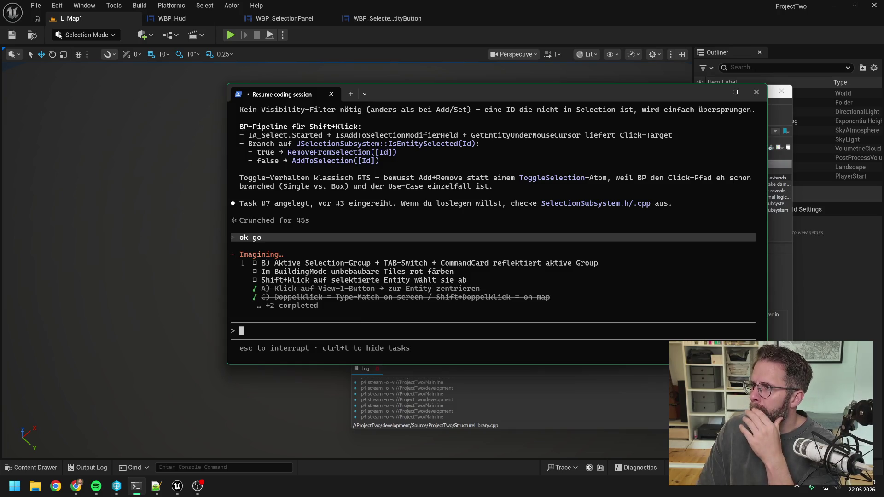
# Approve the RemoveFromSelection edits to SelectionSubsystem.h and .cpp, then close Unreal Editor
pyautogui.hotkey('alt', 'Tab')
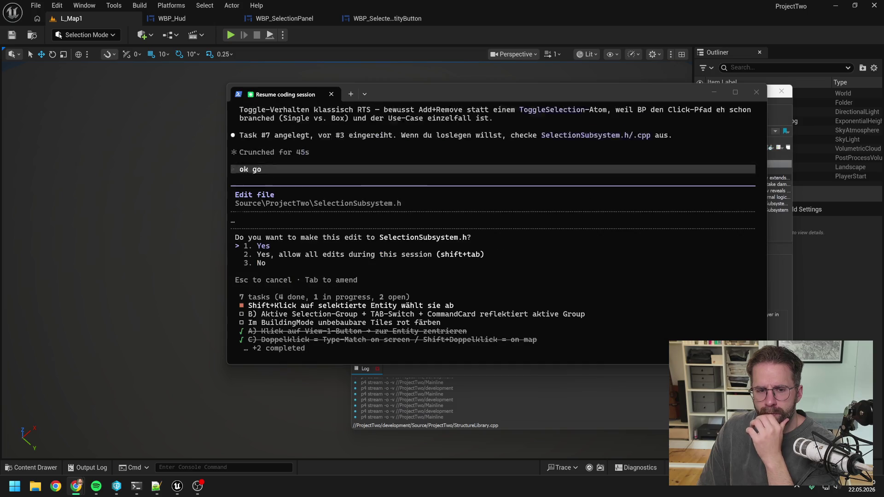
pyautogui.click(305, 246)
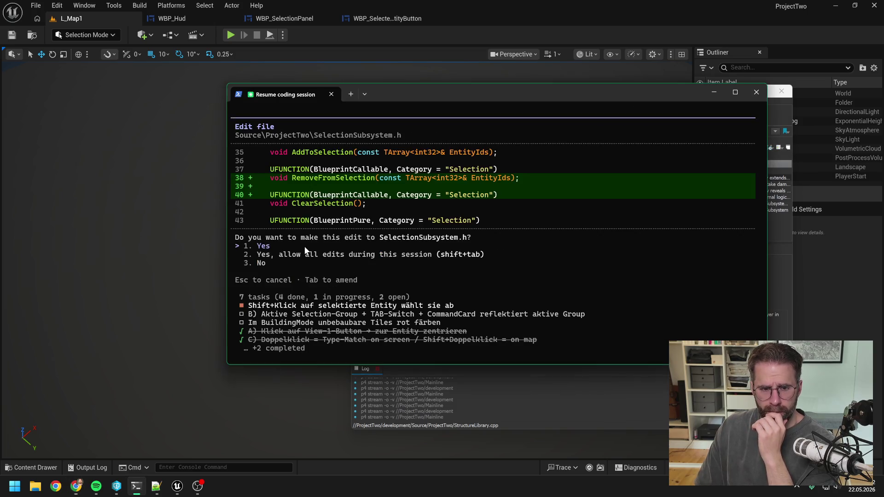
pyautogui.press('Return')
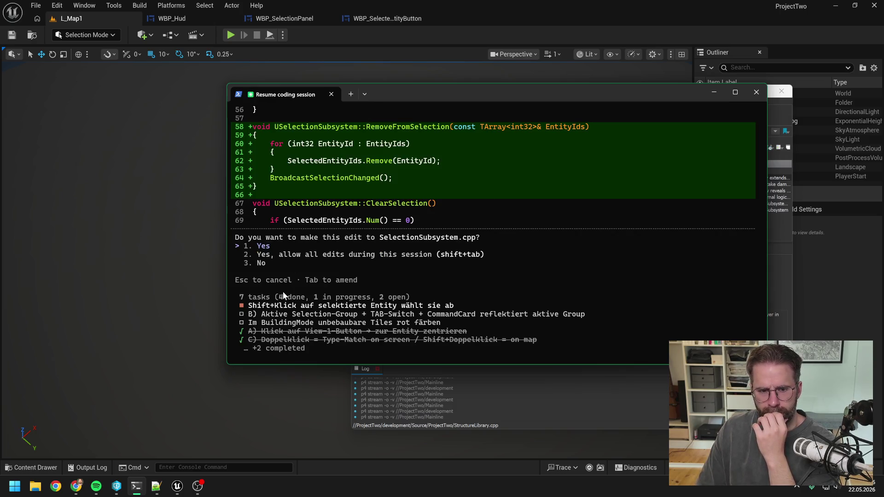
pyautogui.press('Return')
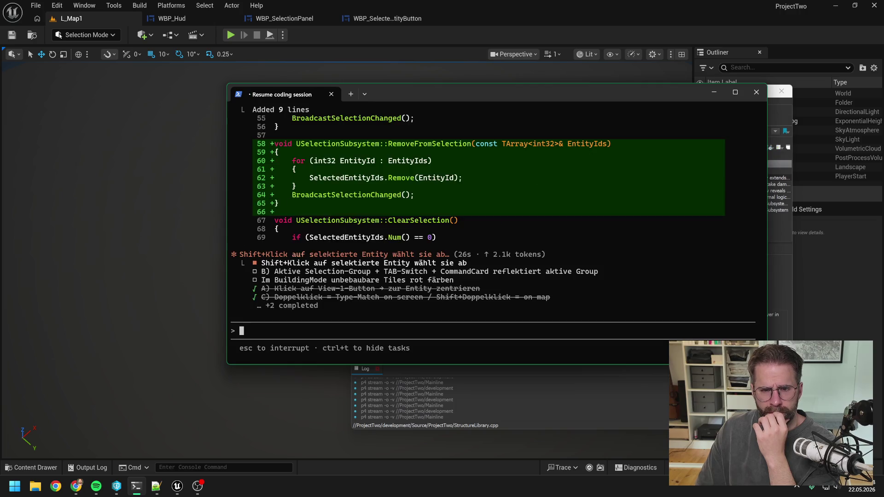
pyautogui.click(874, 5)
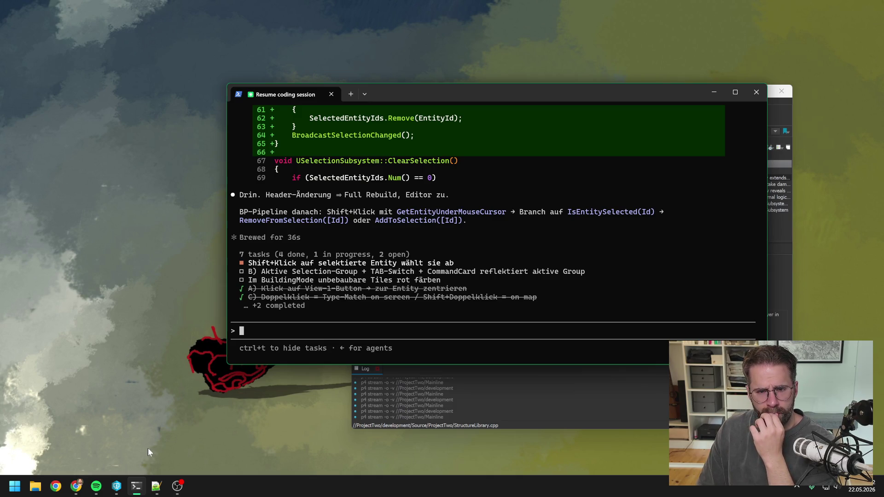
# Open ProjectTwo.sln from File Explorer and rebuild the ProjectTwo project in Visual Studio
pyautogui.click(37, 490)
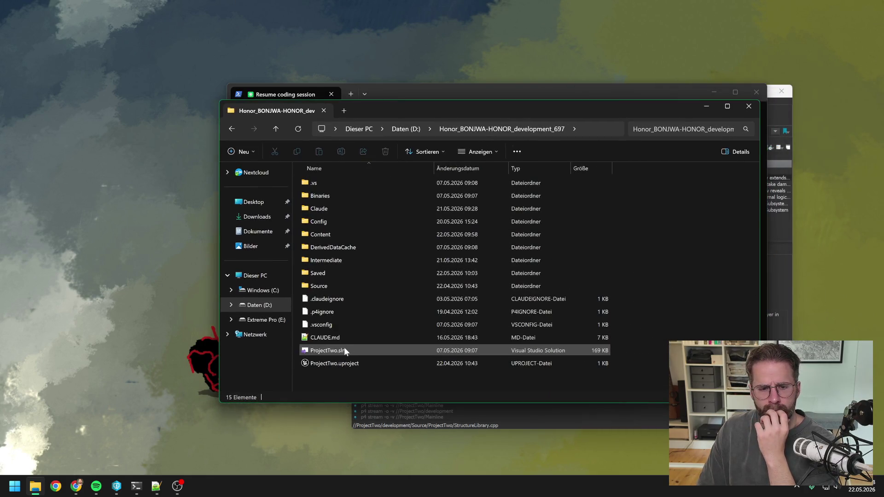
pyautogui.doubleClick(343, 348)
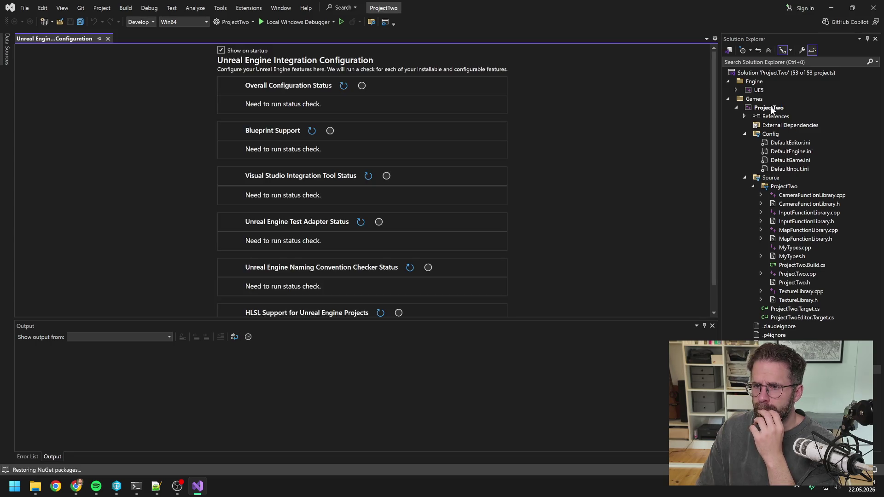
pyautogui.rightClick(769, 107)
pyautogui.click(760, 119)
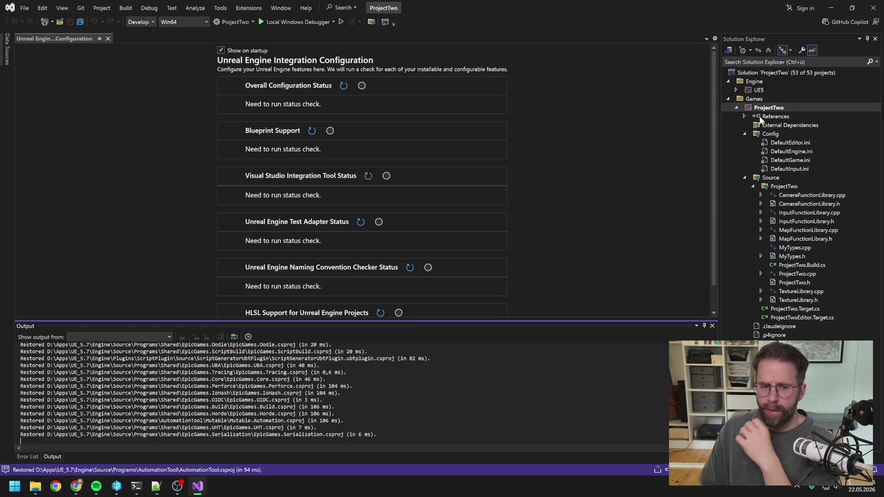
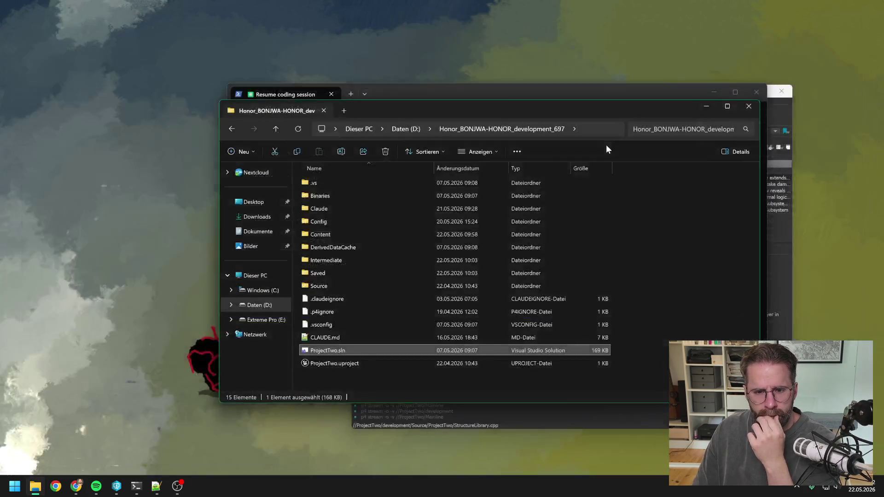
# Launch ProjectTwo.uproject from the P4V depot tree into Unreal Editor
pyautogui.click(125, 484)
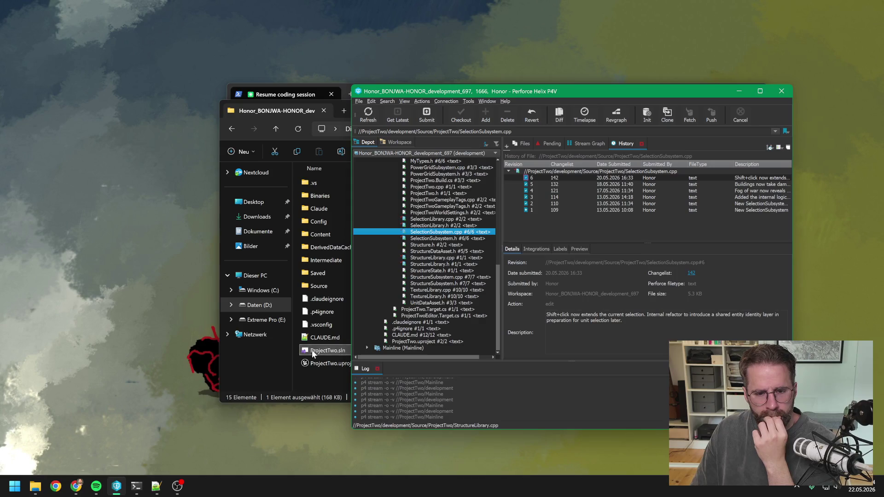
pyautogui.click(429, 343)
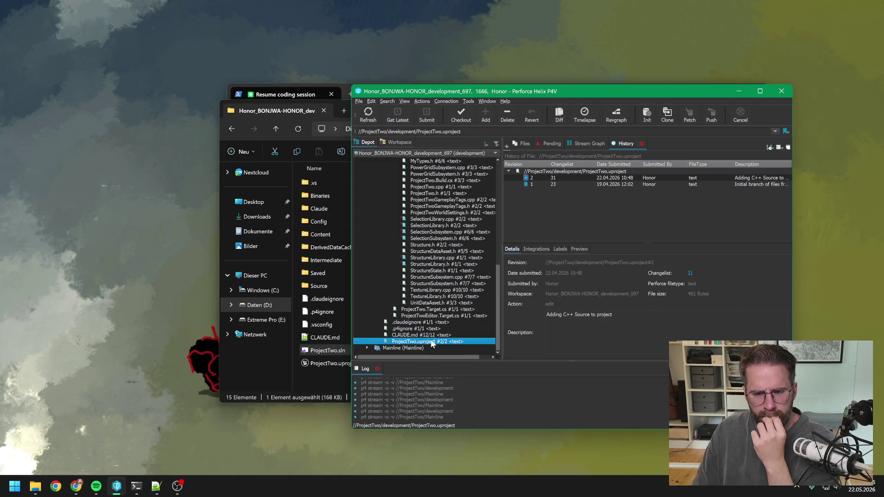
pyautogui.doubleClick(432, 343)
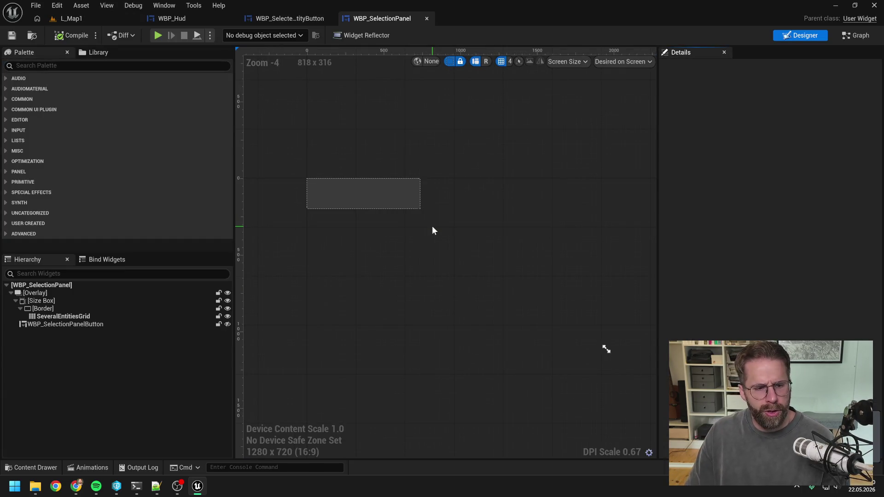
# Search the Content Drawer for 'ingame player con' and open the A_IngamePlayerController Blueprint
pyautogui.hotkey('ctrl', 'space')
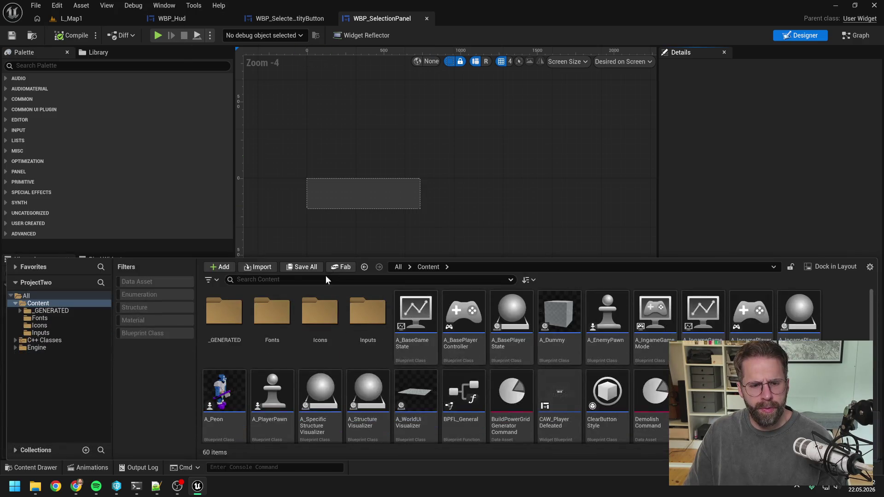
pyautogui.click(285, 277)
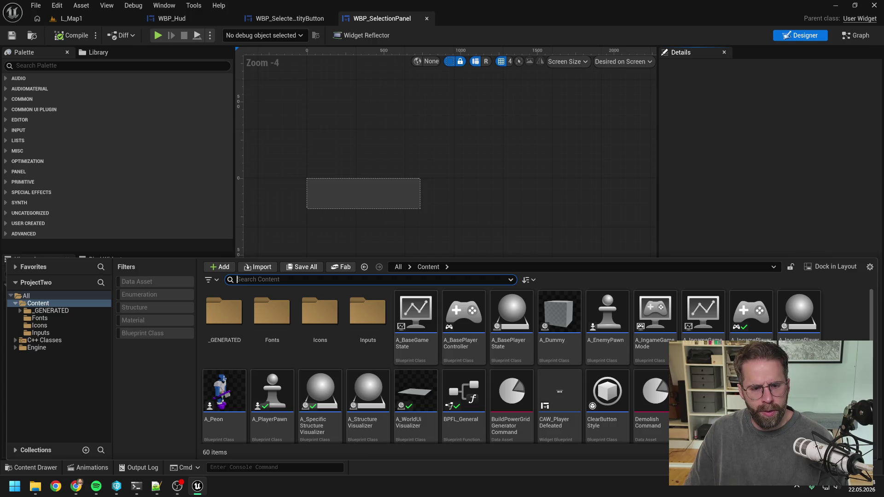
pyautogui.write('ingam')
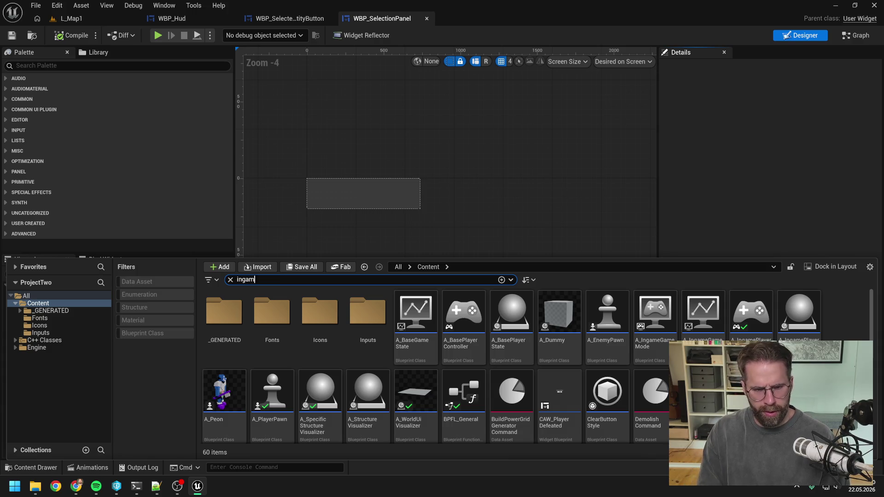
pyautogui.write('e player con')
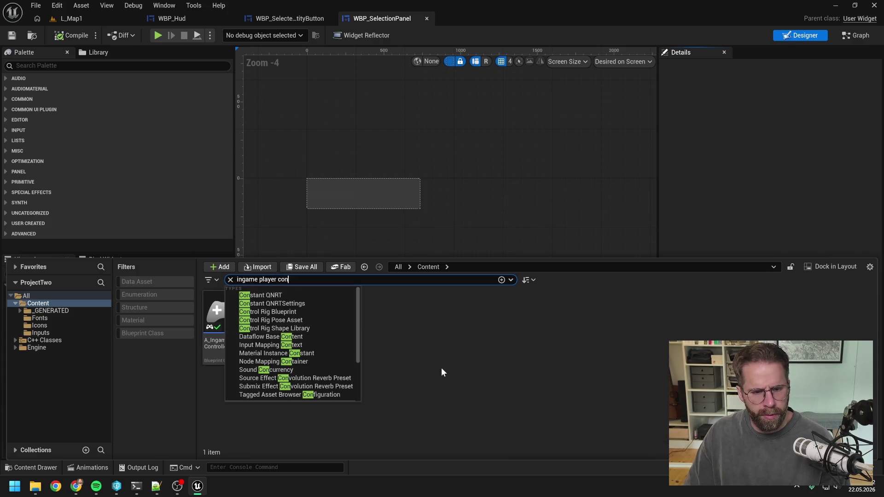
pyautogui.press('Return')
pyautogui.click(242, 329)
pyautogui.doubleClick(242, 329)
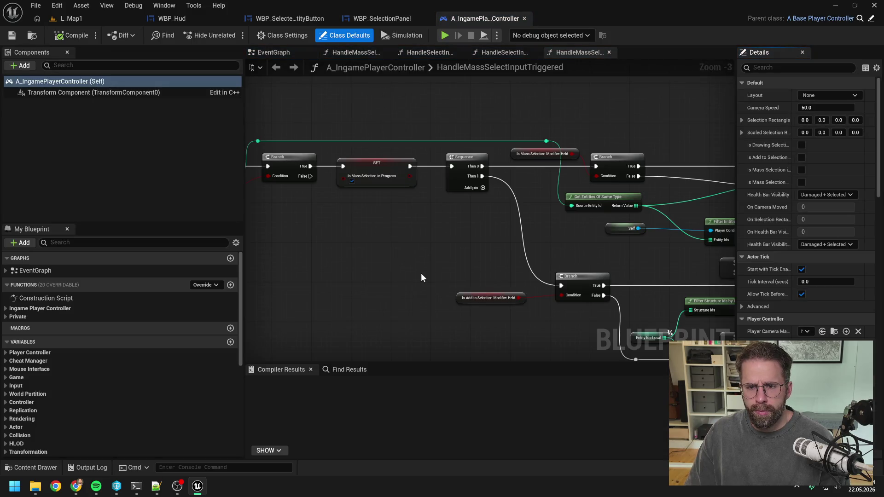
# From the EventGraph, open the HandleSelectInputStarted function graph and look across it
pyautogui.scroll(-3, 421, 273)
pyautogui.scroll(3, 400, 265)
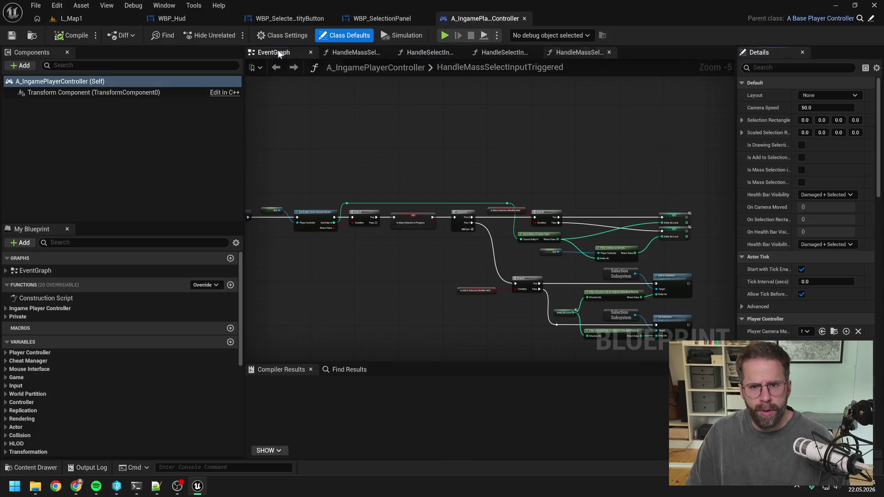
pyautogui.click(279, 52)
pyautogui.scroll(-2, 420, 203)
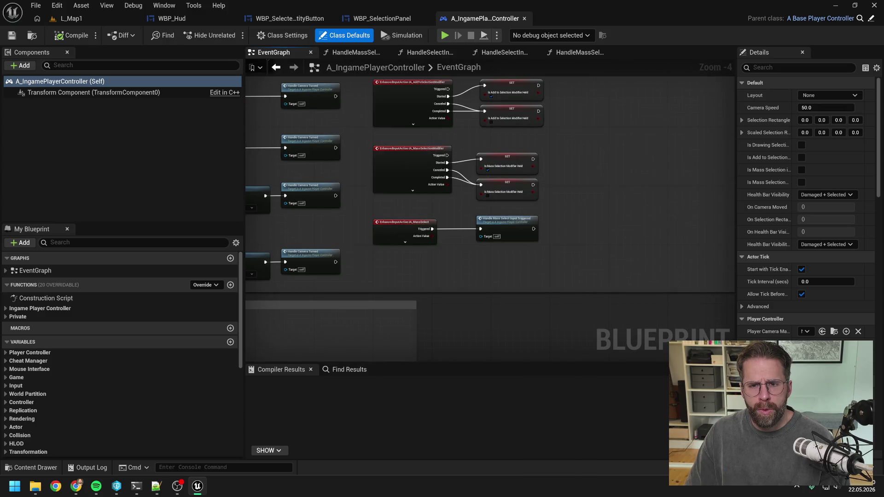
pyautogui.moveTo(357, 126); pyautogui.dragTo(446, 186)
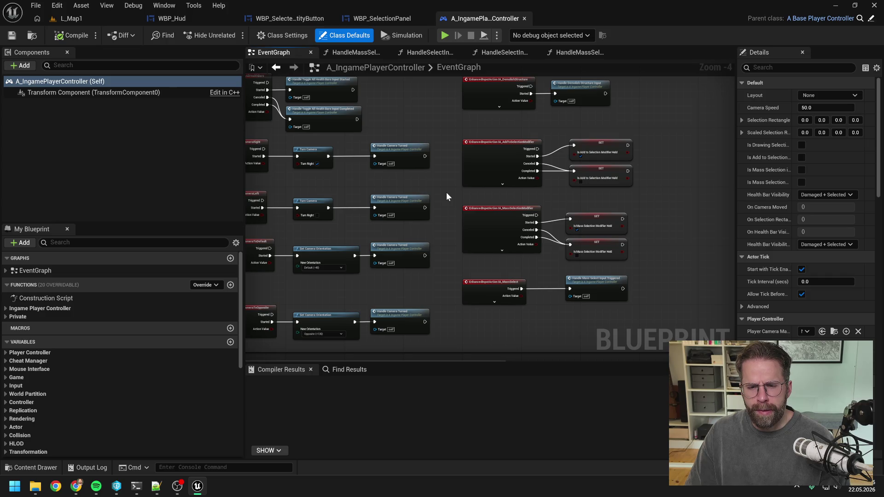
pyautogui.scroll(-1, 446, 192)
pyautogui.scroll(2, 516, 198)
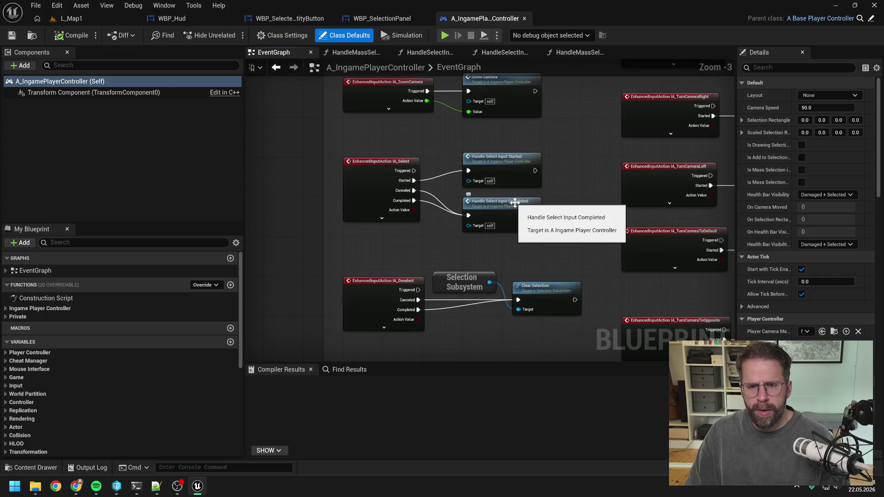
pyautogui.doubleClick(513, 168)
pyautogui.moveTo(628, 286); pyautogui.dragTo(543, 273)
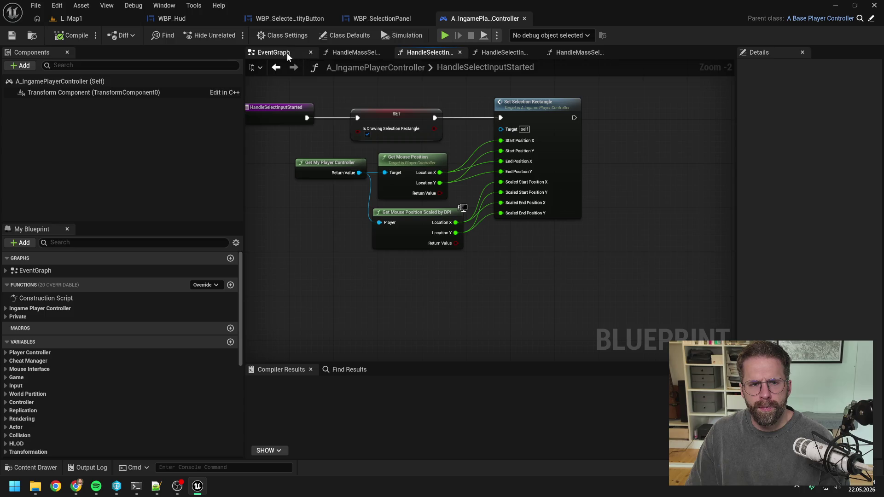
# Review the HandleSelectInputCompleted graph's Branch, Filter and selection nodes, then bring up the Claude Code terminal
pyautogui.click(272, 52)
pyautogui.doubleClick(497, 209)
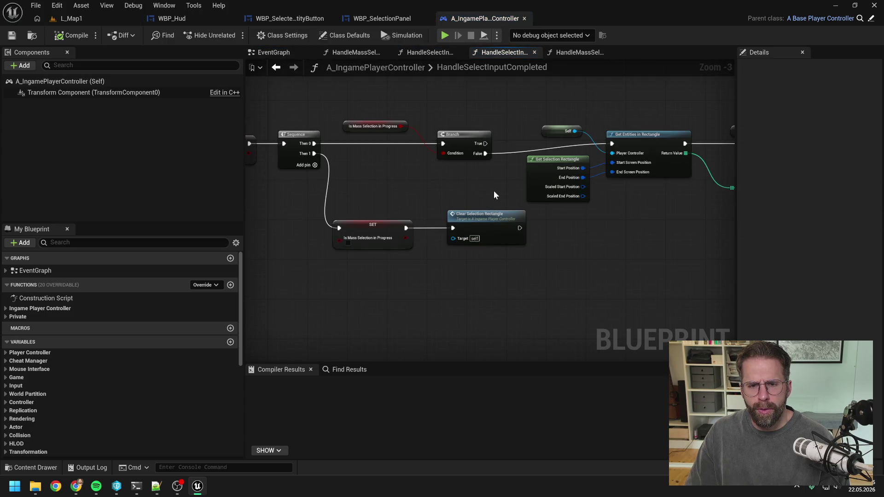
pyautogui.moveTo(493, 188)
pyautogui.mouseDown()
pyautogui.moveTo(380, 183)
pyautogui.moveTo(520, 176)
pyautogui.moveTo(390, 178)
pyautogui.mouseUp()
pyautogui.scroll(-1, 379, 184)
pyautogui.moveTo(512, 208); pyautogui.dragTo(423, 208)
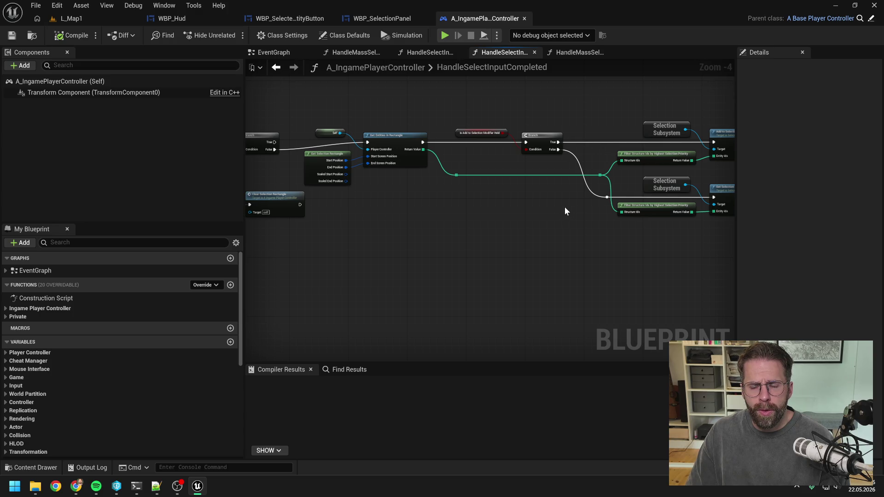
pyautogui.moveTo(565, 210); pyautogui.dragTo(509, 215)
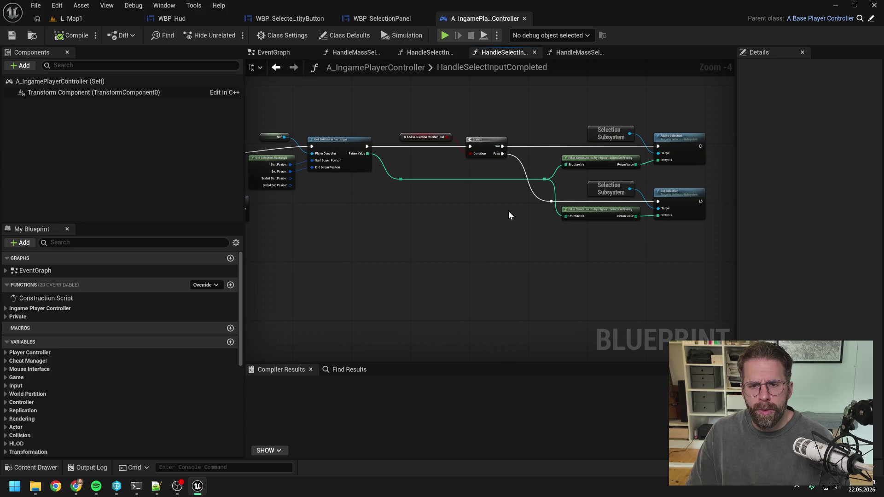
pyautogui.moveTo(508, 212); pyautogui.dragTo(562, 212)
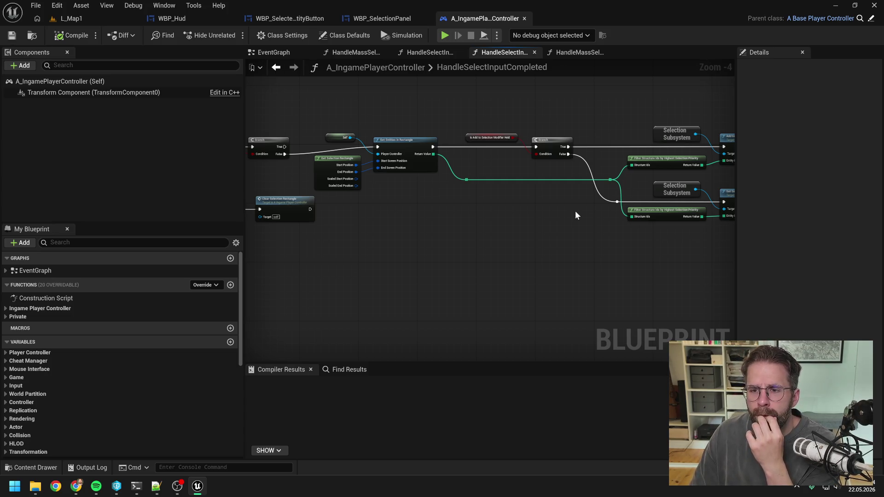
pyautogui.moveTo(574, 213); pyautogui.dragTo(483, 226)
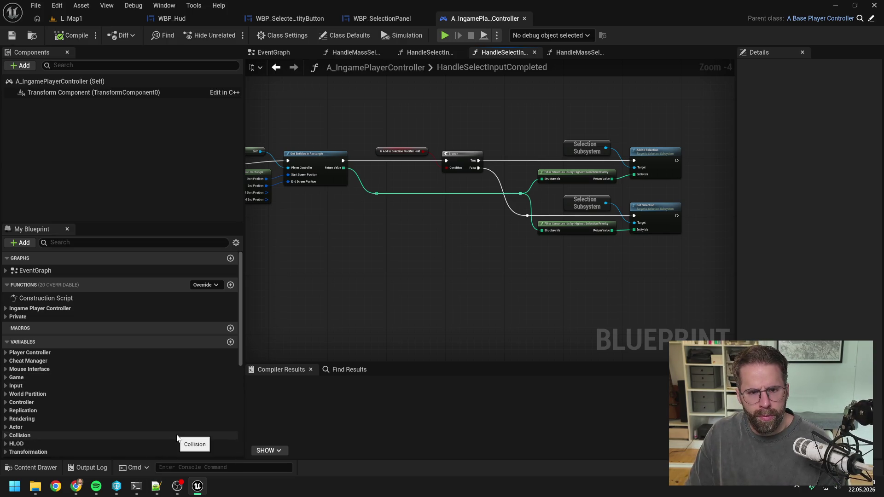
pyautogui.click(136, 486)
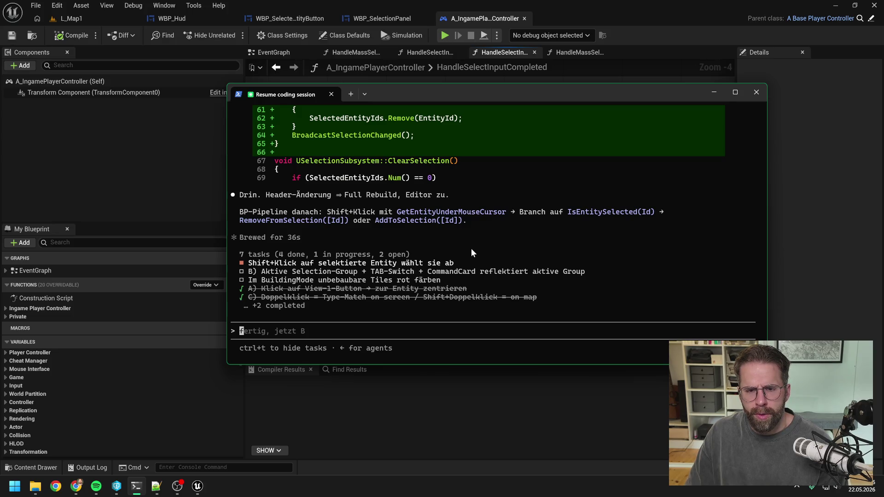
pyautogui.click(834, 249)
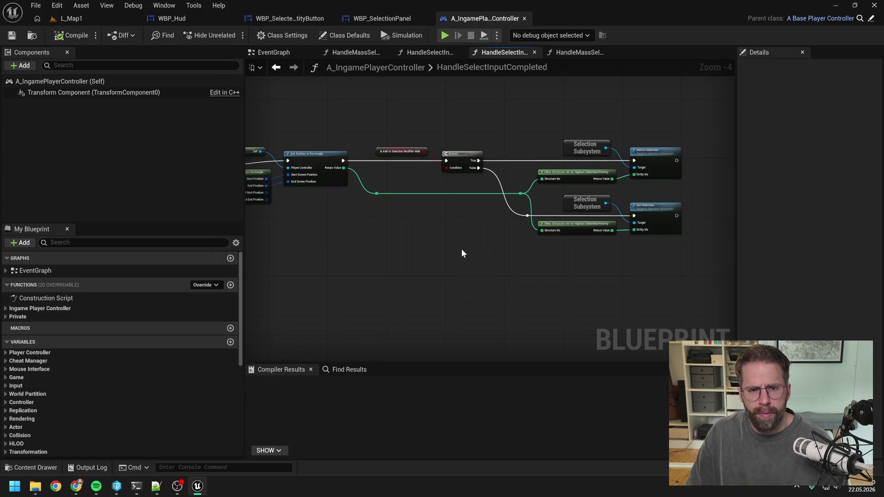
pyautogui.moveTo(433, 245); pyautogui.dragTo(485, 244)
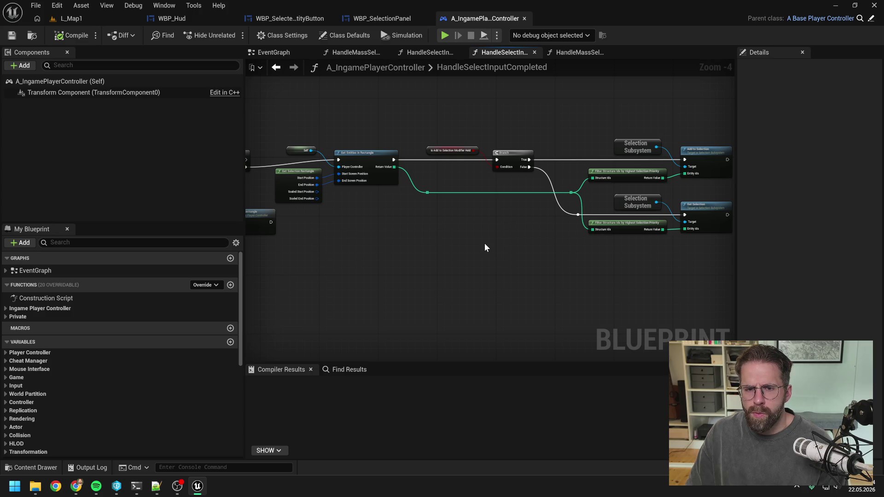
pyautogui.click(136, 485)
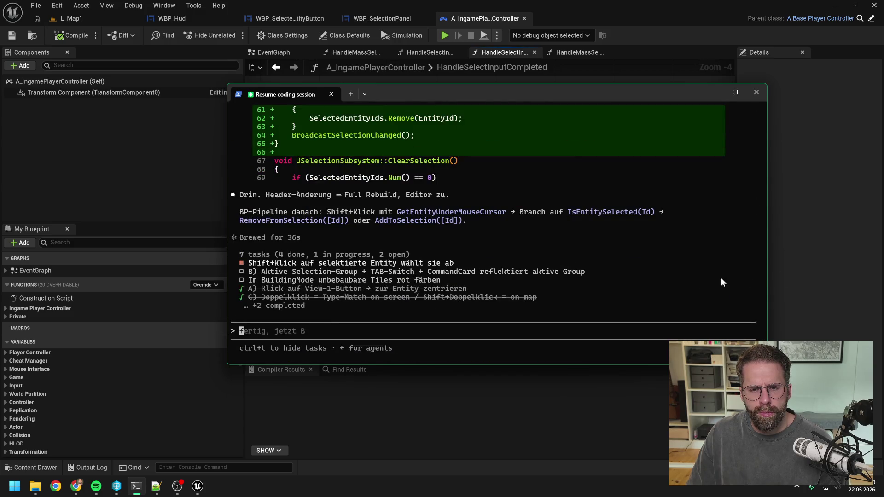
# Pan through HandleSelectInputCompleted to review the Sequence, Get Entities in Rectangle and Set Selection nodes
pyautogui.click(810, 256)
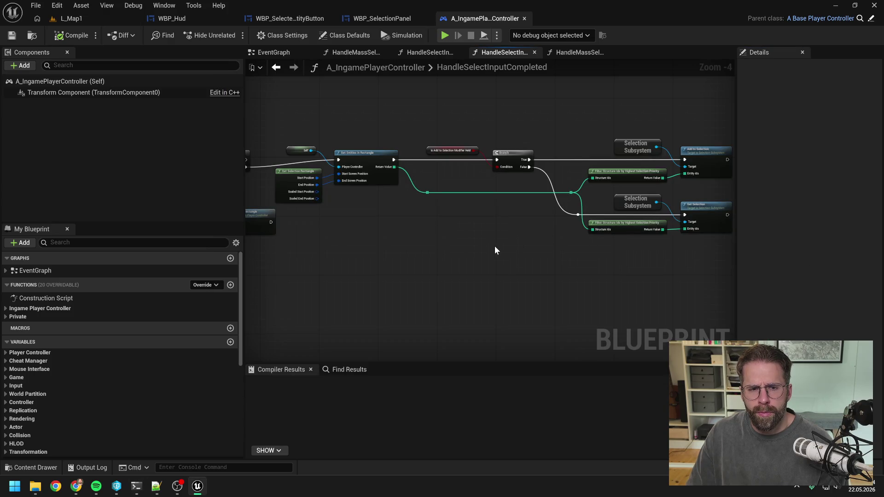
pyautogui.moveTo(486, 247); pyautogui.dragTo(426, 245)
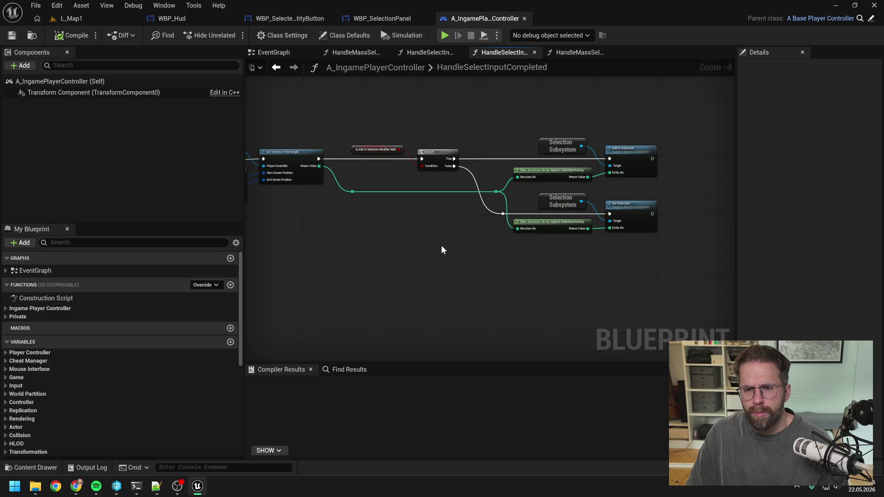
pyautogui.moveTo(441, 250); pyautogui.dragTo(508, 247)
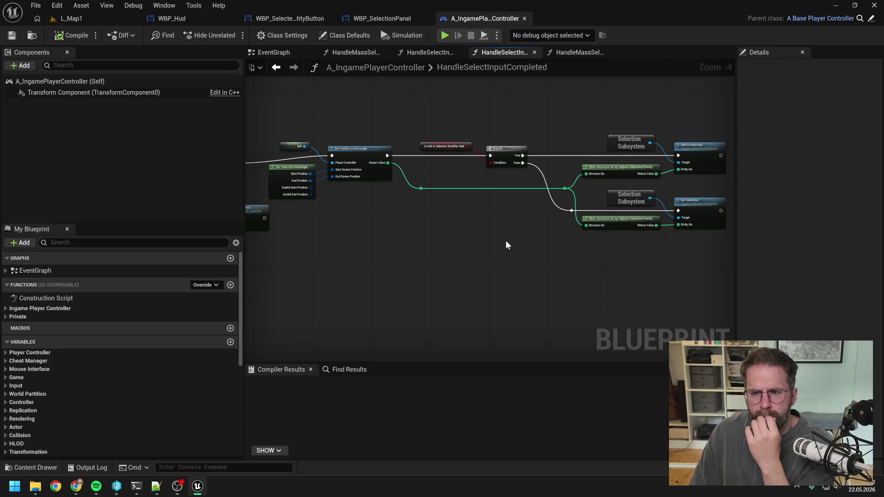
pyautogui.moveTo(506, 240); pyautogui.dragTo(469, 238)
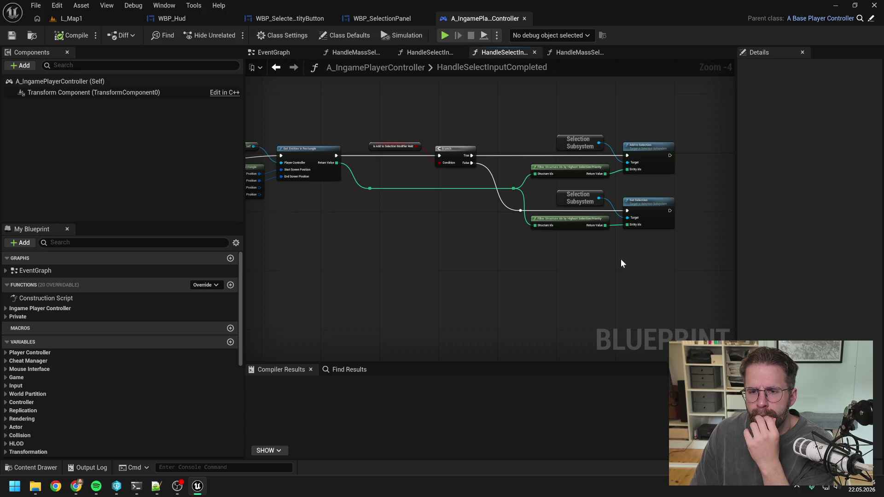
pyautogui.moveTo(621, 260); pyautogui.dragTo(588, 270)
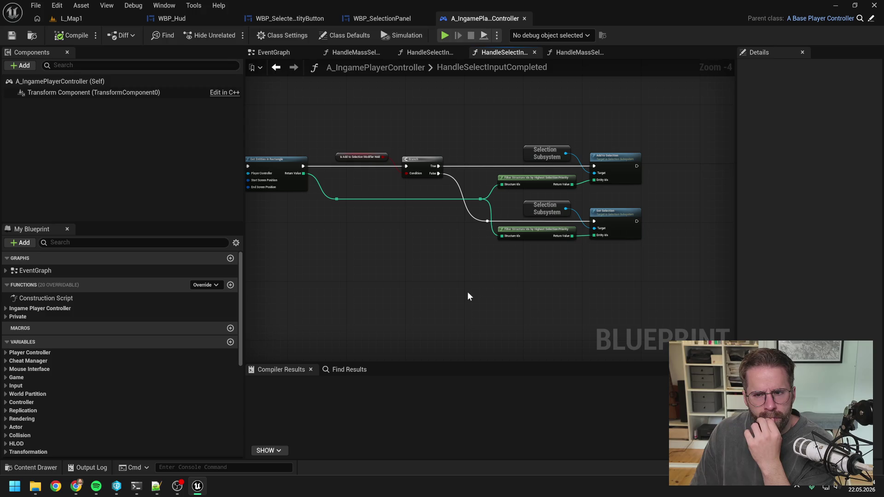
pyautogui.moveTo(617, 201); pyautogui.dragTo(608, 217)
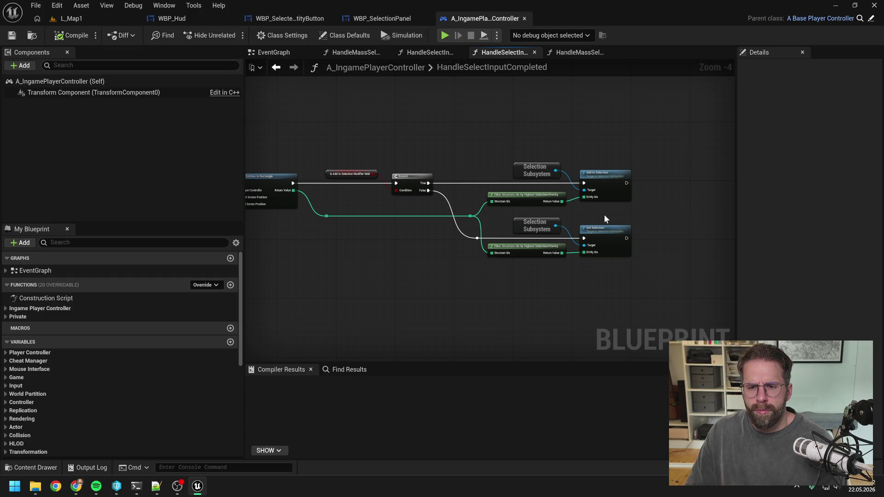
pyautogui.moveTo(603, 215)
pyautogui.mouseDown()
pyautogui.moveTo(669, 126)
pyautogui.moveTo(698, 132)
pyautogui.mouseUp()
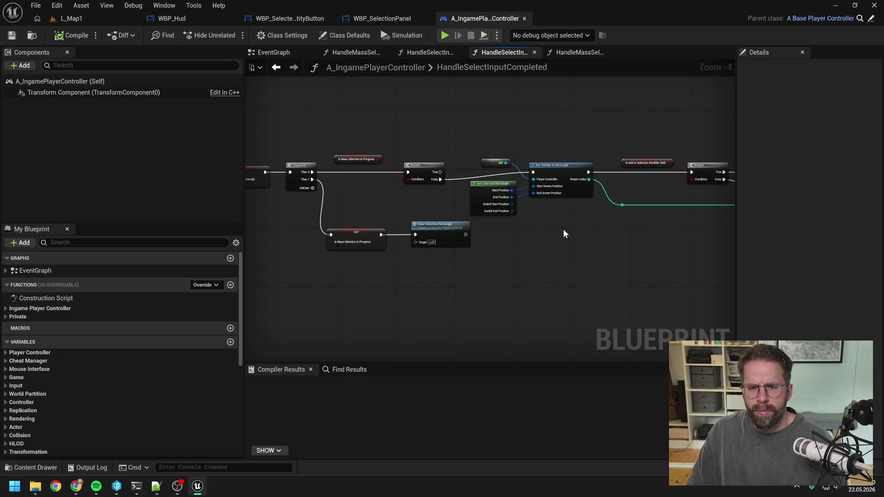
pyautogui.moveTo(565, 233)
pyautogui.mouseDown()
pyautogui.moveTo(487, 229)
pyautogui.moveTo(510, 233)
pyautogui.mouseUp()
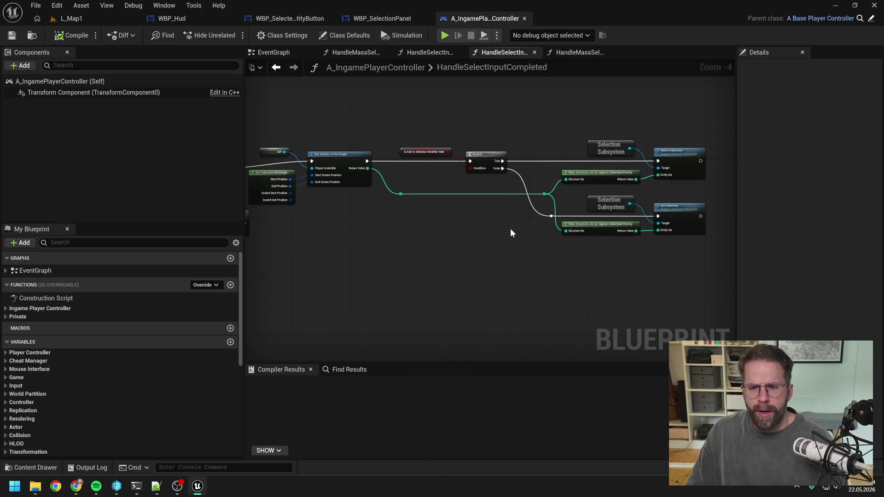
pyautogui.click(72, 18)
# Start a Play-In-Editor session and place three power grid generators from the Main Hall
pyautogui.click(231, 35)
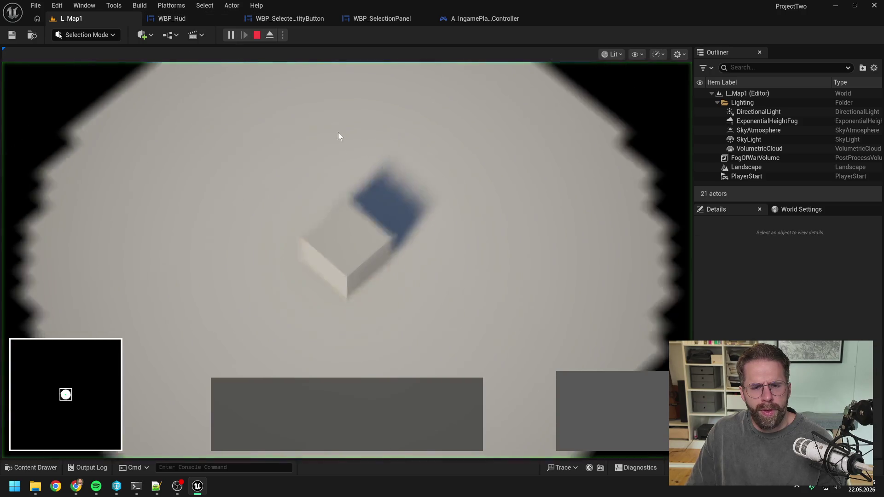
pyautogui.click(352, 247)
pyautogui.click(570, 386)
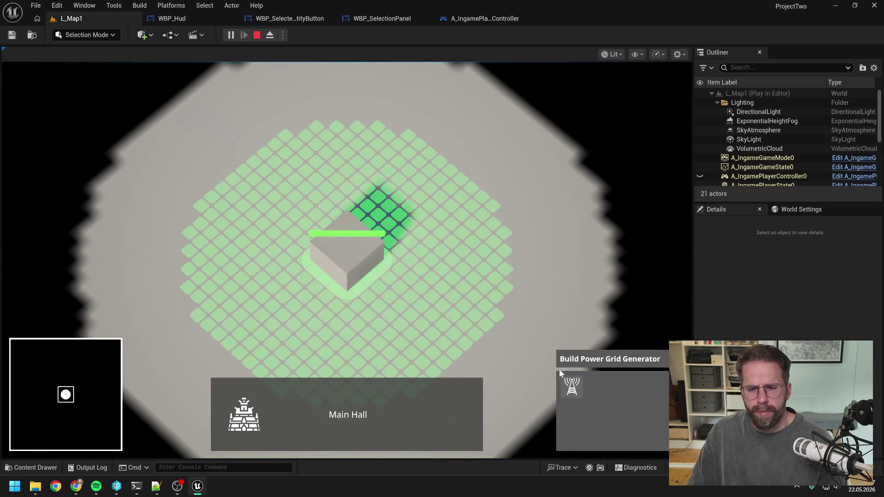
pyautogui.click(415, 143)
pyautogui.click(293, 143)
pyautogui.click(211, 211)
pyautogui.rightClick(308, 185)
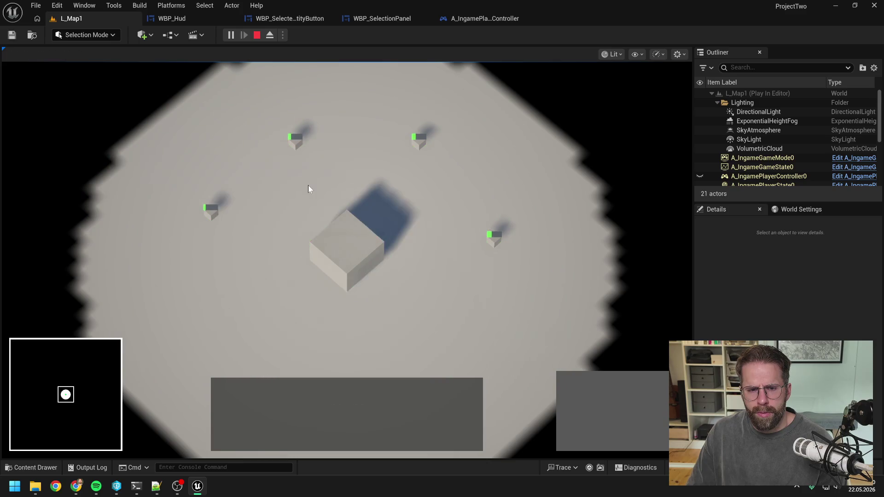
# Multi-select generators and the Main Hall with shift-clicks and box selection, then stop the play-test
pyautogui.scroll(-2, 308, 185)
pyautogui.click(316, 221)
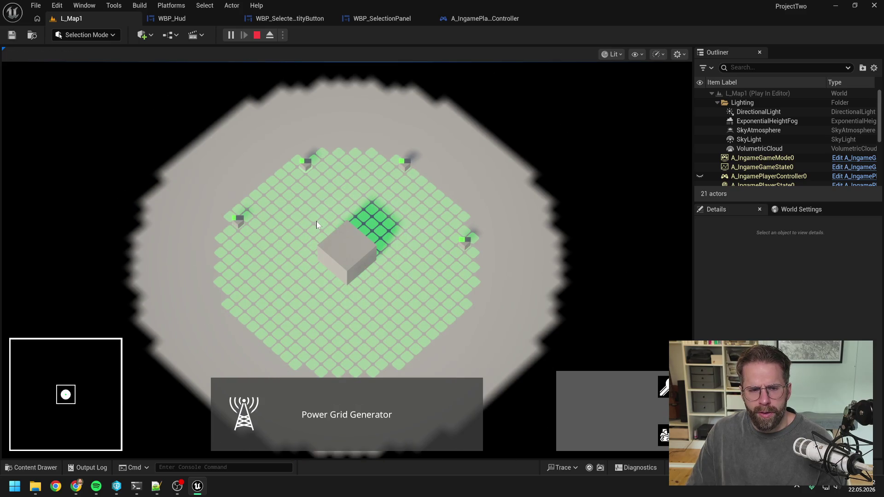
pyautogui.click(327, 244)
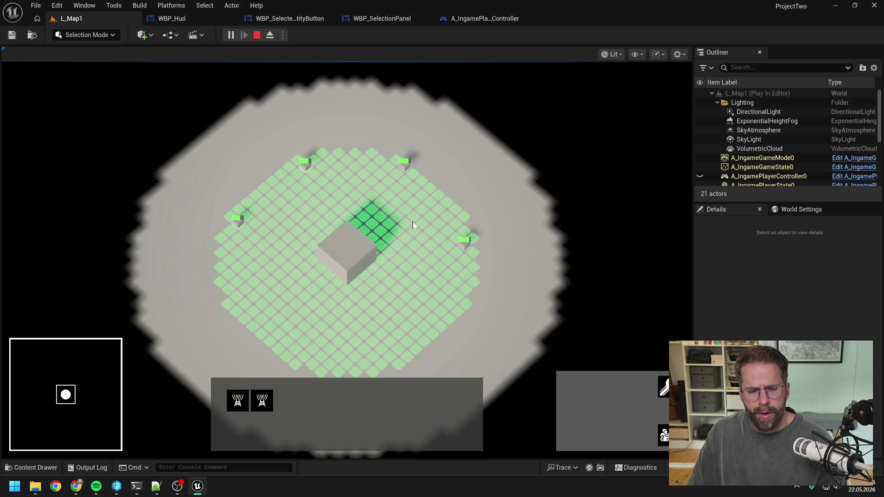
pyautogui.click(403, 159)
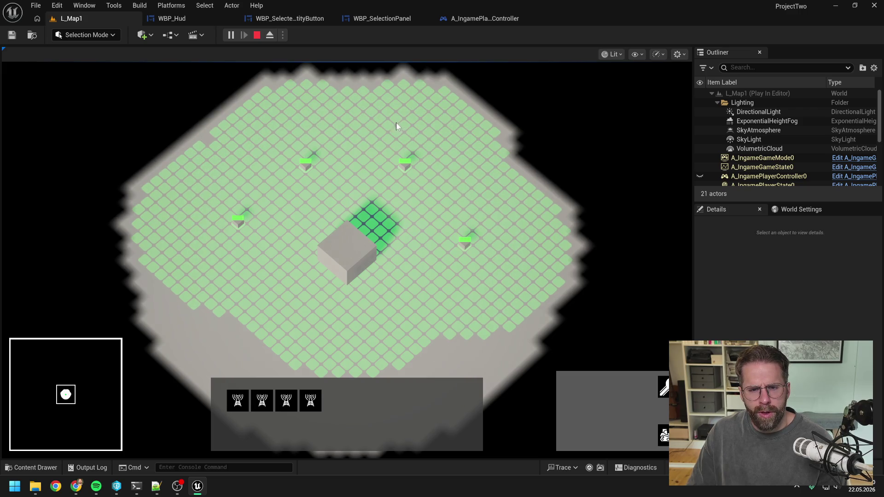
pyautogui.moveTo(374, 128)
pyautogui.mouseDown()
pyautogui.moveTo(451, 175)
pyautogui.moveTo(537, 265)
pyautogui.mouseUp()
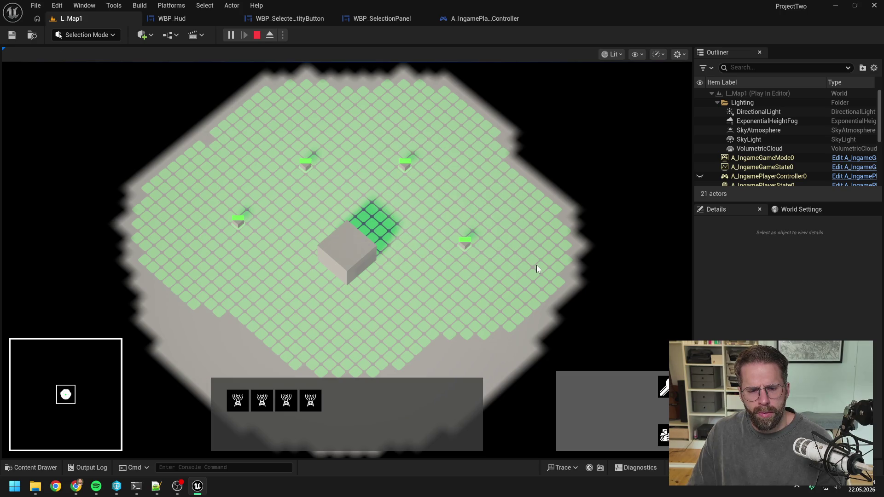
pyautogui.click(368, 250)
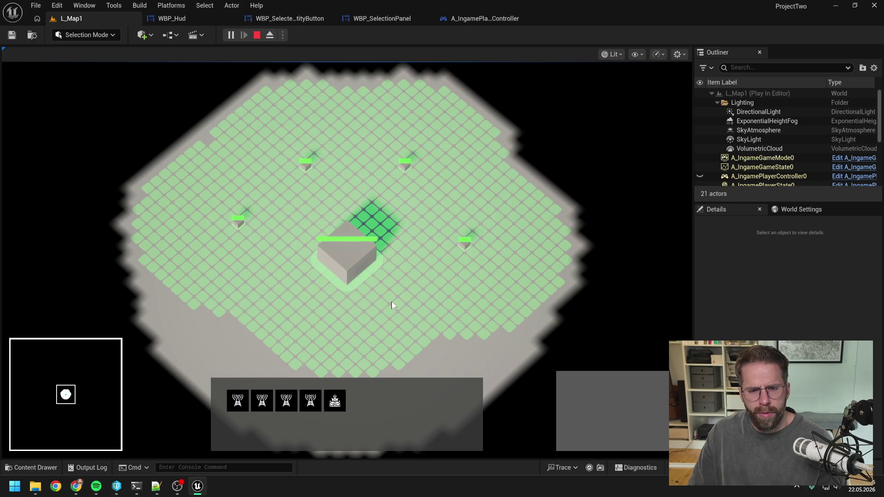
pyautogui.moveTo(502, 290); pyautogui.dragTo(465, 252)
pyautogui.moveTo(493, 286)
pyautogui.mouseDown()
pyautogui.moveTo(504, 288)
pyautogui.moveTo(419, 201)
pyautogui.mouseUp()
pyautogui.press('Escape')
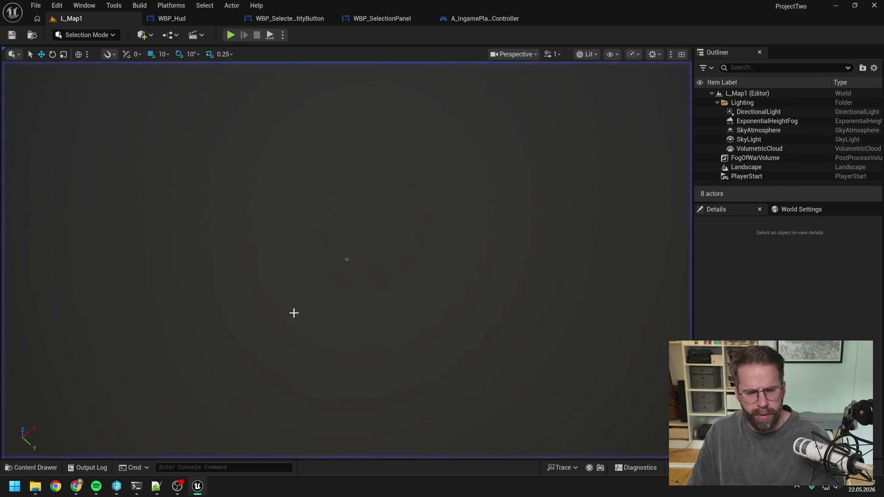
# Launch Battle.net from the Start search and open the StarCraft II game page
pyautogui.click(23, 489)
pyautogui.write('battle.net')
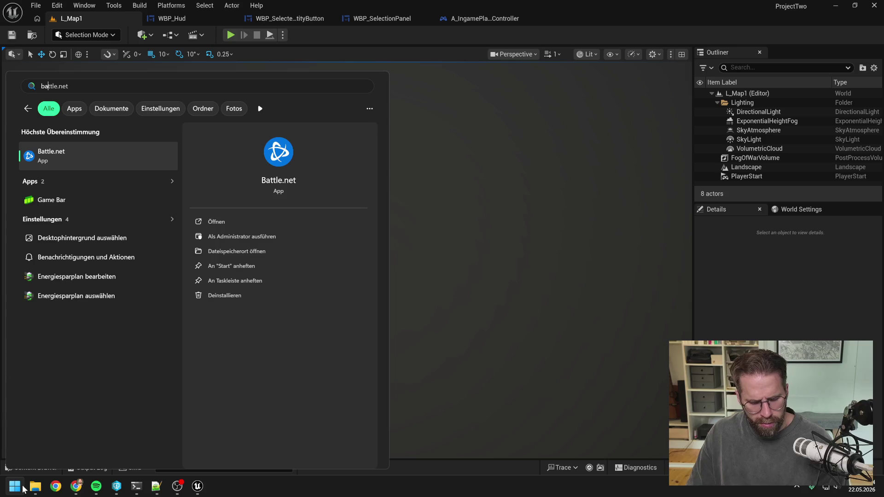
pyautogui.press('Return')
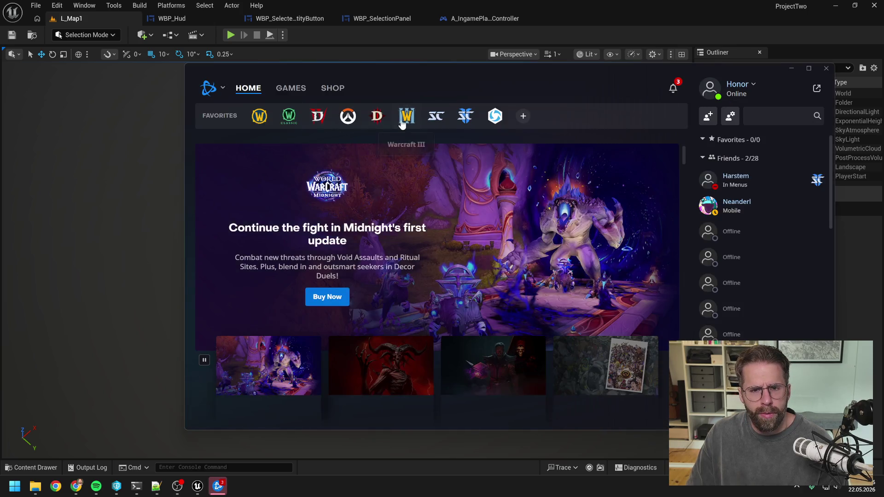
pyautogui.click(465, 115)
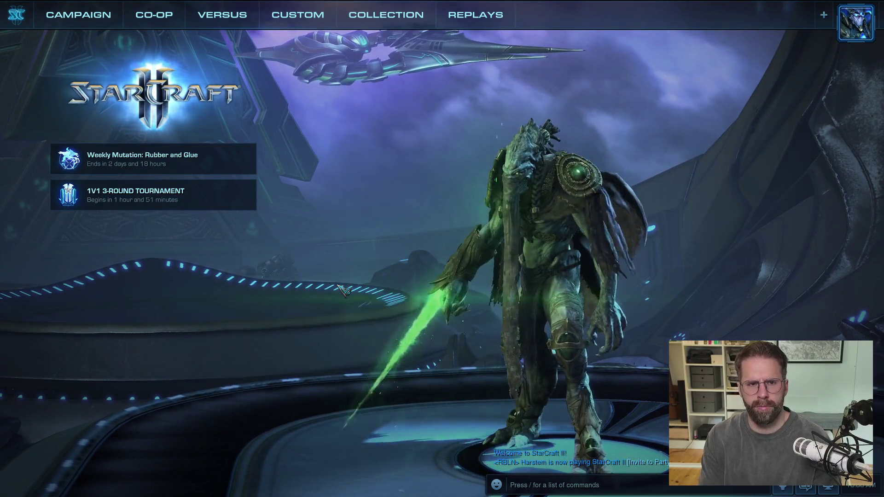
# Create a private Custom melee lobby on 10000 Feet LE and start the 1v1 game
pyautogui.click(297, 15)
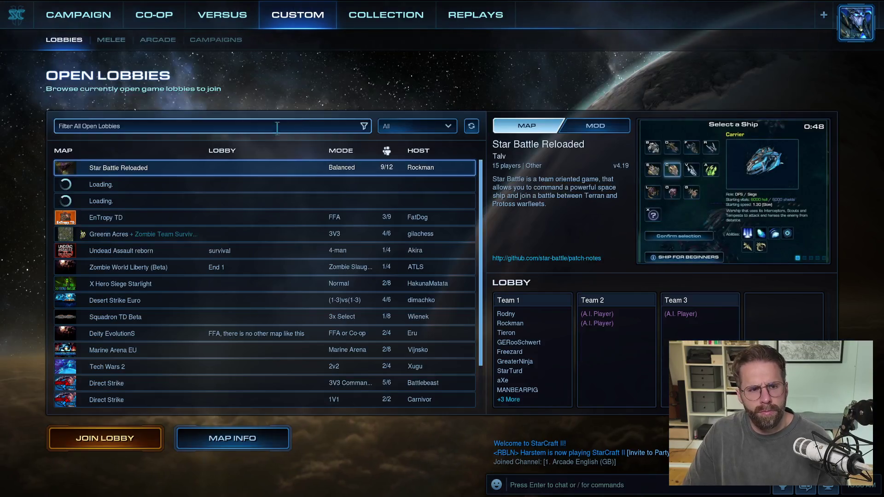
pyautogui.click(110, 40)
pyautogui.press('Return')
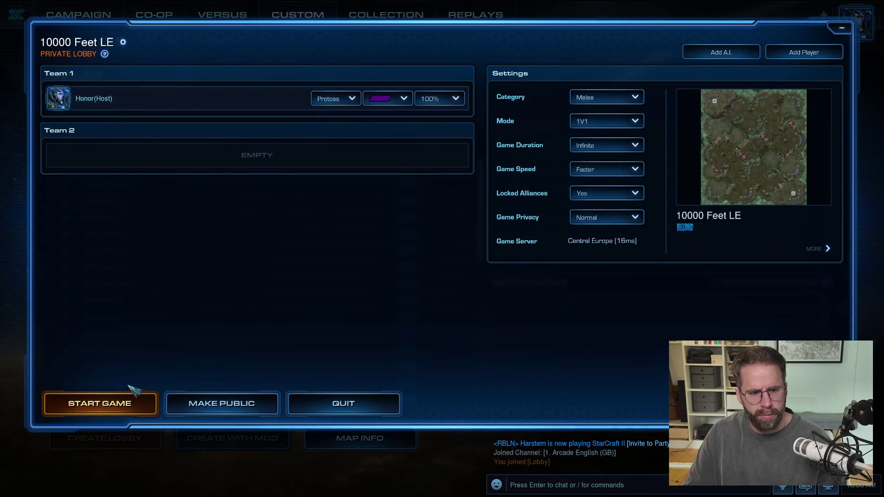
pyautogui.click(123, 404)
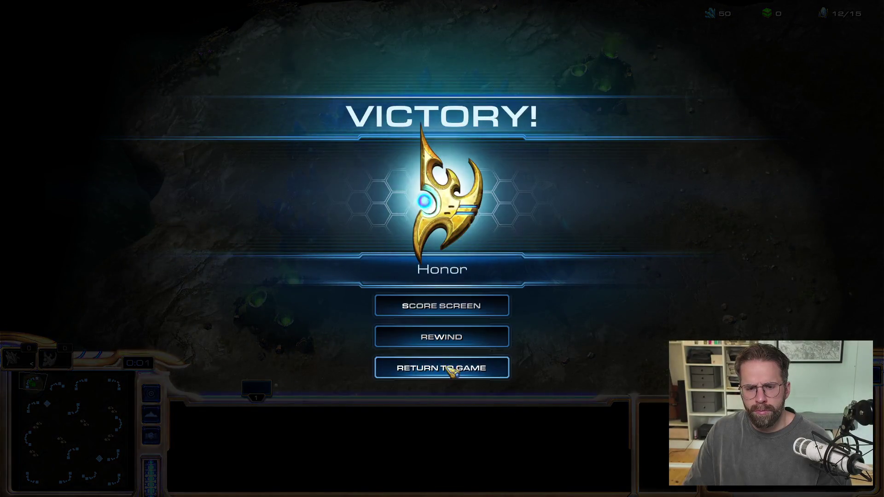
# Train a Probe from the Nexus and send a box-selected group of probes to the right
pyautogui.click(449, 372)
pyautogui.click(493, 231)
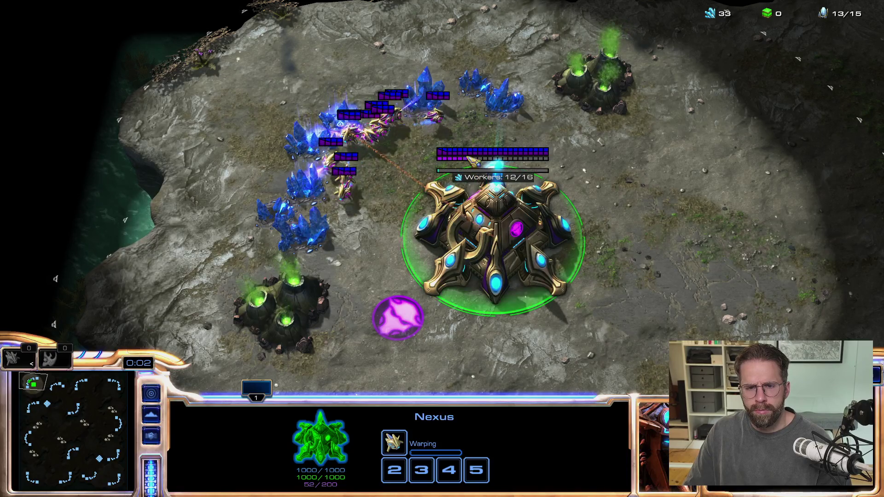
pyautogui.press('e')
pyautogui.moveTo(451, 88)
pyautogui.mouseDown()
pyautogui.moveTo(520, 147)
pyautogui.moveTo(313, 92)
pyautogui.mouseUp()
pyautogui.rightClick(673, 168)
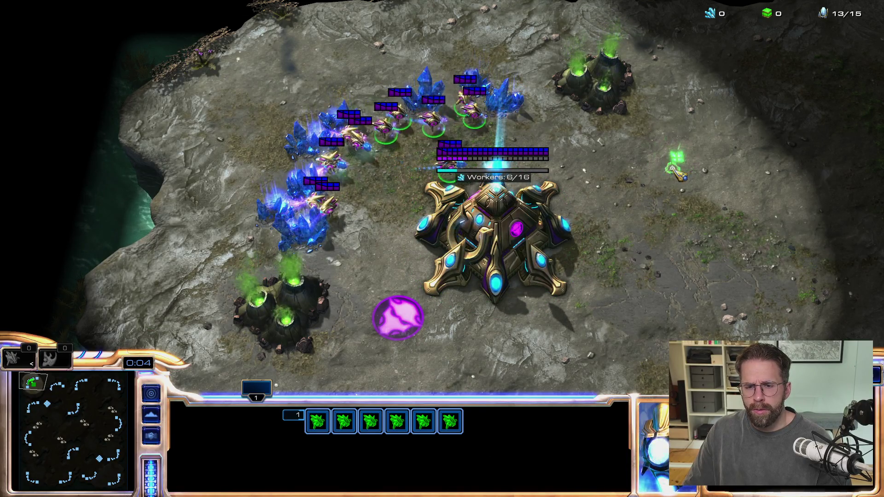
# Move individual probes to several spots on the right side of the base
pyautogui.click(563, 178)
pyautogui.rightClick(628, 295)
pyautogui.rightClick(750, 260)
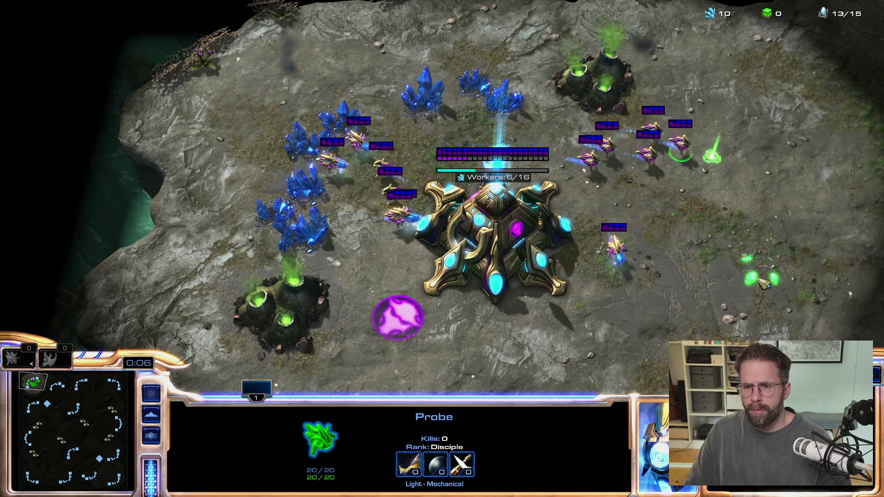
pyautogui.rightClick(809, 148)
pyautogui.rightClick(700, 187)
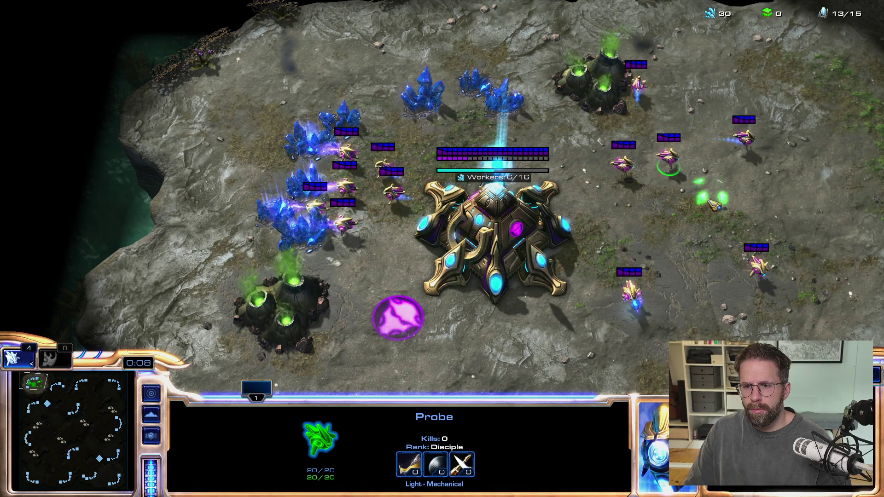
pyautogui.click(614, 163)
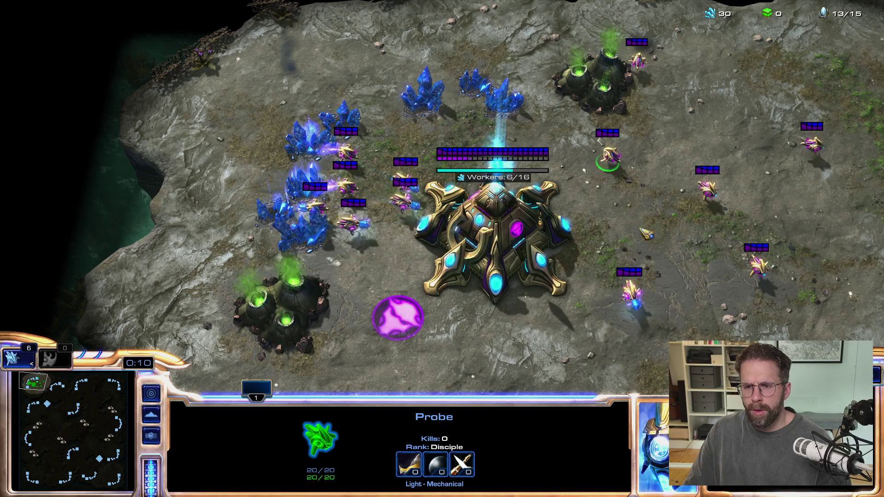
pyautogui.press('Right')
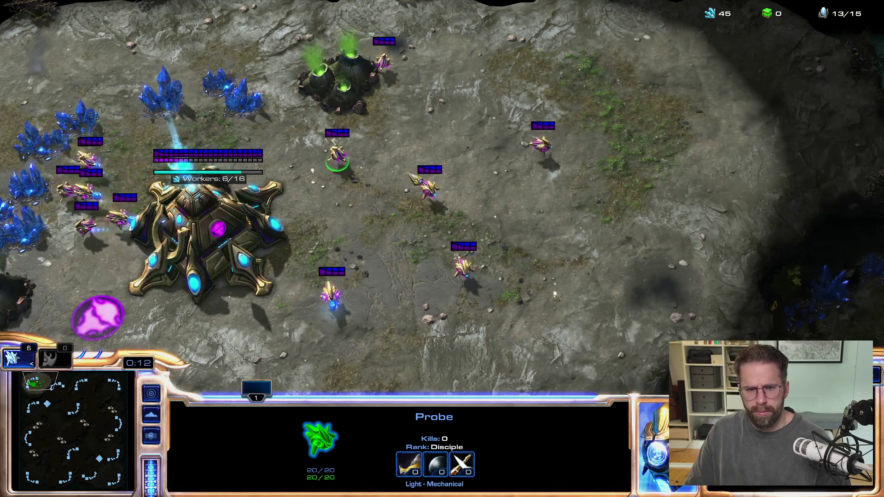
# Add and remove probes from the selection one at a time, ending with none selected
pyautogui.click(425, 187)
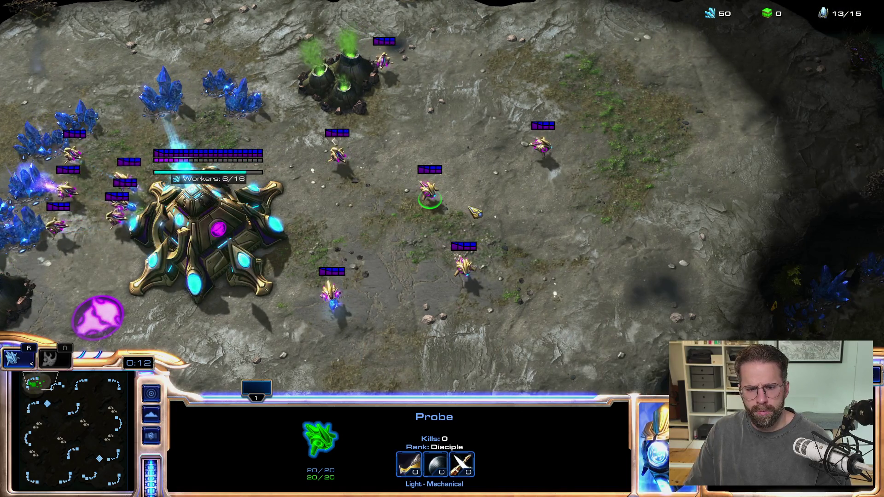
pyautogui.keyDown('shift'); pyautogui.click(542, 145); pyautogui.keyUp('shift')
pyautogui.keyDown('shift'); pyautogui.click(428, 188); pyautogui.keyUp('shift')
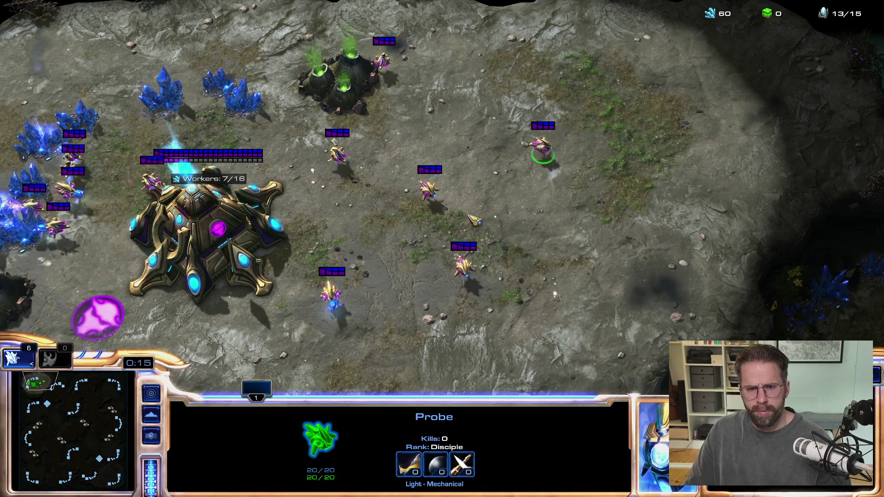
pyautogui.keyDown('shift'); pyautogui.click(431, 188); pyautogui.keyUp('shift')
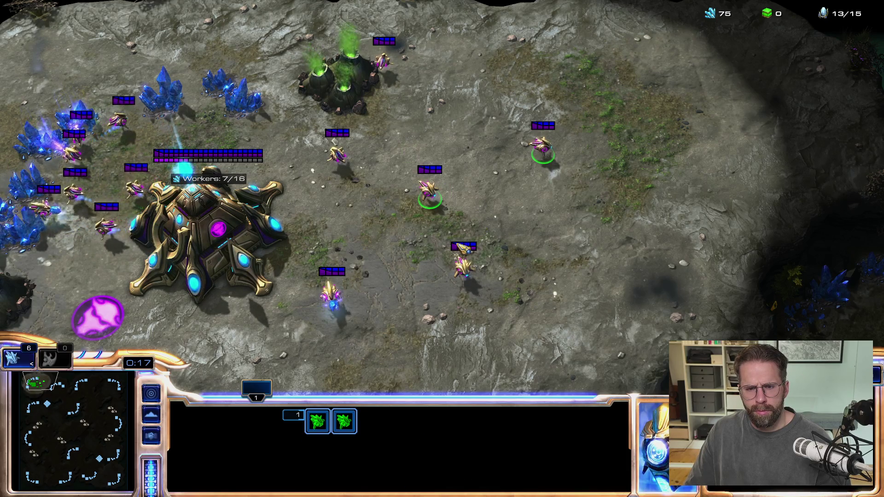
pyautogui.keyDown('shift'); pyautogui.click(462, 267); pyautogui.keyUp('shift')
pyautogui.keyDown('shift'); pyautogui.click(428, 188); pyautogui.keyUp('shift')
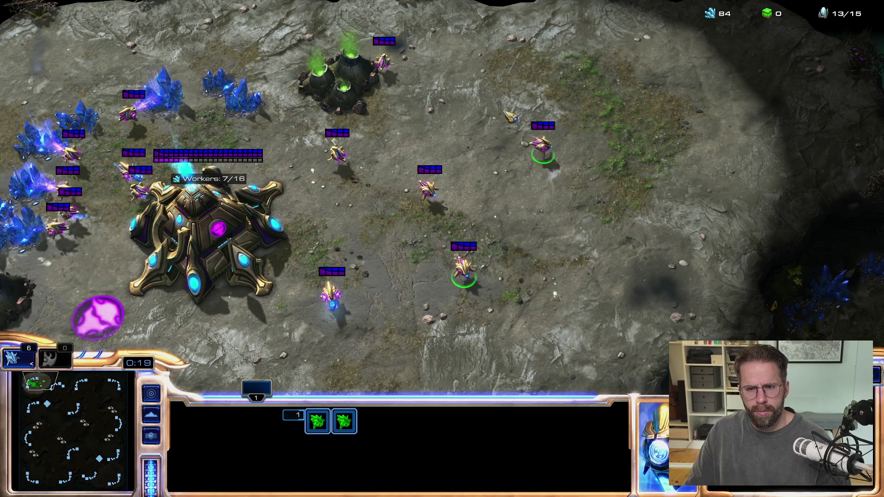
pyautogui.keyDown('shift'); pyautogui.click(542, 145); pyautogui.keyUp('shift')
pyautogui.keyDown('shift'); pyautogui.click(462, 269); pyautogui.keyUp('shift')
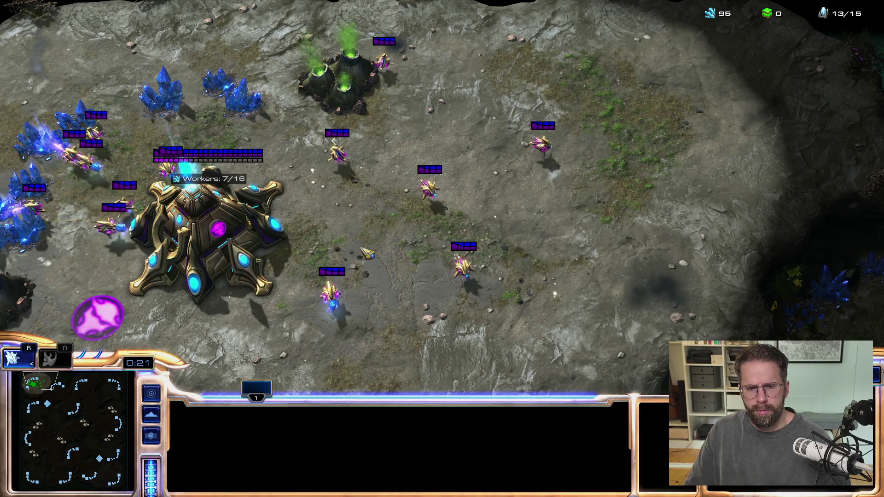
# Box-select the six scattered probes and send them back to mine minerals
pyautogui.click(173, 206)
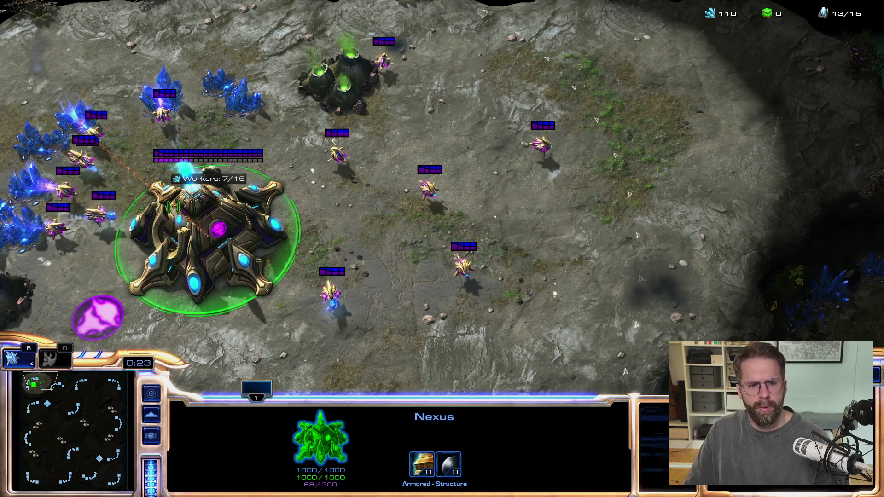
pyautogui.click(330, 295)
pyautogui.moveTo(272, 17); pyautogui.dragTo(649, 302)
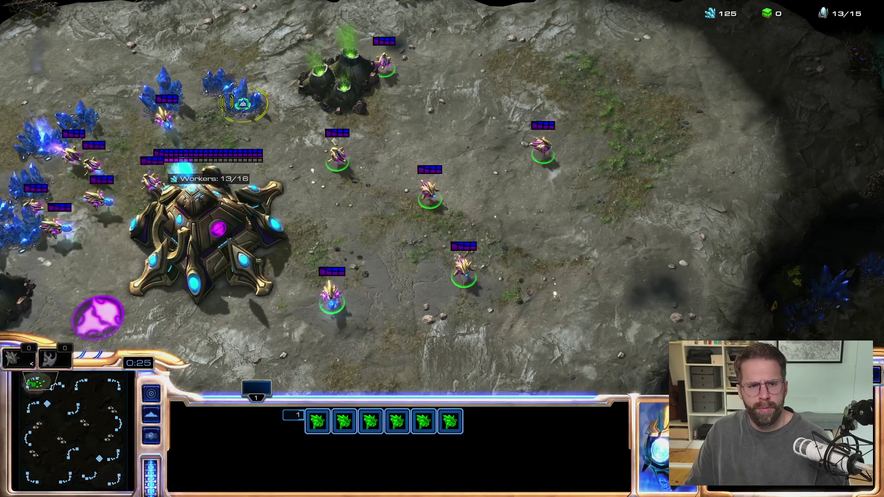
pyautogui.rightClick(226, 102)
# Have a probe warp in a Pylon on the open ground, then move it aside
pyautogui.click(460, 131)
pyautogui.press('b')
pyautogui.press('e')
pyautogui.click(455, 108)
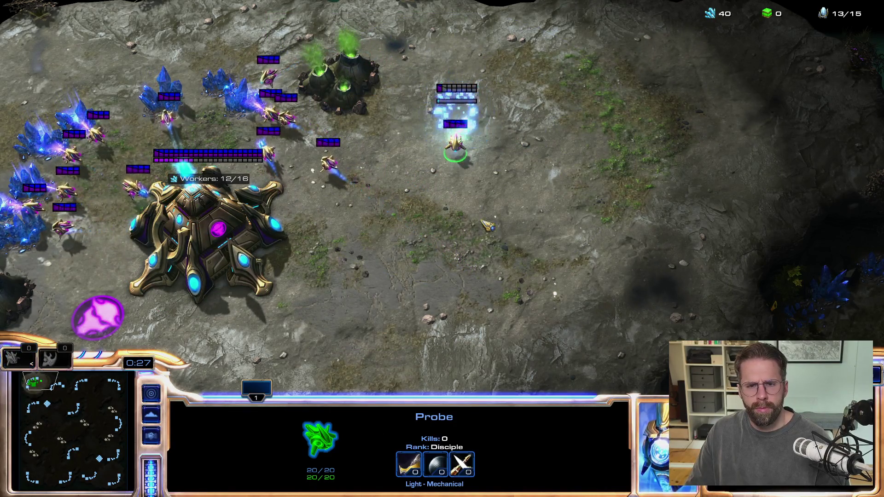
pyautogui.rightClick(564, 170)
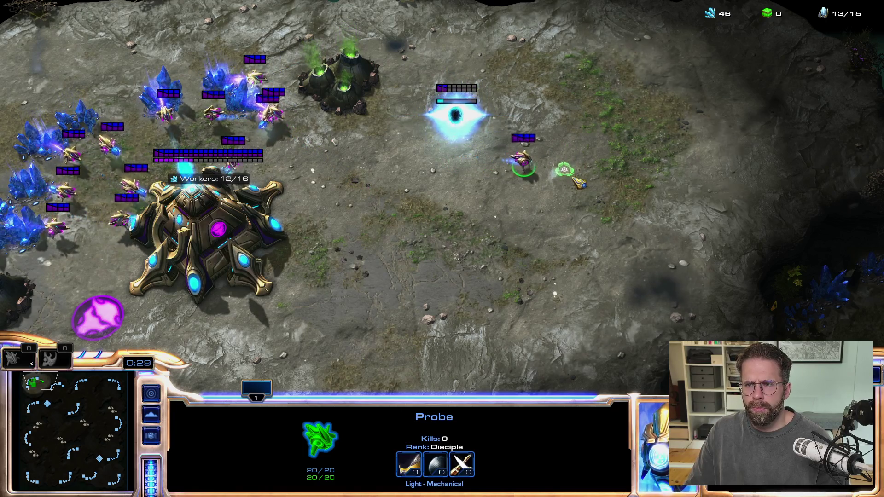
# Queue another Nexus Probe, rally workers to a mineral patch, and bind control groups 4 and 5
pyautogui.click(208, 246)
pyautogui.press('e')
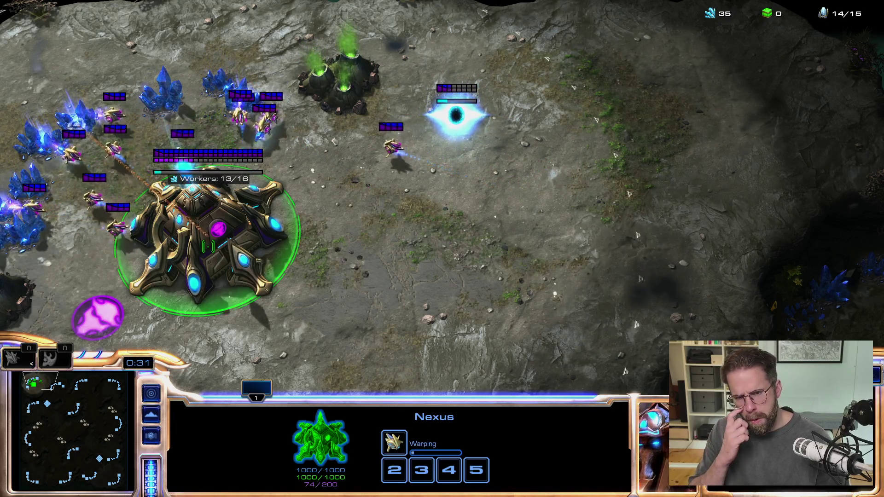
pyautogui.press('Left')
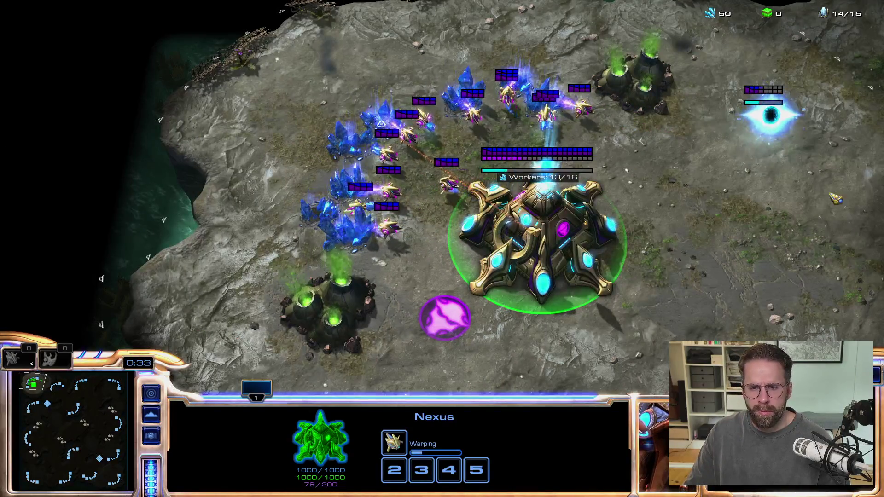
pyautogui.press('Right')
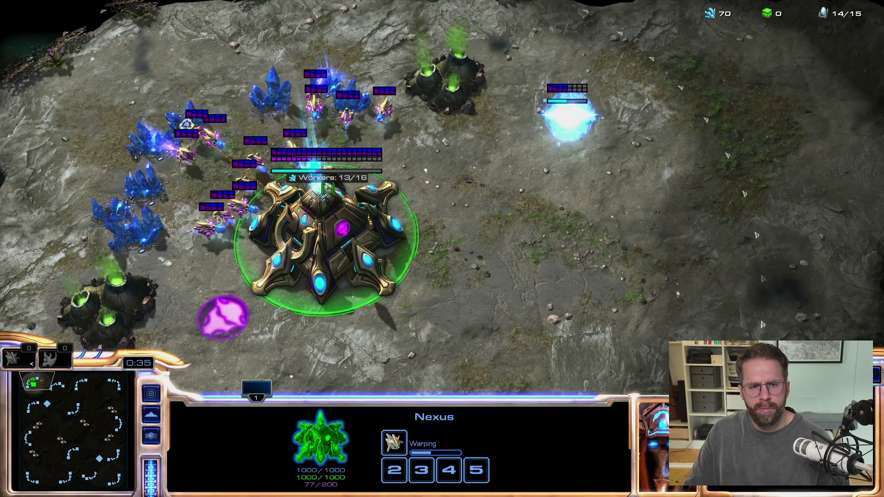
pyautogui.rightClick(269, 103)
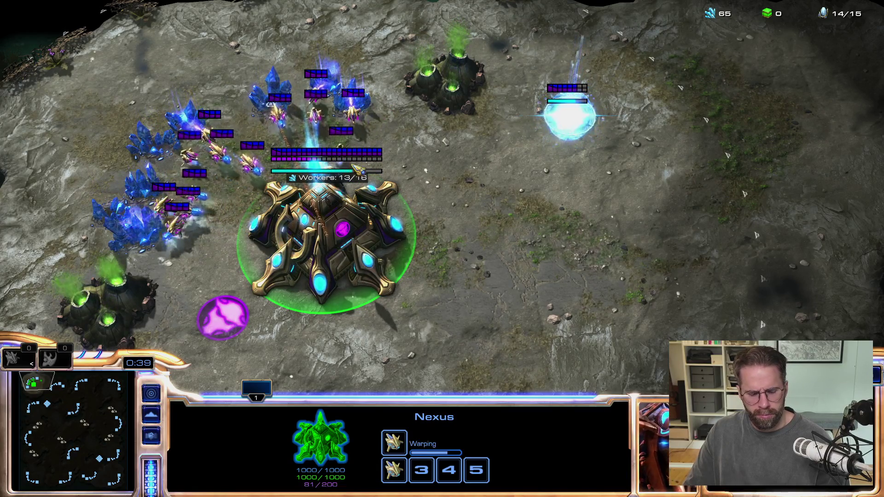
pyautogui.hotkey('ctrl', '4')
pyautogui.hotkey('ctrl', '5')
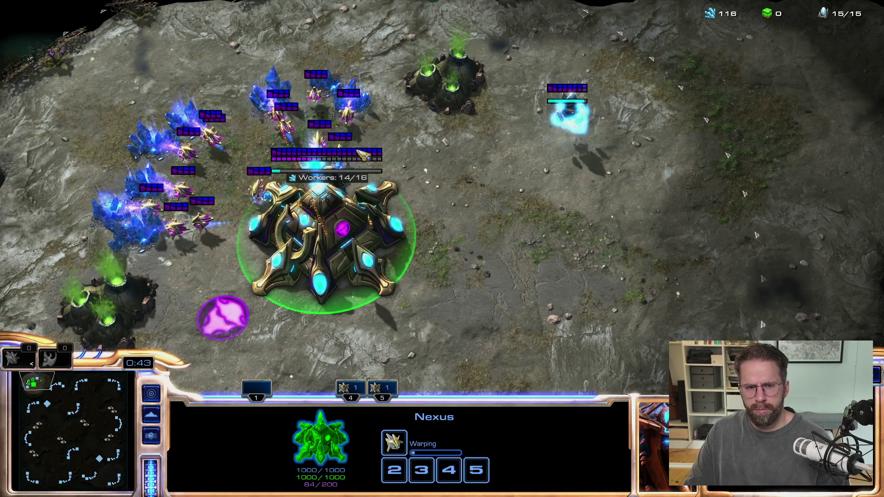
pyautogui.click(362, 121)
# Have the probe place a Gateway beside the Pylon, then recall control group 4
pyautogui.rightClick(490, 177)
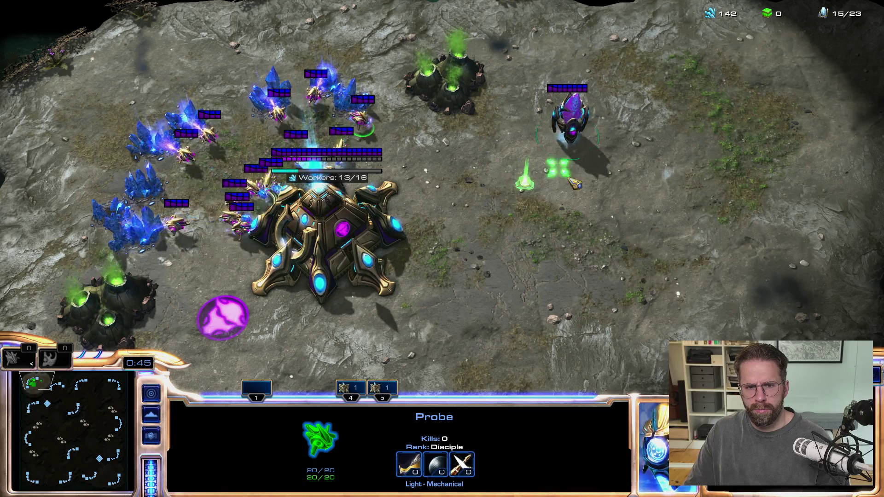
pyautogui.press('b')
pyautogui.press('g')
pyautogui.click(635, 113)
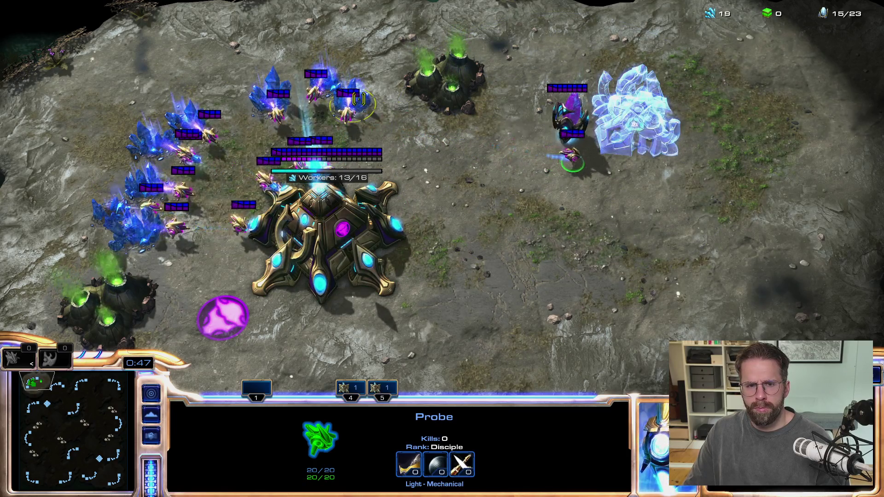
pyautogui.press('4')
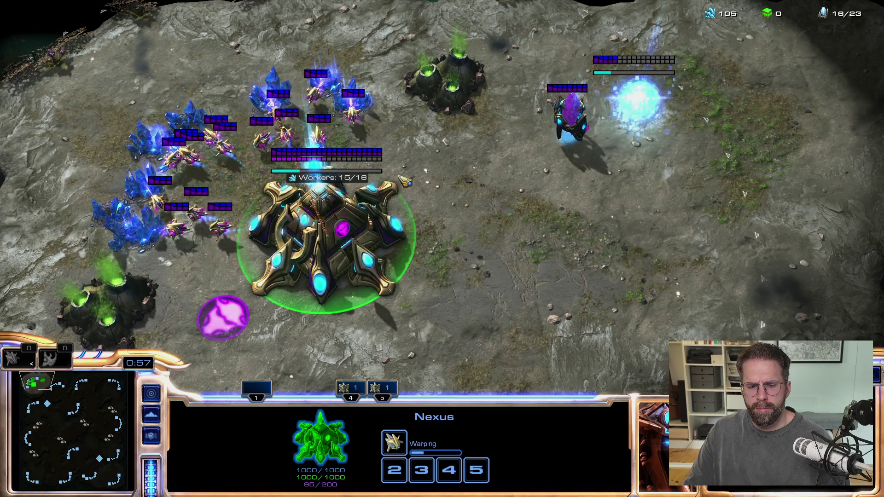
# Send a mining probe right and place a second Pylon below the first
pyautogui.click(312, 150)
pyautogui.rightClick(511, 171)
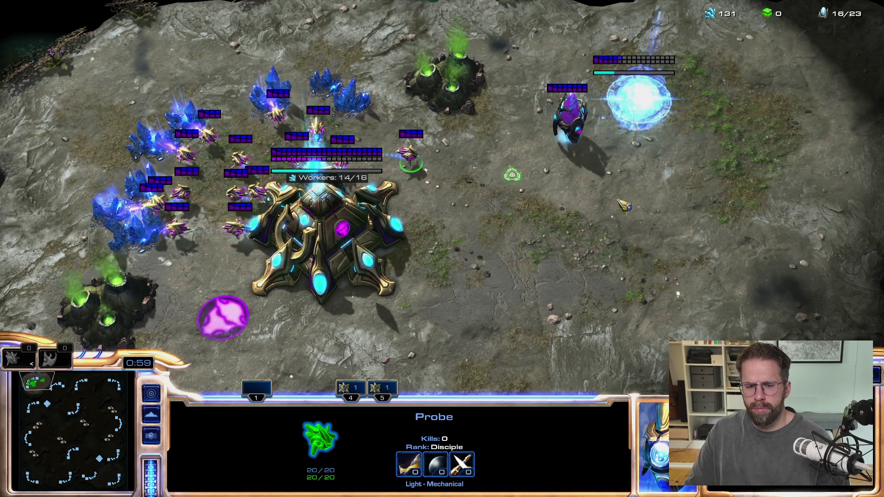
pyautogui.rightClick(642, 202)
pyautogui.press('b')
pyautogui.press('e')
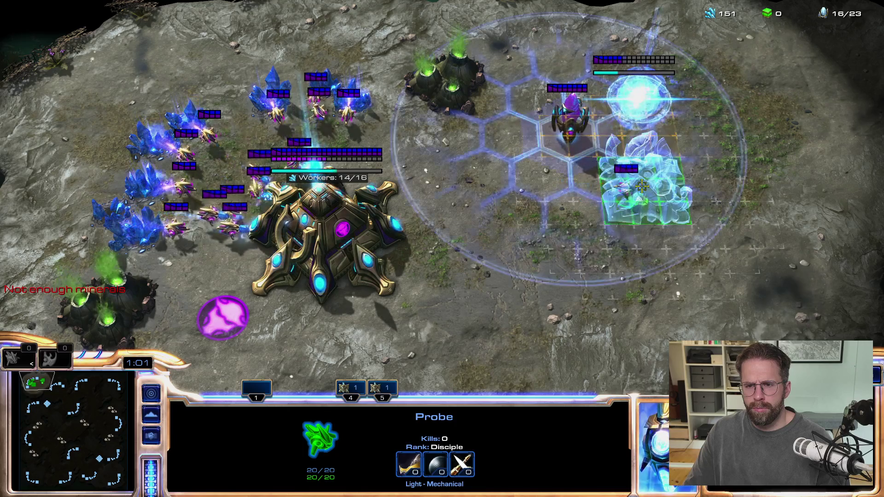
pyautogui.click(646, 162)
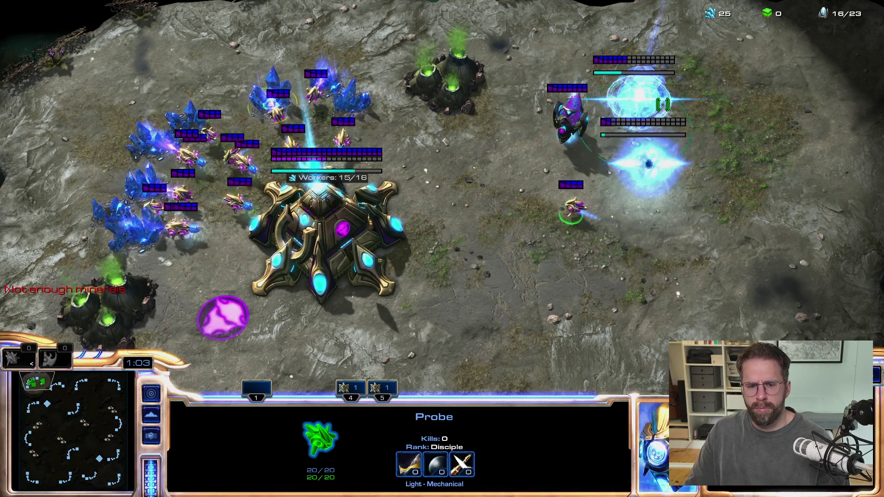
# Select the warping Gateway with the new Pylon, then queue another Probe at the Nexus
pyautogui.click(640, 99)
pyautogui.keyDown('shift'); pyautogui.click(649, 182); pyautogui.keyUp('shift')
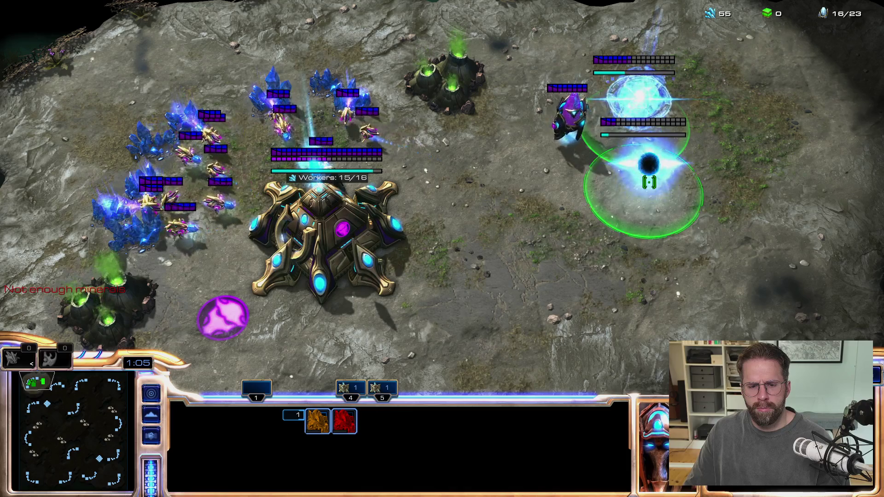
pyautogui.click(358, 208)
pyautogui.press('e')
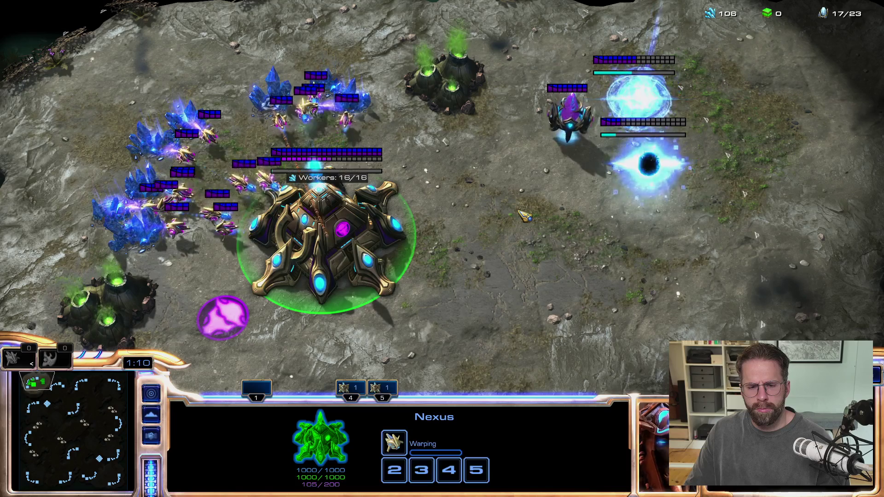
# Test selecting the Gateway, Pylon and nearby probe together using clicks and box drags
pyautogui.click(669, 179)
pyautogui.moveTo(655, 97); pyautogui.dragTo(664, 184)
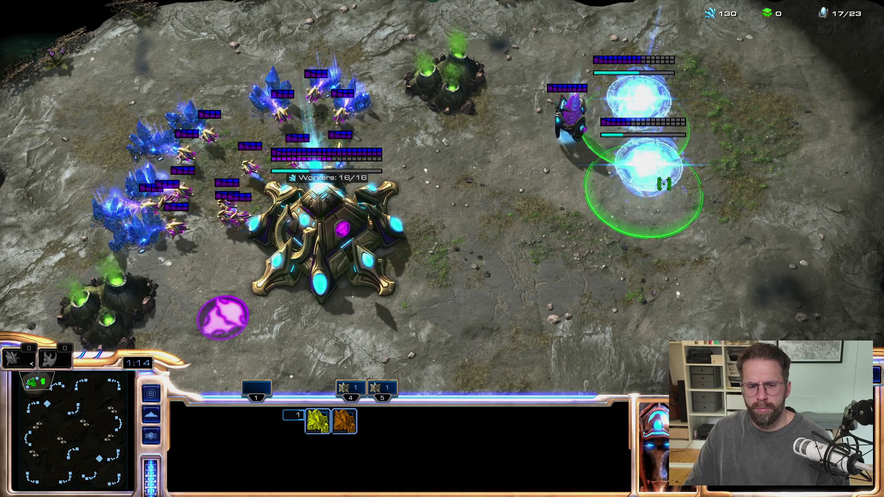
pyautogui.moveTo(518, 298); pyautogui.dragTo(748, 187)
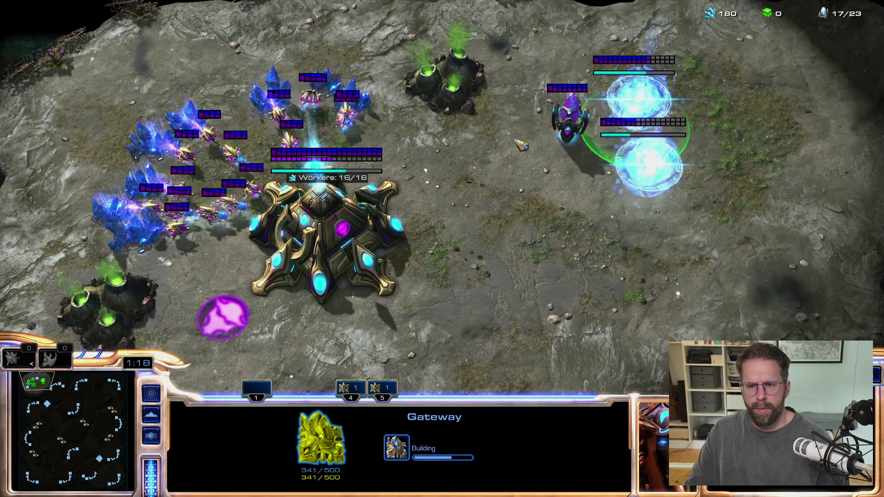
pyautogui.keyDown('shift'); pyautogui.click(570, 118); pyautogui.keyUp('shift')
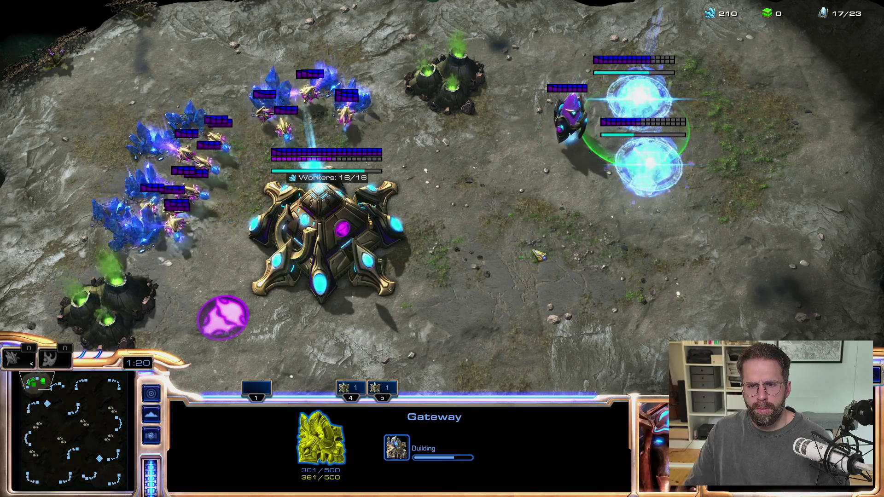
pyautogui.keyDown('shift'); pyautogui.click(616, 240); pyautogui.keyUp('shift')
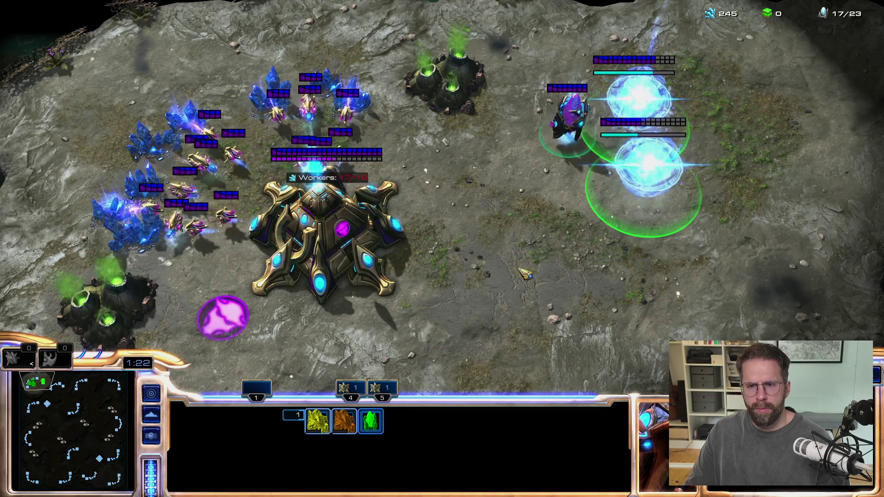
pyautogui.moveTo(503, 197); pyautogui.dragTo(580, 125)
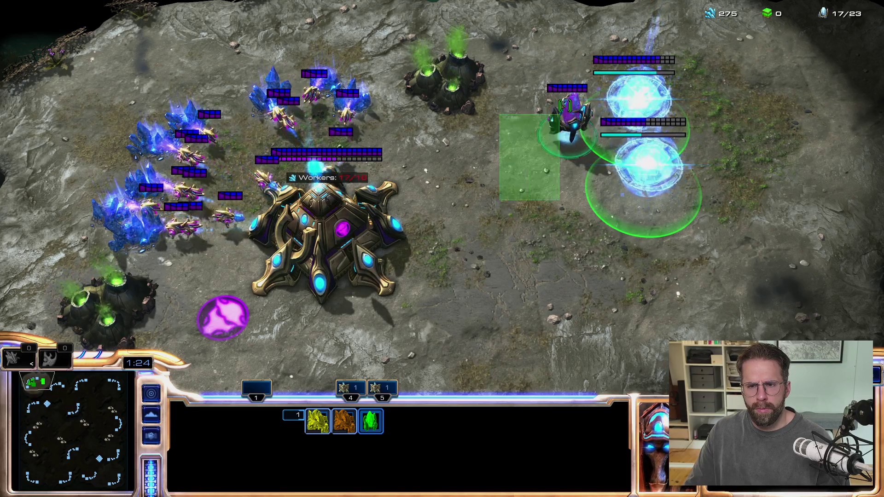
# Toggle the warping structures, Gateway and a Probe in and out of the selection, ending on a single Probe
pyautogui.moveTo(626, 252); pyautogui.dragTo(571, 278)
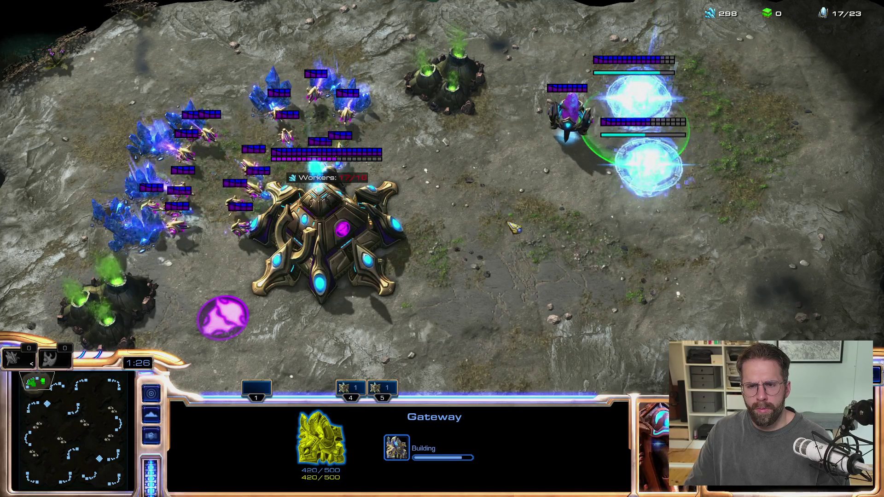
pyautogui.keyDown('shift'); pyautogui.click(545, 147); pyautogui.keyUp('shift')
pyautogui.moveTo(542, 191); pyautogui.dragTo(533, 223)
pyautogui.moveTo(550, 273); pyautogui.dragTo(658, 176)
pyautogui.moveTo(495, 308); pyautogui.dragTo(636, 132)
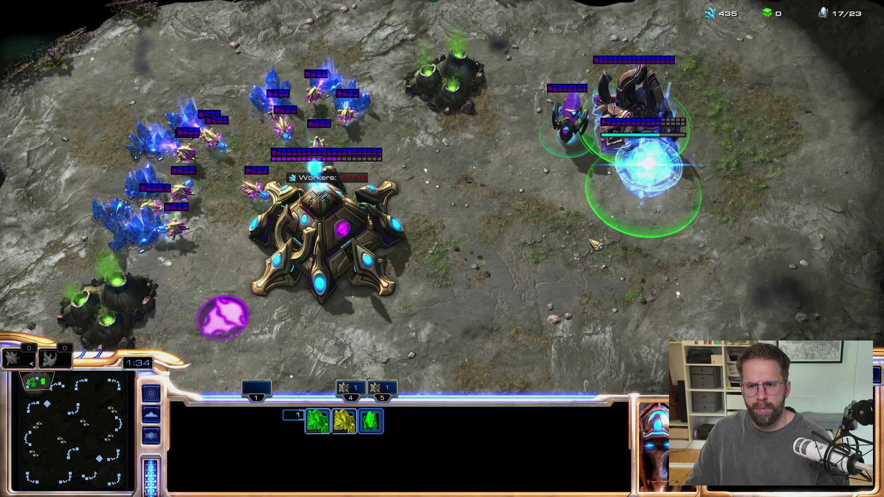
pyautogui.keyDown('shift'); pyautogui.click(644, 195); pyautogui.keyUp('shift')
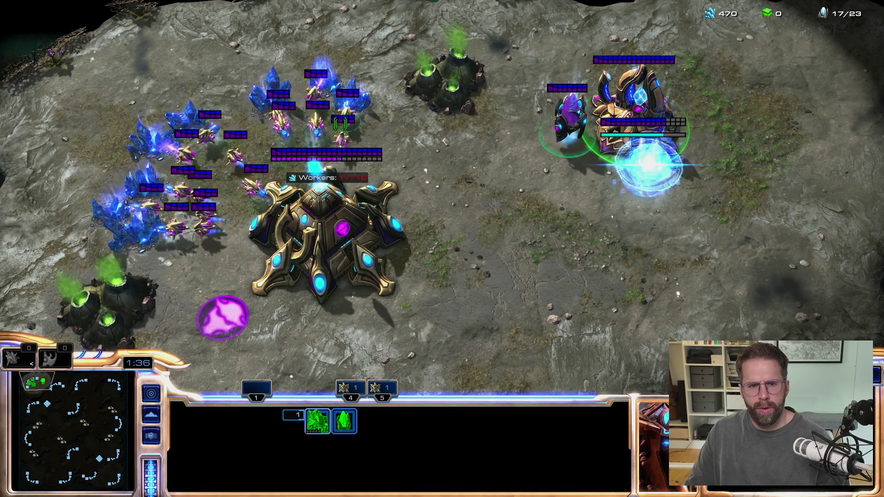
pyautogui.click(316, 155)
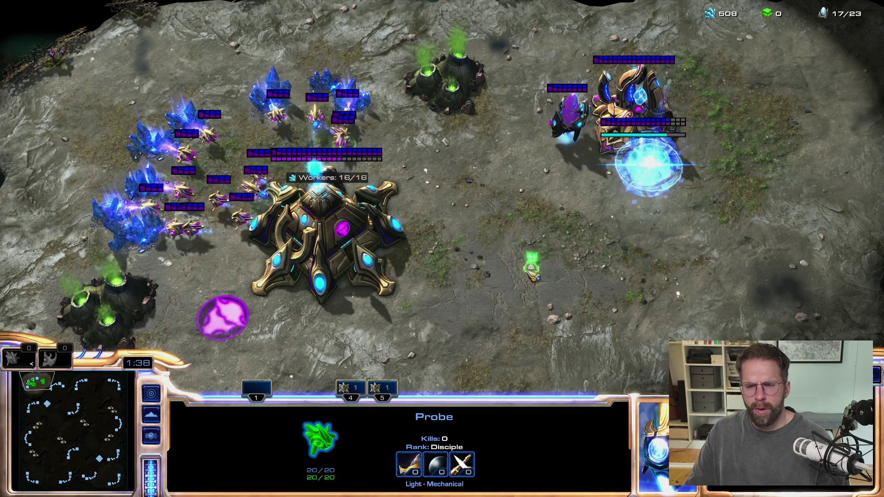
# Build two Pylons on the open ground near the base with a Probe
pyautogui.click(523, 257)
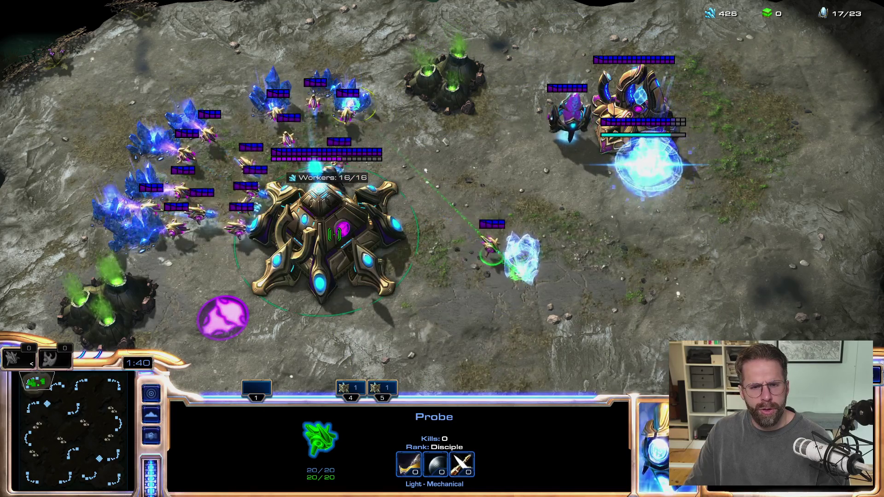
pyautogui.press('4')
pyautogui.click(478, 221)
pyautogui.rightClick(465, 211)
pyautogui.press('b')
pyautogui.press('e')
pyautogui.click(458, 249)
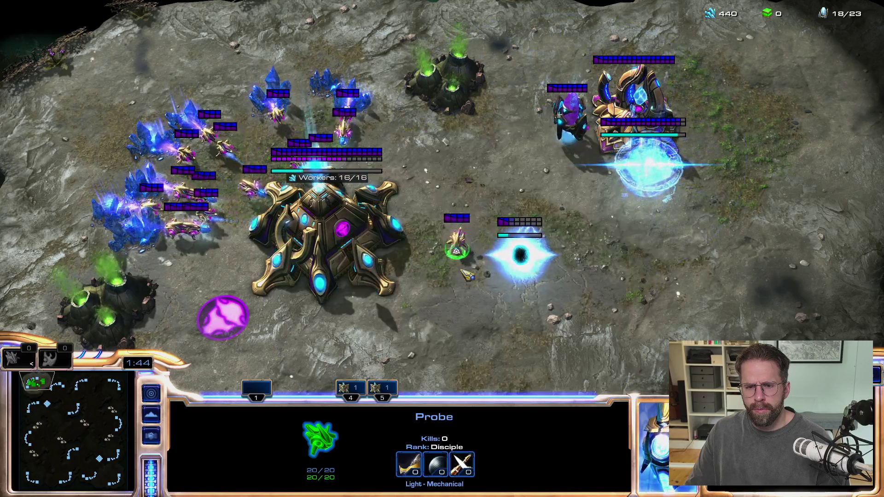
# Have the Probe place two Gateways, one near the base and one up by the cliff
pyautogui.rightClick(466, 153)
pyautogui.press('b')
pyautogui.press('g')
pyautogui.click(469, 138)
pyautogui.rightClick(538, 51)
pyautogui.press('b')
pyautogui.press('g')
pyautogui.click(544, 43)
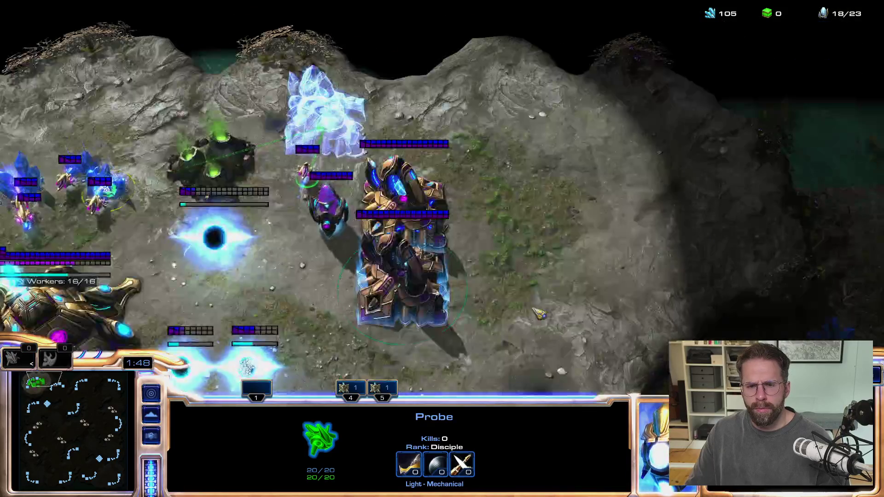
# Select the newly warping Gateways together, then narrow the selection to the top or lower one
pyautogui.moveTo(474, 337); pyautogui.dragTo(426, 309)
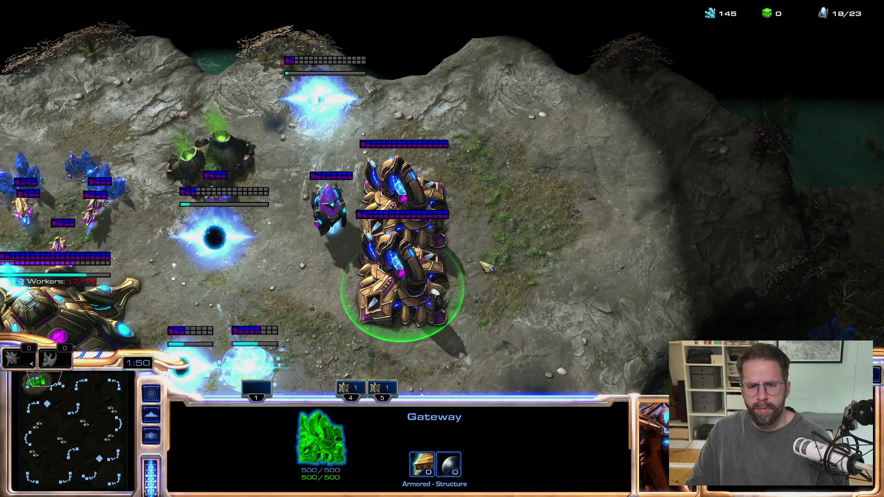
pyautogui.moveTo(523, 115)
pyautogui.mouseDown()
pyautogui.moveTo(449, 223)
pyautogui.moveTo(410, 336)
pyautogui.mouseUp()
pyautogui.moveTo(546, 141)
pyautogui.mouseDown()
pyautogui.moveTo(355, 384)
pyautogui.moveTo(518, 139)
pyautogui.mouseUp()
pyautogui.click(405, 207)
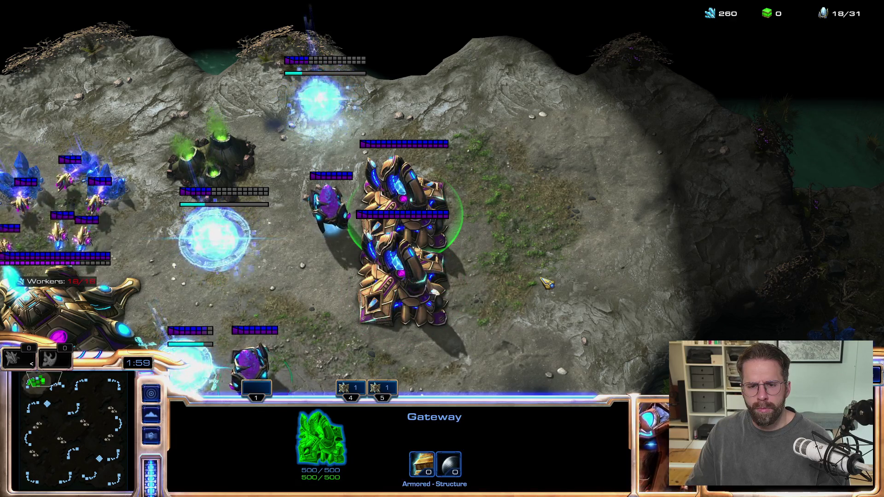
pyautogui.press('F5')
pyautogui.press('F6')
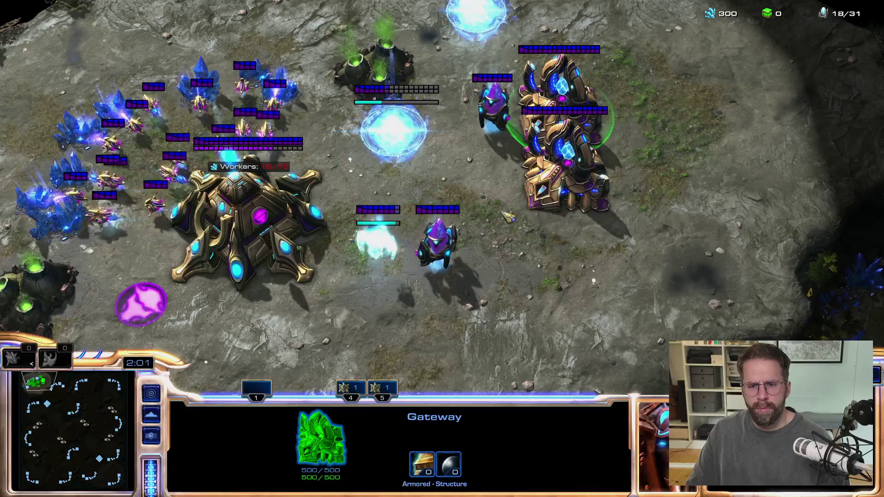
pyautogui.click(564, 184)
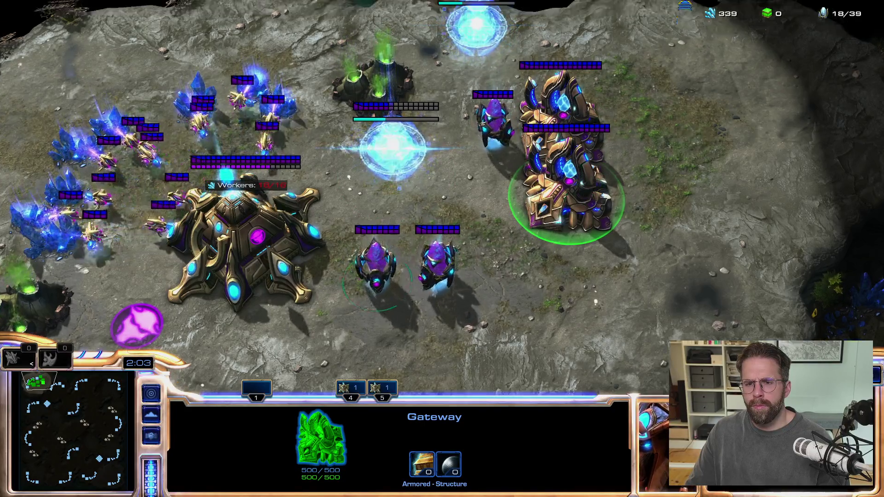
# Recall the Gateways as a group and box-select the two Gateways together again
pyautogui.press('F7')
pyautogui.doubleClick(593, 340)
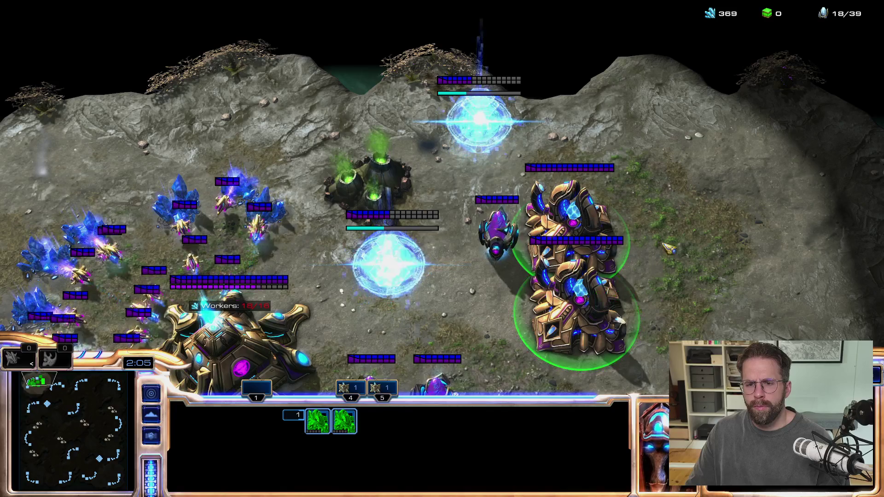
pyautogui.moveTo(693, 167); pyautogui.dragTo(617, 253)
pyautogui.moveTo(690, 169)
pyautogui.mouseDown()
pyautogui.moveTo(567, 340)
pyautogui.moveTo(567, 356)
pyautogui.mouseUp()
pyautogui.moveTo(677, 356); pyautogui.dragTo(610, 335)
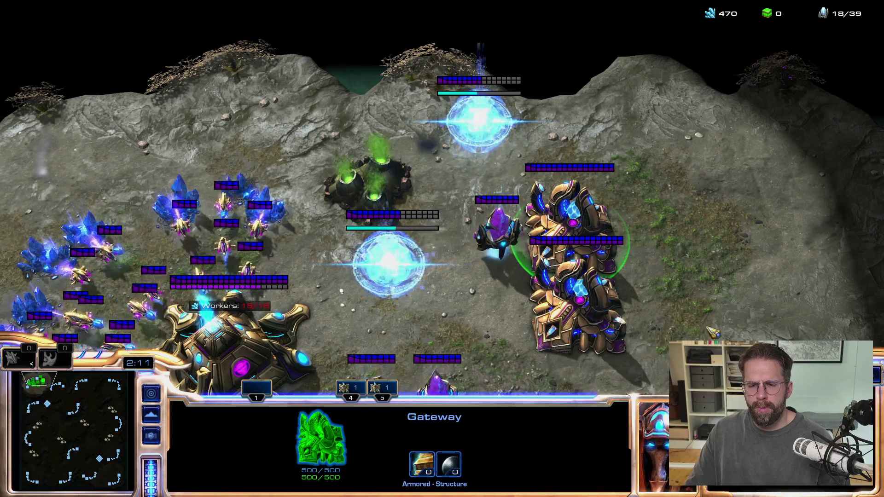
pyautogui.moveTo(665, 349); pyautogui.dragTo(595, 311)
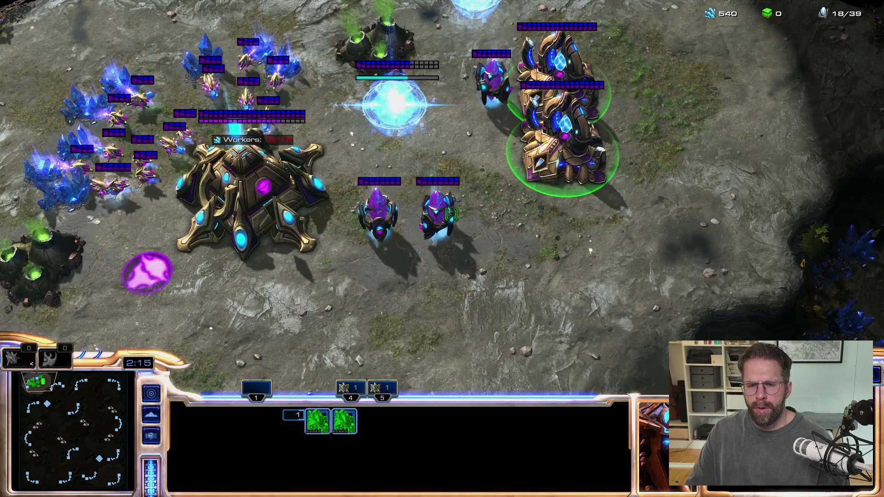
# Add the two units below the Nexus, then move five box-selected mineral-line Probes onto open ground
pyautogui.keyDown('shift'); pyautogui.moveTo(379, 185); pyautogui.dragTo(479, 260); pyautogui.keyUp('shift')
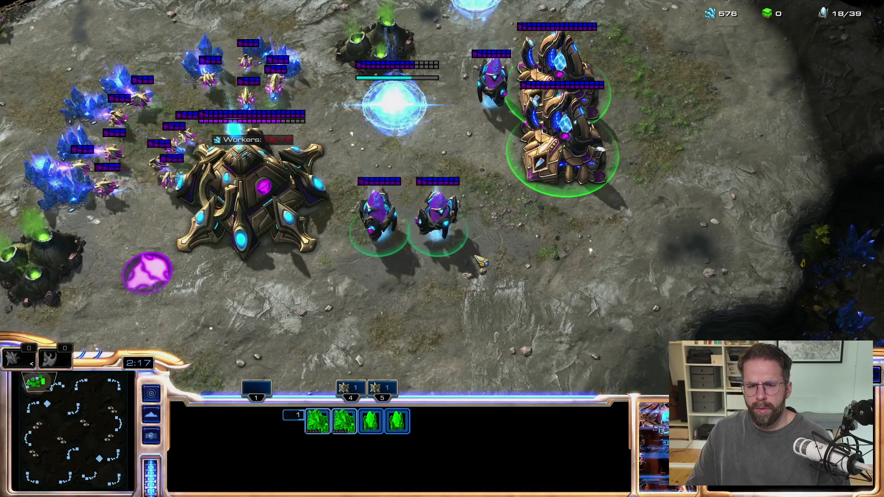
pyautogui.moveTo(497, 296); pyautogui.dragTo(326, 162)
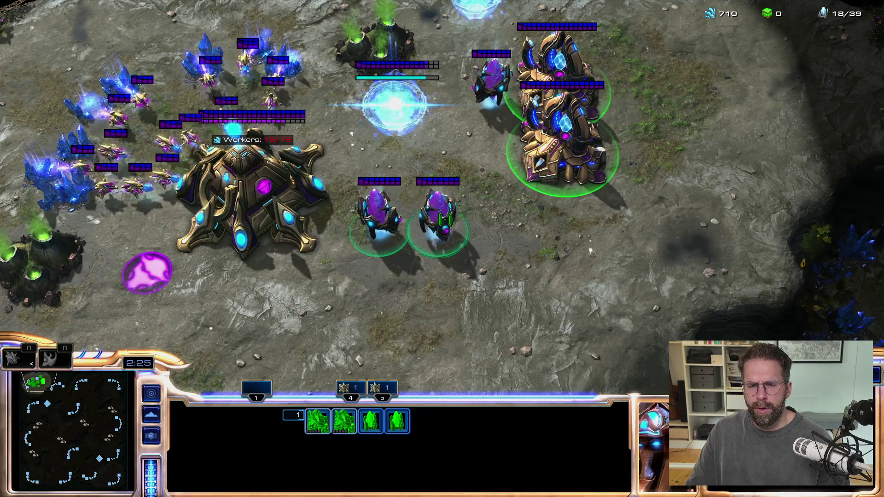
pyautogui.moveTo(498, 319); pyautogui.dragTo(347, 198)
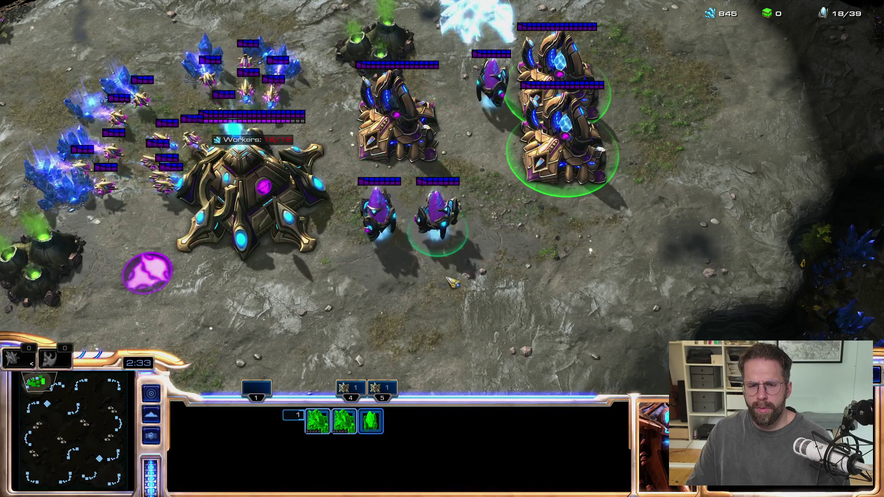
pyautogui.moveTo(392, 277); pyautogui.dragTo(399, 278)
pyautogui.moveTo(644, 228); pyautogui.dragTo(577, 92)
pyautogui.moveTo(237, 48); pyautogui.dragTo(311, 138)
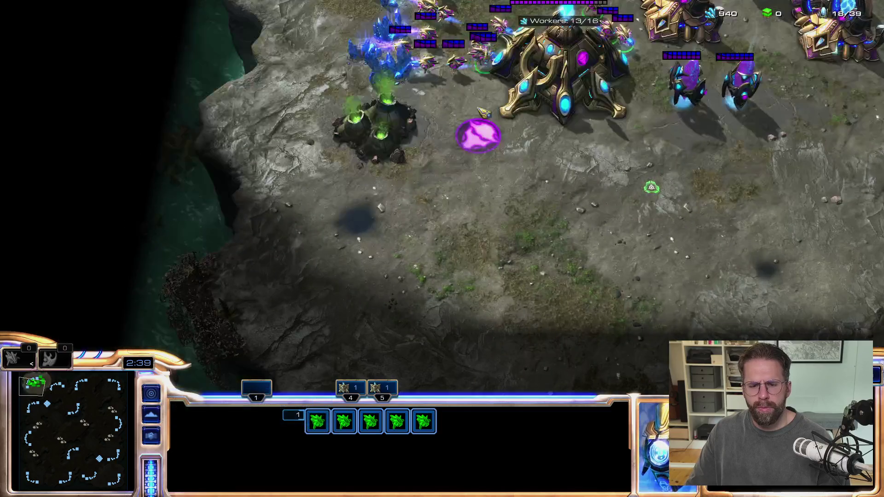
pyautogui.rightClick(444, 222)
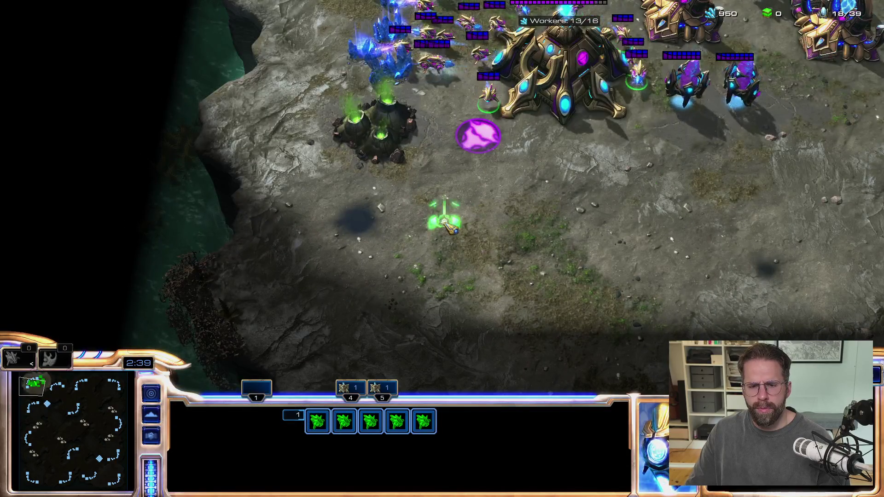
# Scatter the Probes across the ground and box-select all five again
pyautogui.click(408, 420)
pyautogui.rightClick(495, 317)
pyautogui.rightClick(526, 158)
pyautogui.moveTo(523, 351); pyautogui.dragTo(400, 152)
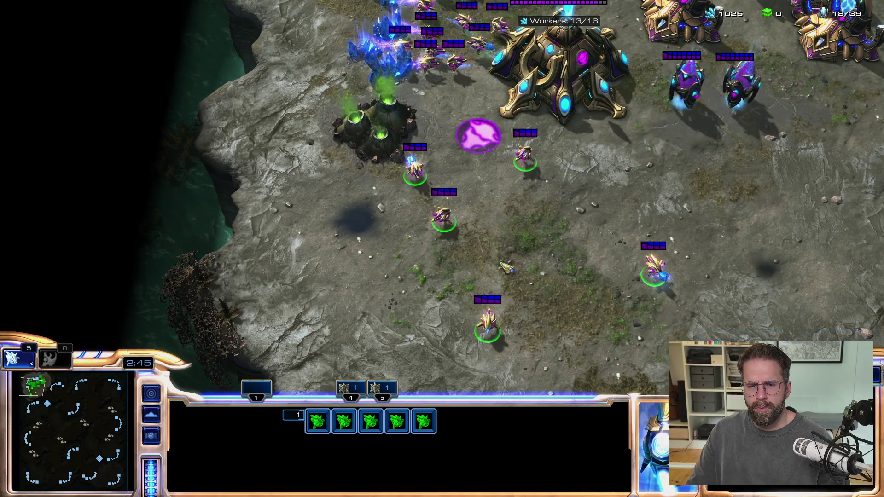
# Remove three Probes from the selection one by one, then add them back to keep all five
pyautogui.keyDown('shift'); pyautogui.click(481, 286); pyautogui.keyUp('shift')
pyautogui.moveTo(591, 231); pyautogui.dragTo(646, 258)
pyautogui.keyDown('shift'); pyautogui.click(525, 159); pyautogui.keyUp('shift')
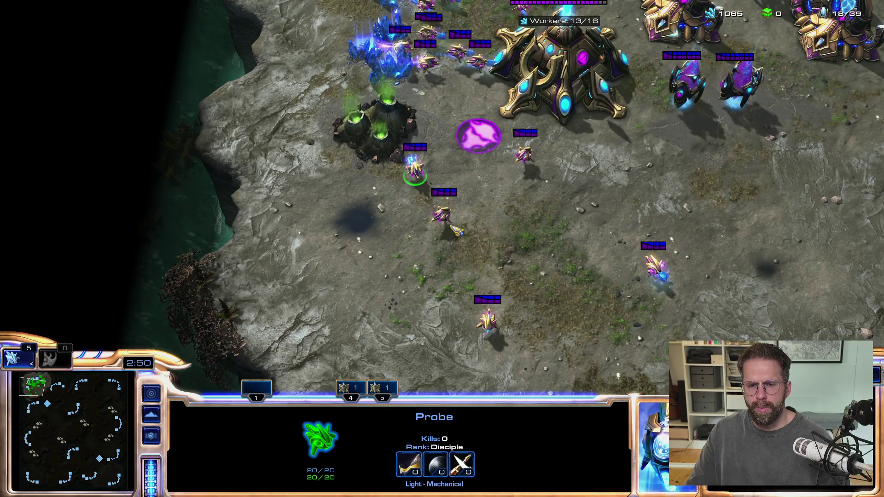
pyautogui.keyDown('shift'); pyautogui.click(525, 159); pyautogui.keyUp('shift')
pyautogui.moveTo(458, 277); pyautogui.dragTo(576, 374)
pyautogui.moveTo(619, 240); pyautogui.dragTo(707, 295)
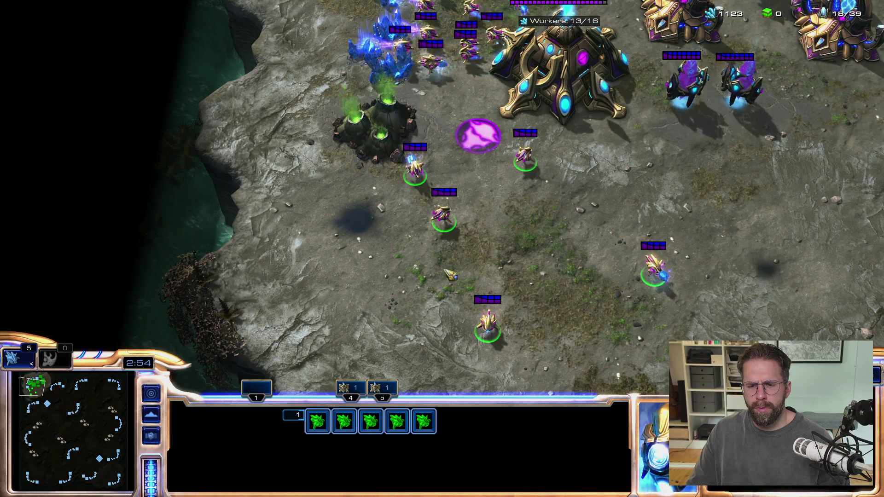
pyautogui.moveTo(481, 228); pyautogui.dragTo(736, 341)
# Select the Pylon, then build a Gateway selection and remove two Gateways from it
pyautogui.press('F5')
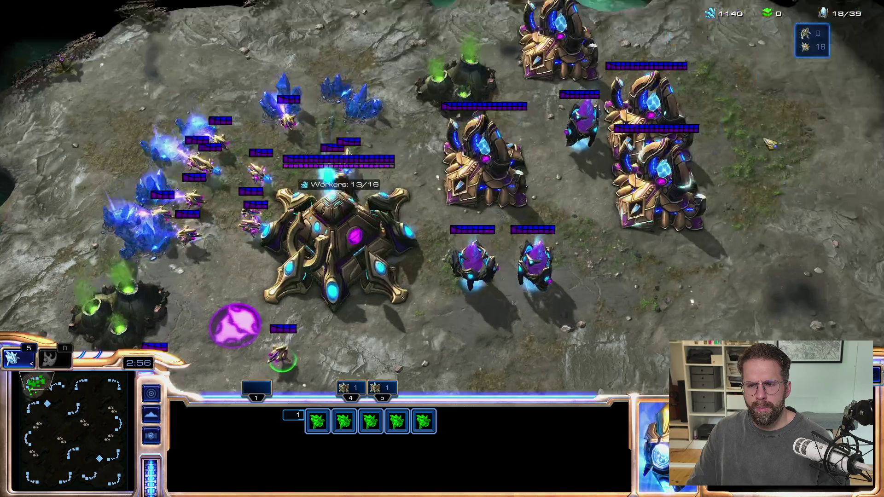
pyautogui.click(534, 262)
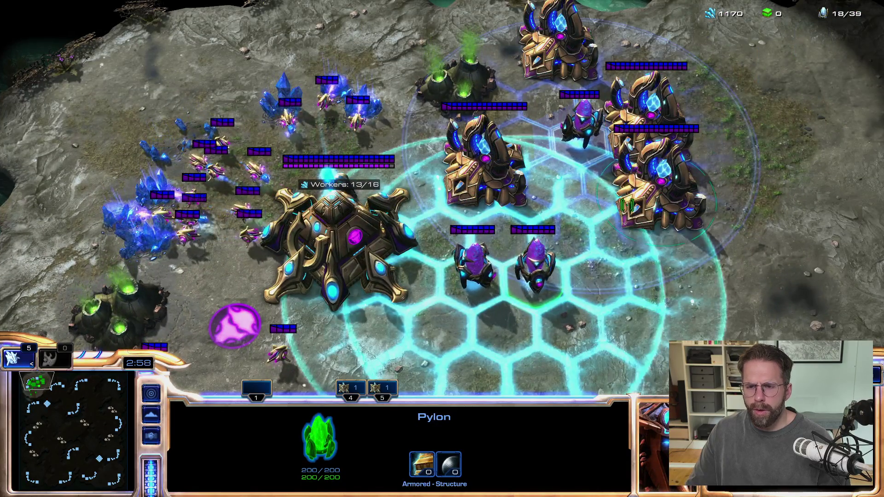
pyautogui.moveTo(777, 61)
pyautogui.mouseDown()
pyautogui.moveTo(657, 249)
pyautogui.moveTo(665, 288)
pyautogui.mouseUp()
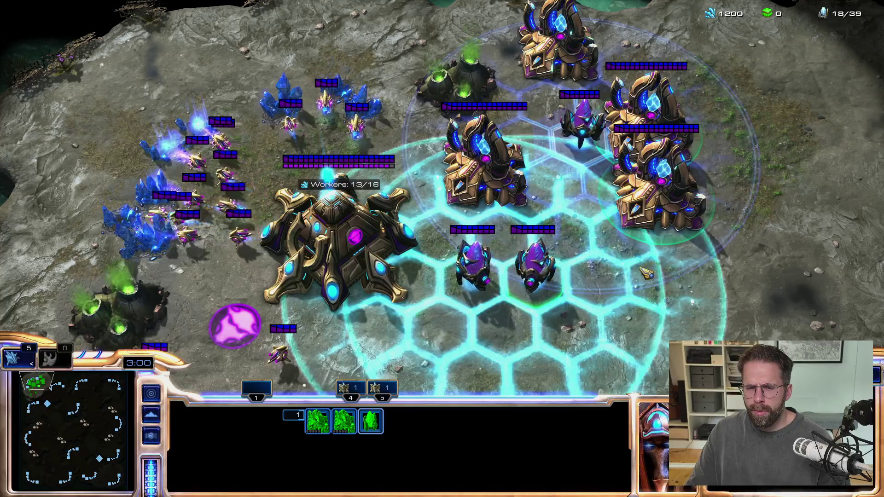
pyautogui.moveTo(451, 249); pyautogui.dragTo(484, 289)
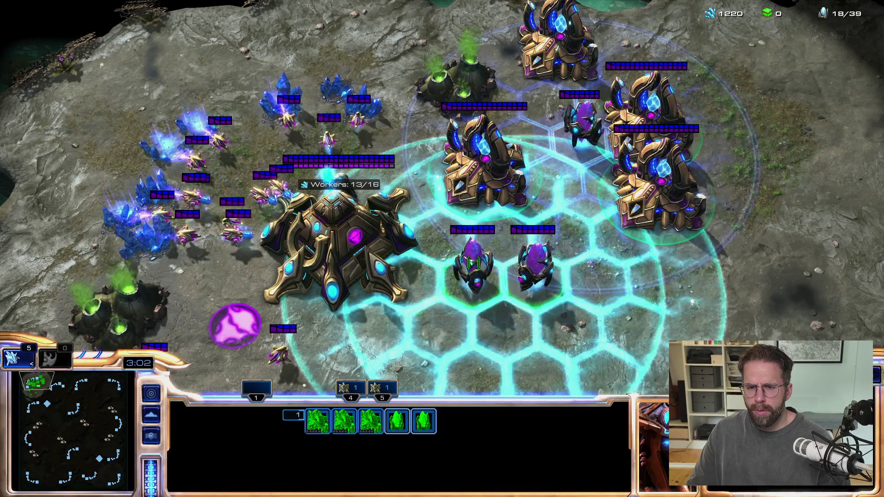
pyautogui.press('F6')
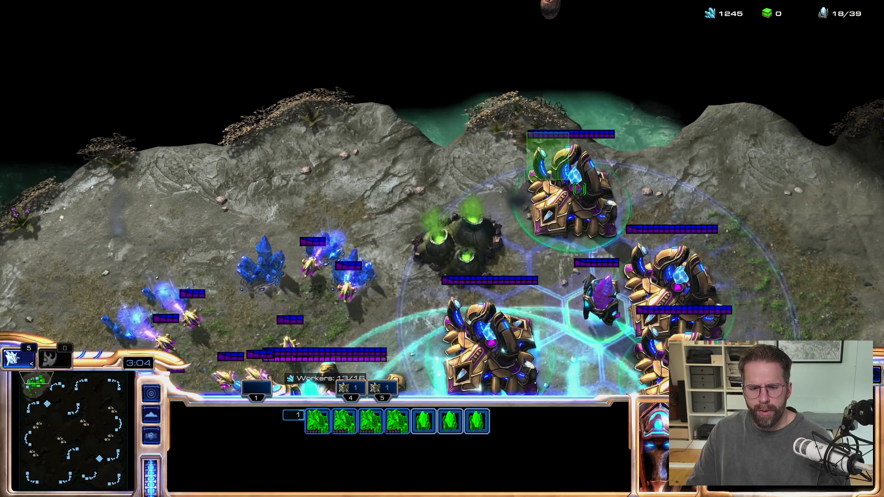
pyautogui.keyDown('shift'); pyautogui.click(545, 169); pyautogui.keyUp('shift')
pyautogui.keyDown('shift'); pyautogui.click(680, 287); pyautogui.keyUp('shift')
pyautogui.press('BackSpace')
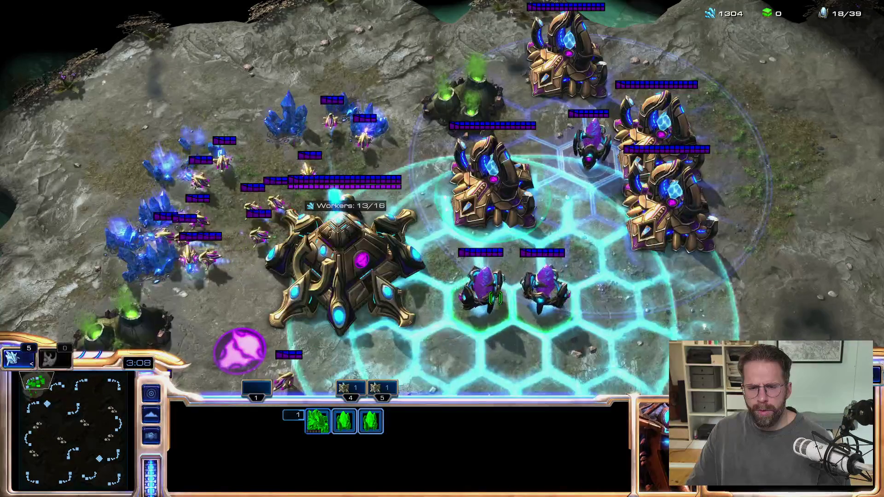
# Select the two units below the Nexus, open the game menu, and Alt-Tab out
pyautogui.moveTo(601, 357); pyautogui.dragTo(538, 262)
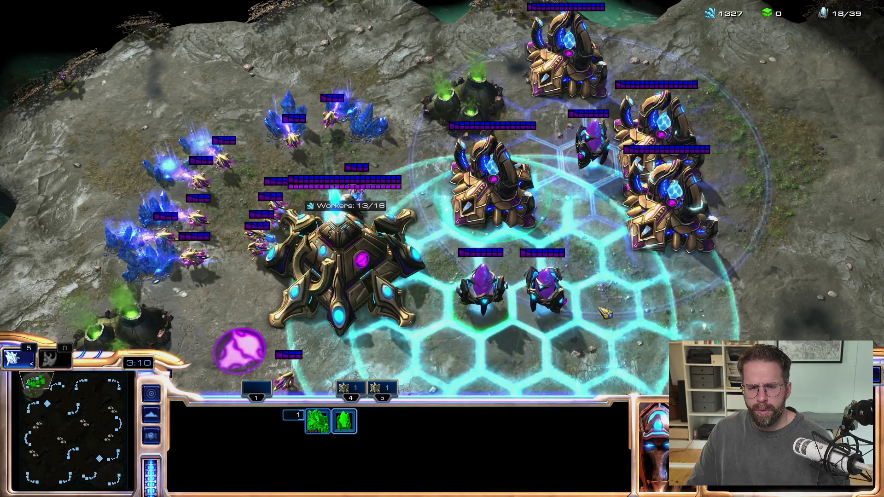
pyautogui.press('F10')
pyautogui.hotkey('alt', 'Tab')
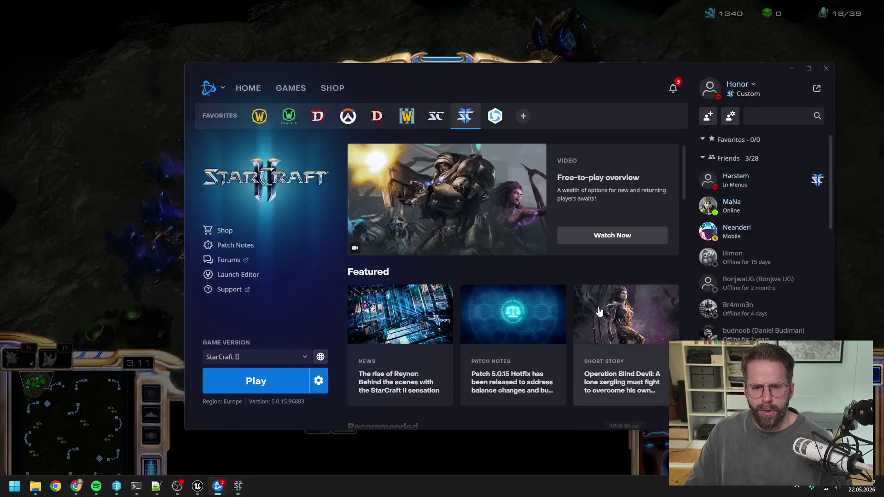
# Show Unreal's A_IngamePlayerController tab, pan its graph left, then bring the Claude Code terminal forward
pyautogui.click(197, 485)
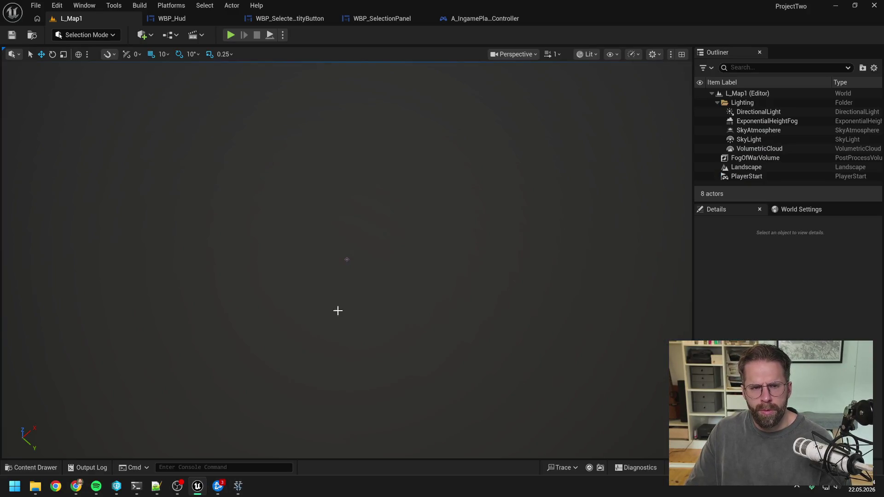
pyautogui.click(457, 21)
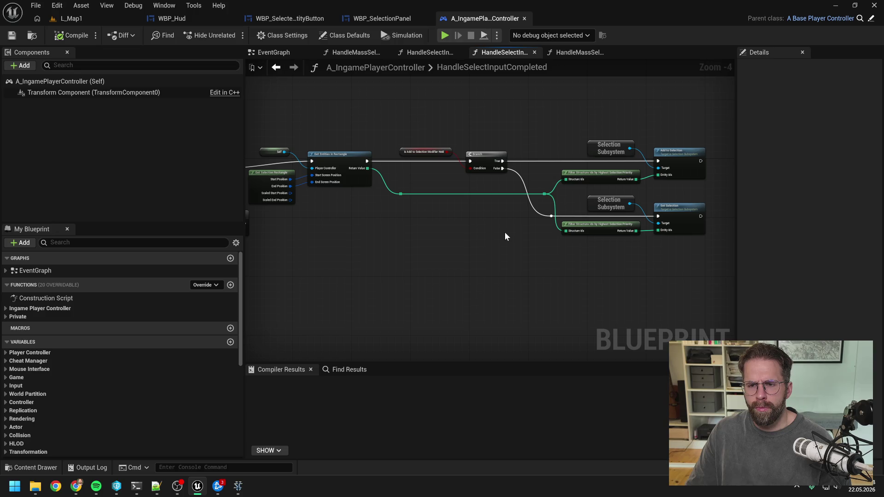
pyautogui.moveTo(516, 233); pyautogui.dragTo(466, 234)
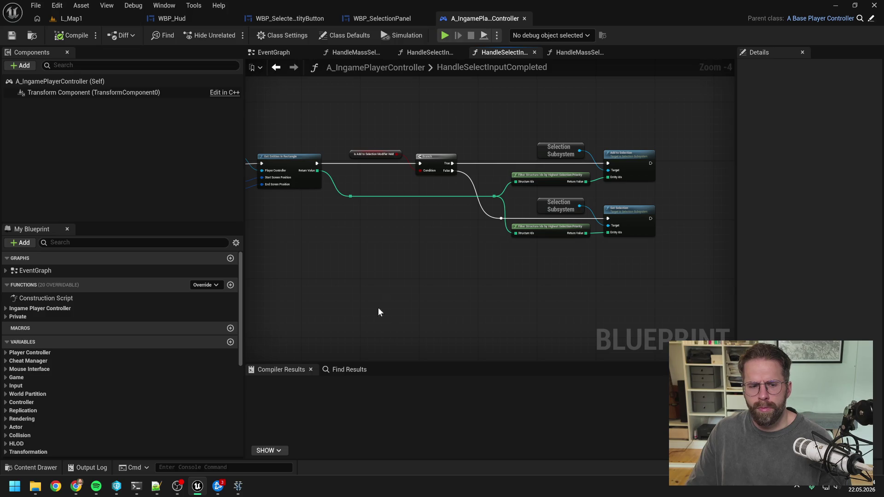
pyautogui.click(136, 485)
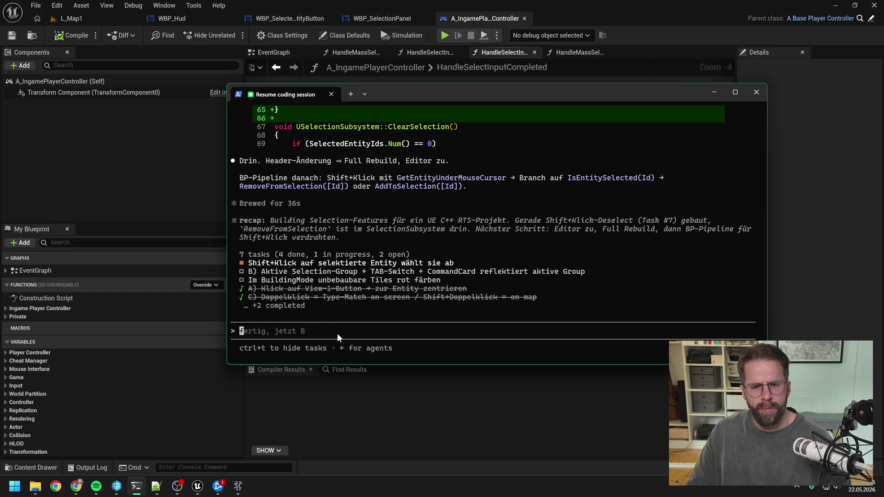
# Type the German deselect rule ('Abwählen geht nur wenn nichts im Rectangle dazu kommt…'), then return to StarCraft II
pyautogui.write('Hab nun')
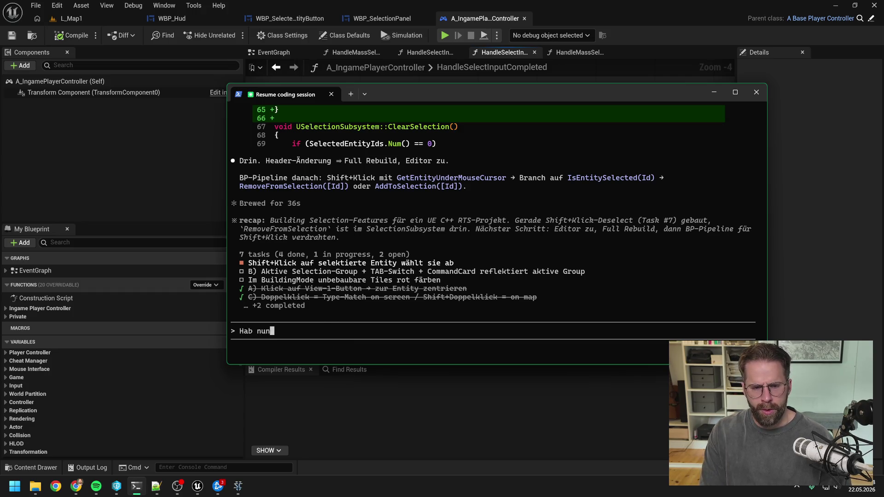
pyautogui.write(' nochmal Str')
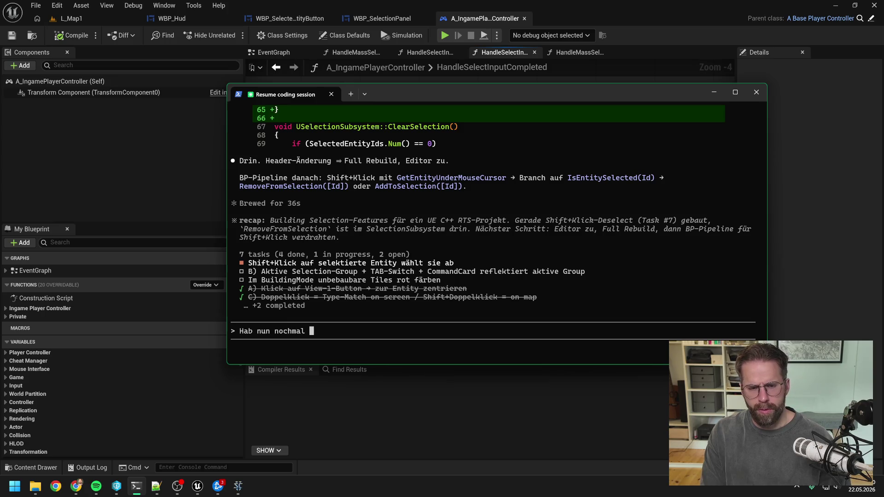
pyautogui.press('BackSpace')
pyautogui.write('arcraft')
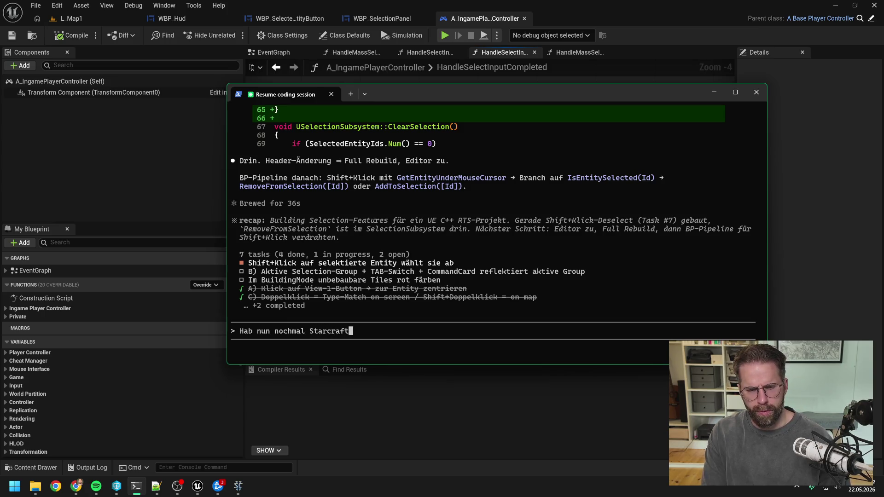
pyautogui.write('2 untersucht.')
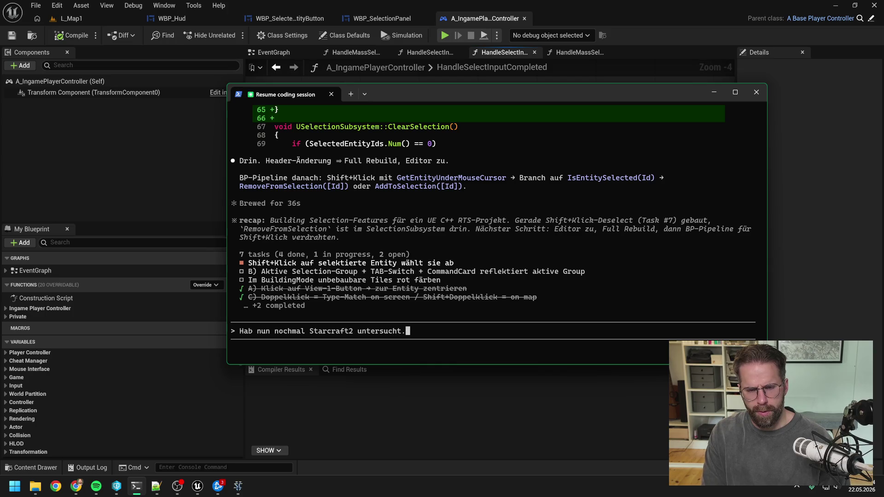
pyautogui.write(' Dort verhöä')
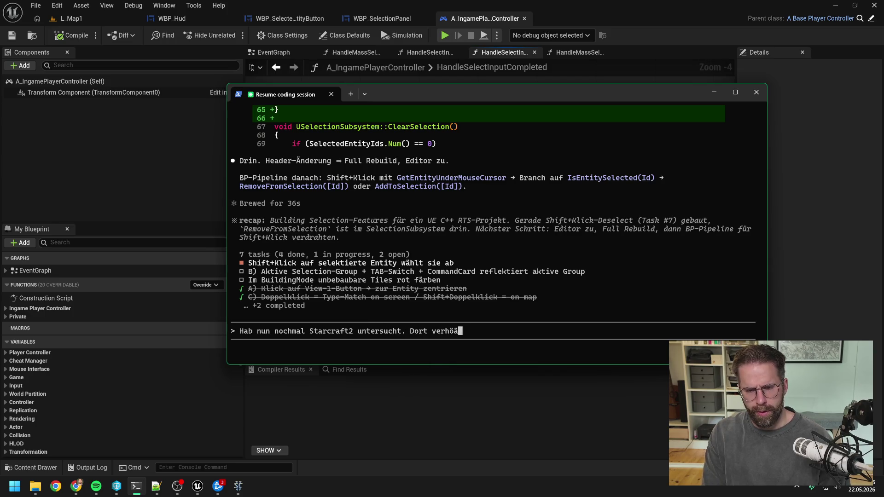
pyautogui.press('BackSpace')
pyautogui.press('BackSpace')
pyautogui.write('ält es sich ')
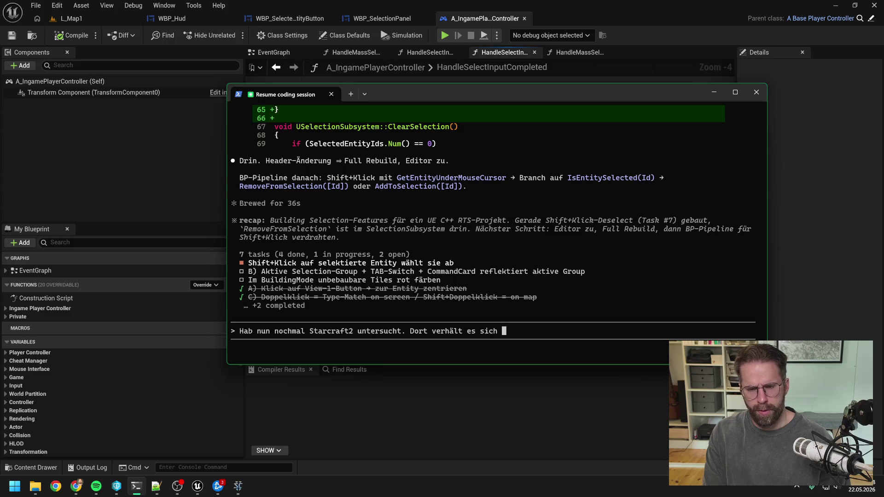
pyautogui.write('folgendermaßen:')
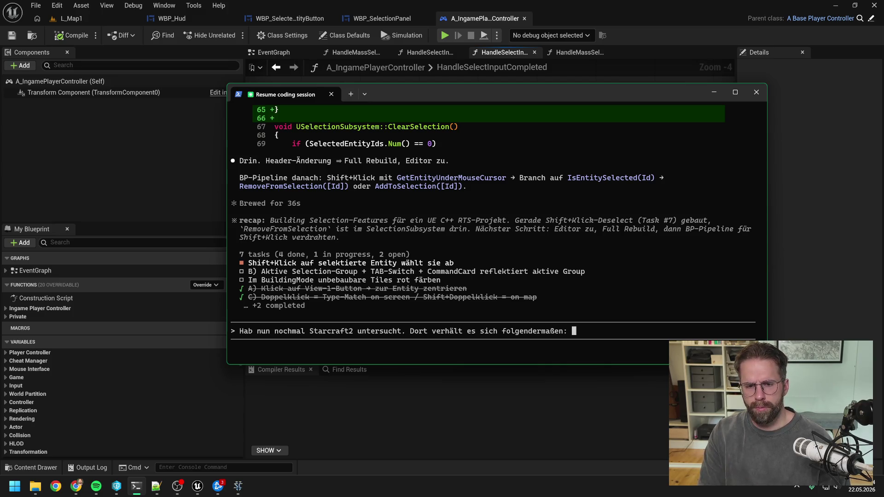
pyautogui.write(' Abwählen')
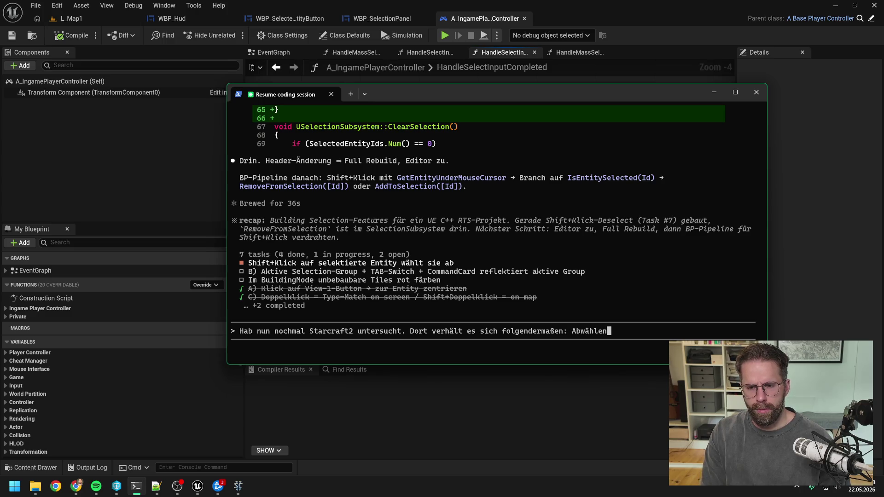
pyautogui.write(' geht nur we')
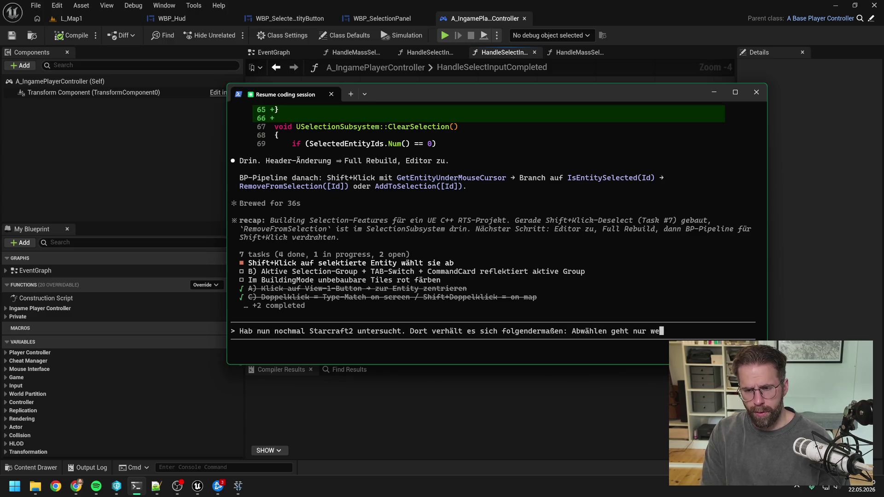
pyautogui.write('nn, ')
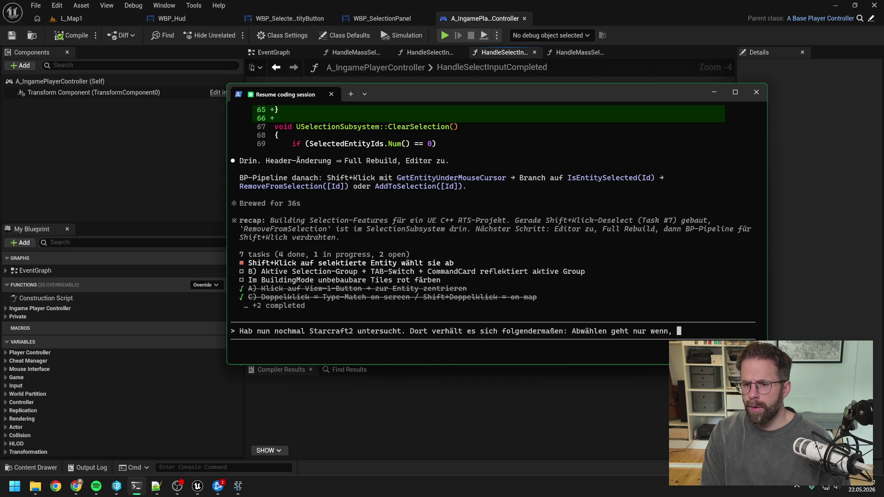
pyautogui.write('nicht dazu ko')
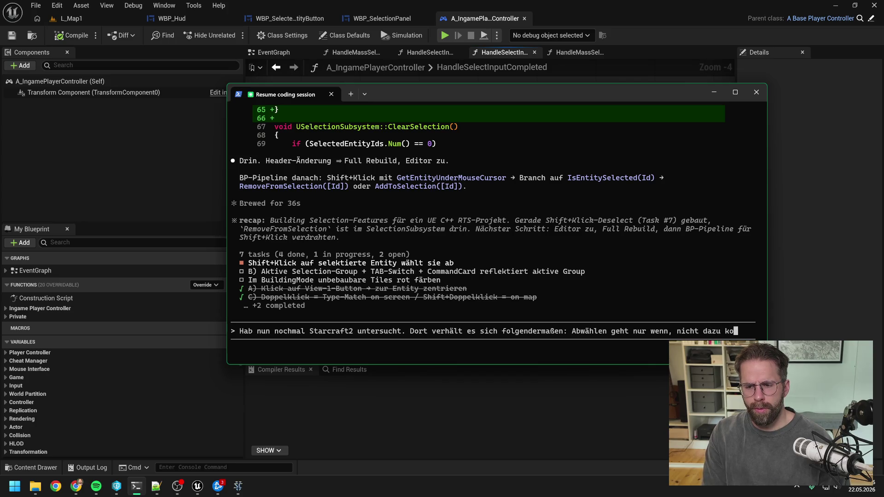
pyautogui.press('BackSpace')
pyautogui.press('BackSpace')
pyautogui.press('BackSpace')
pyautogui.press('BackSpace')
pyautogui.press('BackSpace')
pyautogui.press('BackSpace')
pyautogui.press('BackSpace')
pyautogui.press('BackSpace')
pyautogui.write('s')
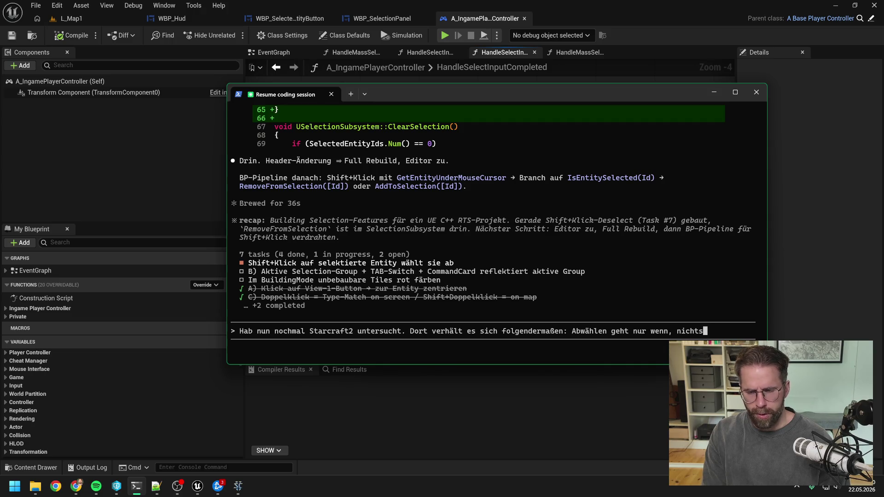
pyautogui.write(' im')
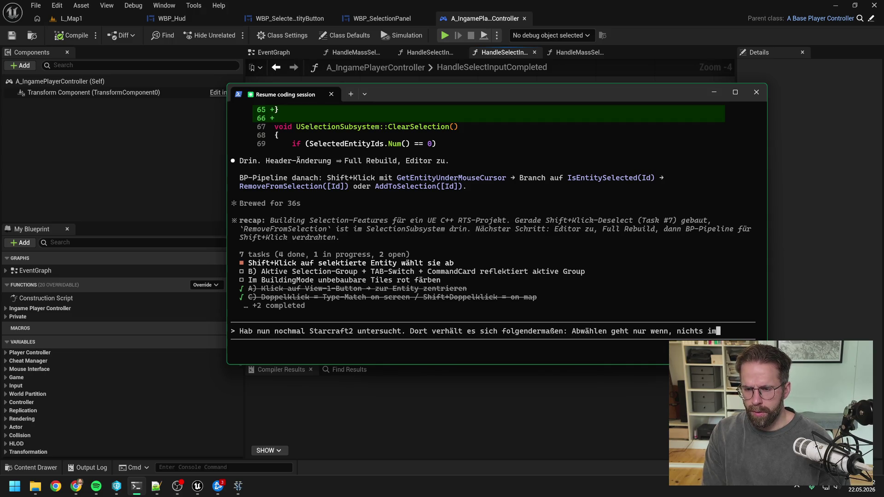
pyautogui.write(' Rectang')
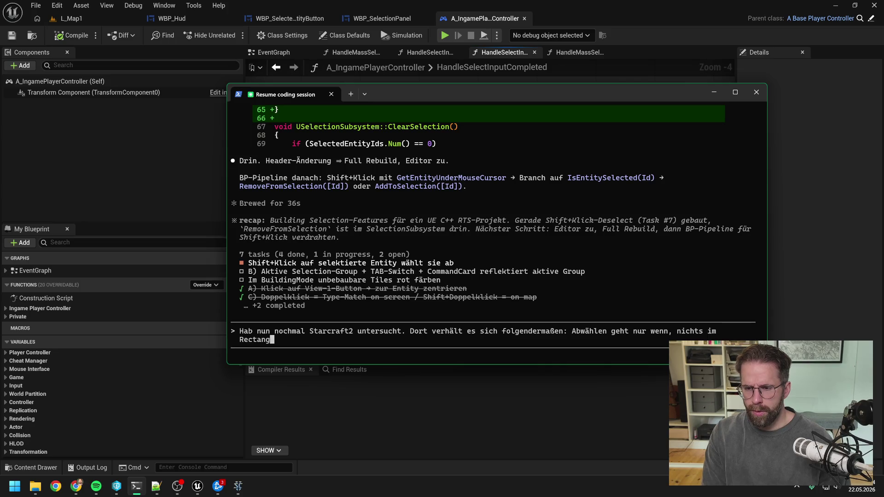
pyautogui.write('le dazu kommt')
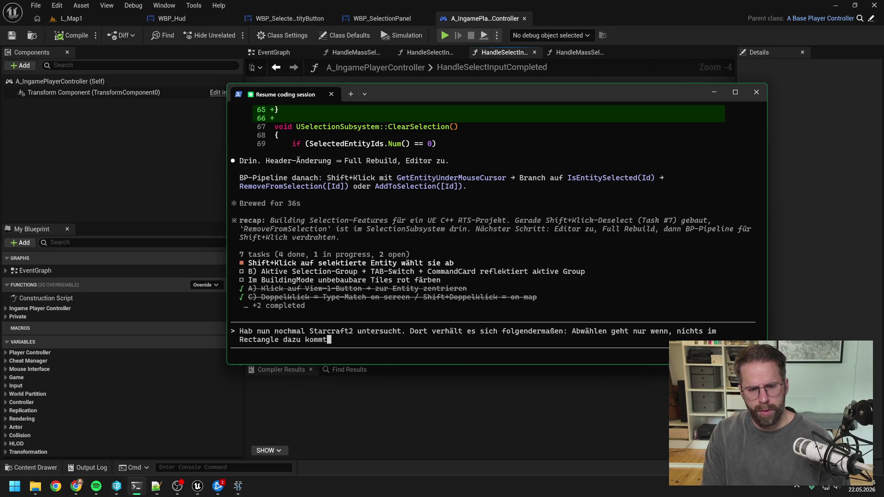
pyautogui.write(' und wi')
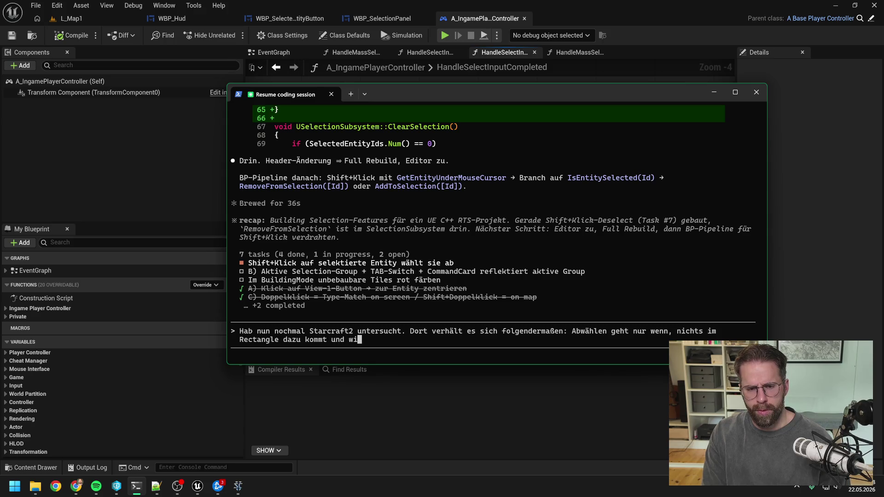
pyautogui.write('r nur eine einzelne')
pyautogui.write(' En')
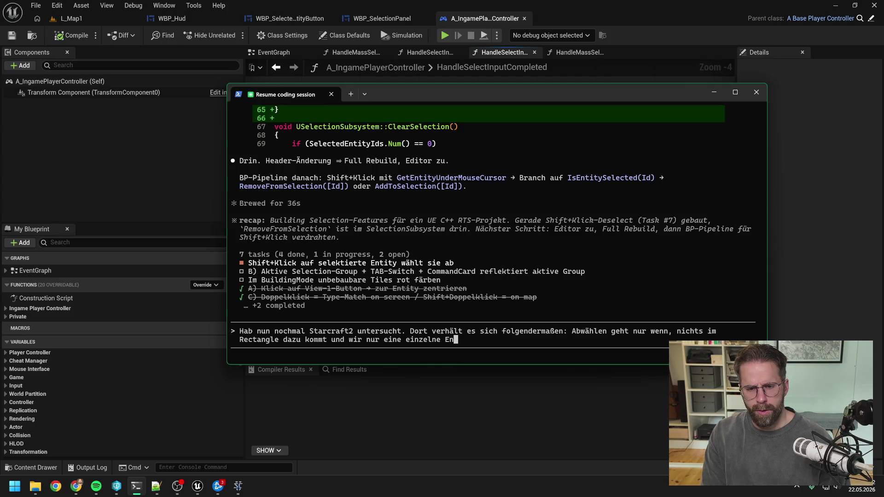
pyautogui.write('tity im Rect')
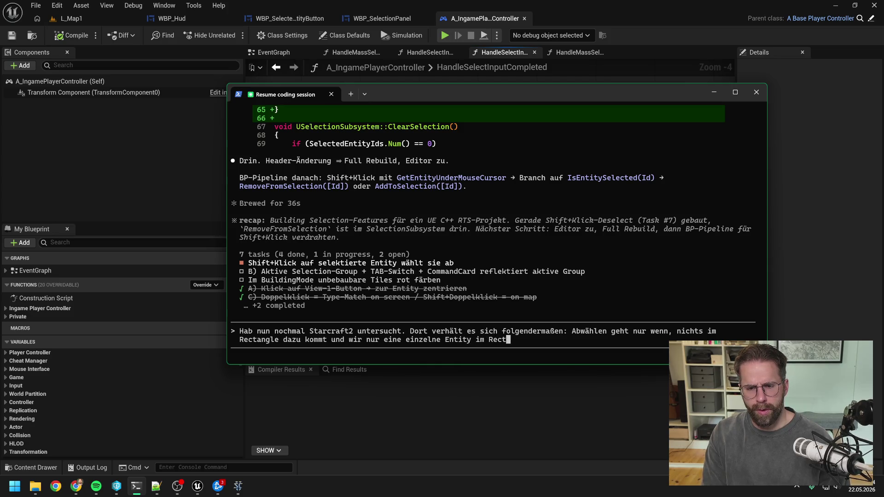
pyautogui.write('angle haben')
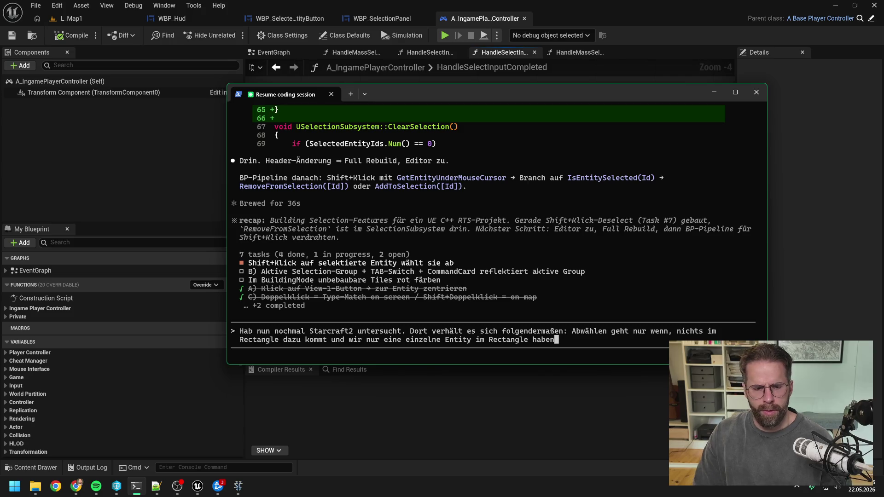
pyautogui.click(237, 489)
pyautogui.click(414, 264)
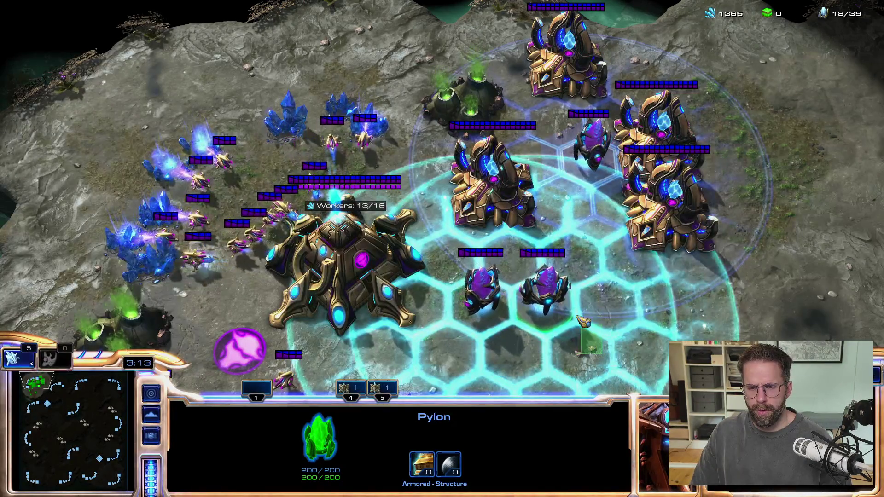
# Clear the Pylon selection, pause StarCraft II, and send the deselect rule to Claude Code
pyautogui.click(593, 344)
pyautogui.press('F10')
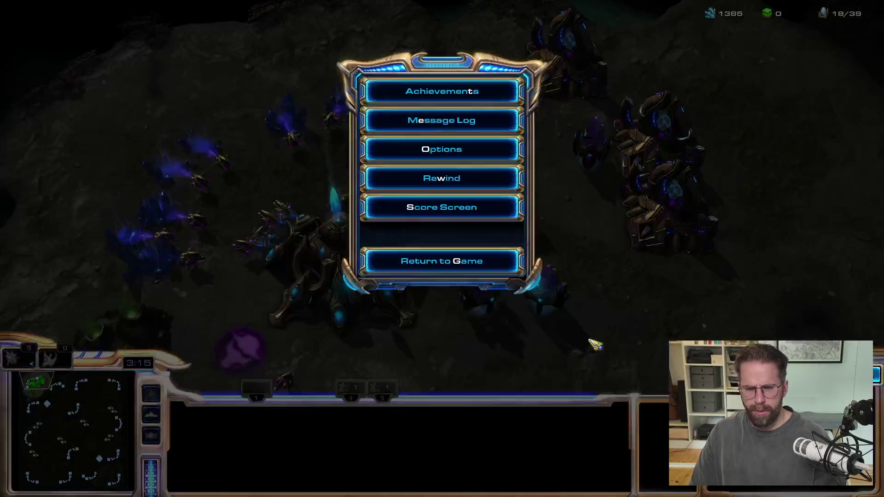
pyautogui.hotkey('alt', 'Tab')
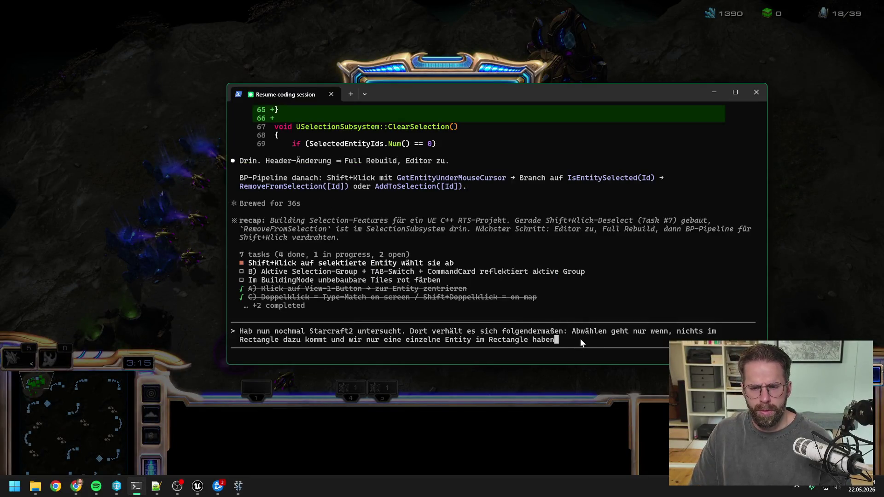
pyautogui.press('Return')
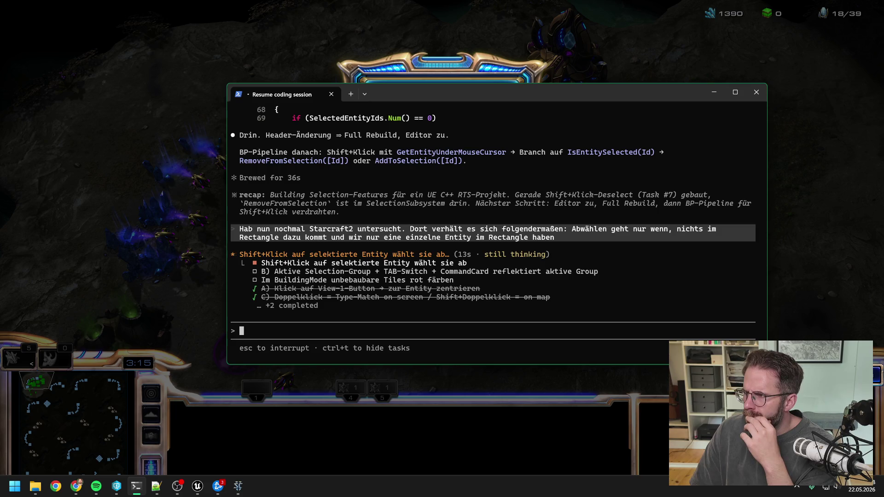
# Scroll up through Claude's single-pipeline and edge-case reply, then return to Unreal Editor
pyautogui.click(76, 486)
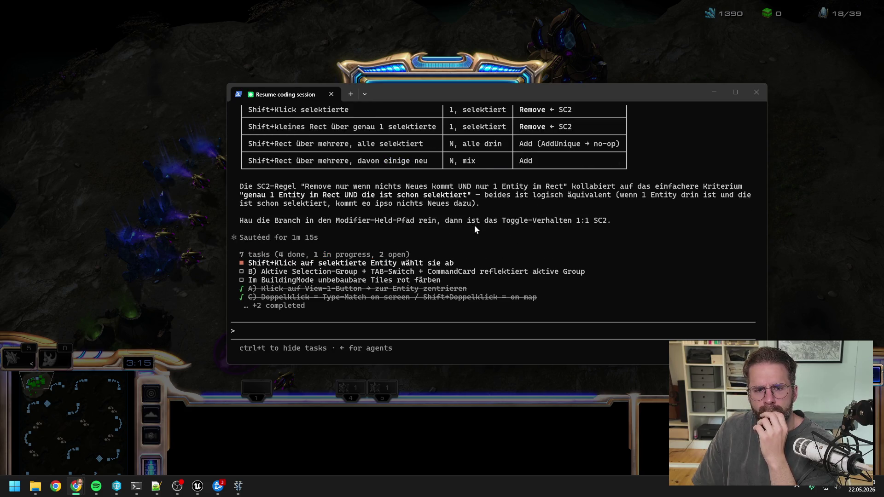
pyautogui.scroll(5, 474, 224)
pyautogui.scroll(3, 487, 230)
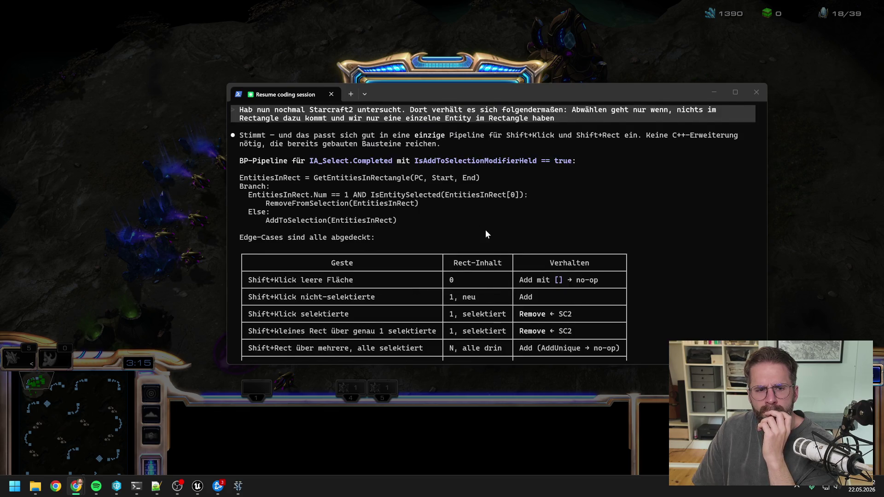
pyautogui.scroll(1, 486, 233)
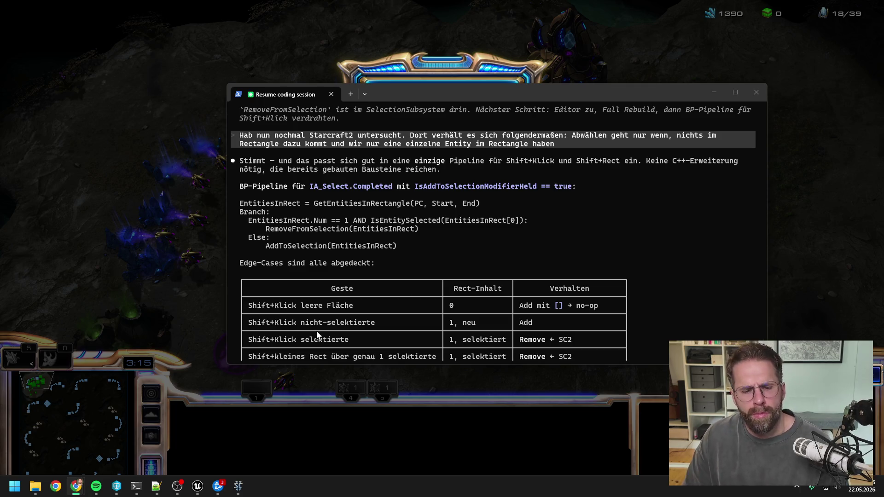
pyautogui.click(198, 486)
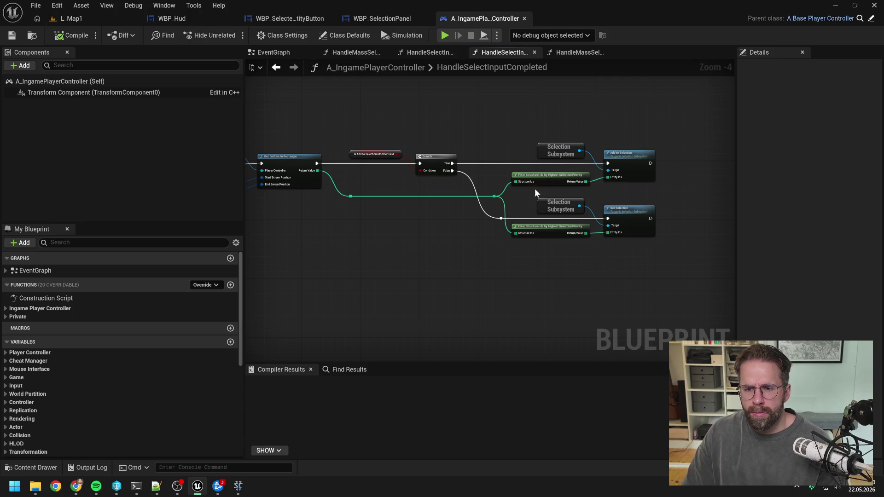
# Shift the add-to-selection nodes right and add a Length node off the entity list
pyautogui.moveTo(622, 196); pyautogui.dragTo(578, 195)
pyautogui.moveTo(520, 138)
pyautogui.mouseDown()
pyautogui.moveTo(568, 182)
pyautogui.moveTo(677, 162)
pyautogui.mouseUp()
pyautogui.click(488, 179)
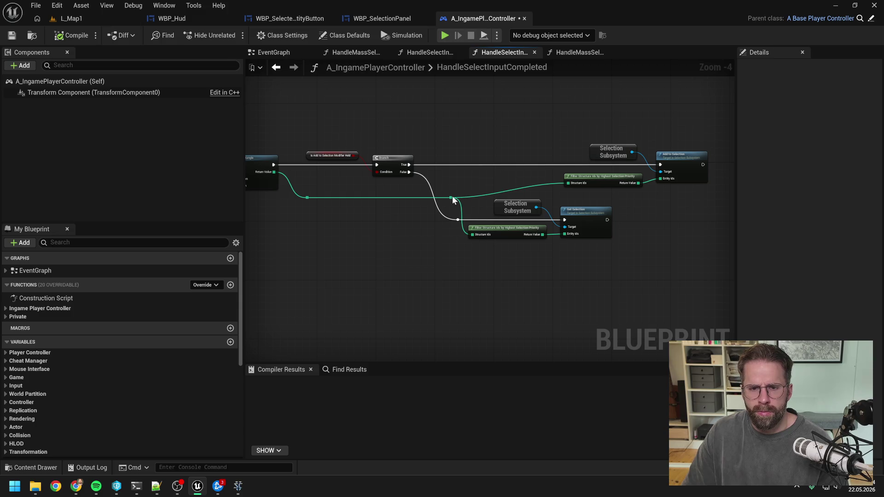
pyautogui.moveTo(450, 198); pyautogui.dragTo(472, 181)
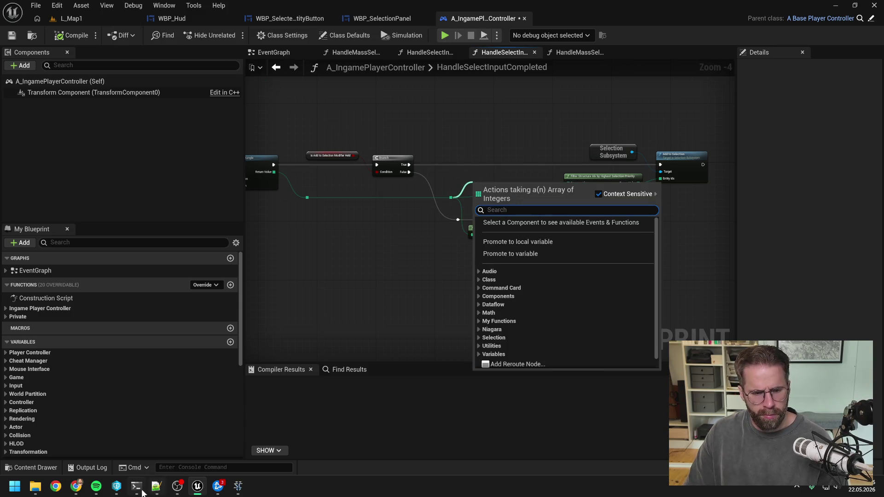
pyautogui.hotkey('alt', 'Tab')
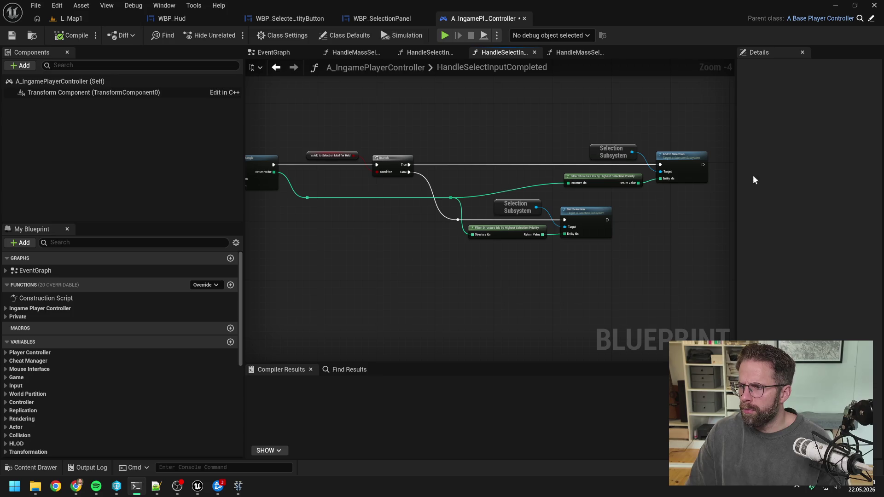
pyautogui.moveTo(452, 199); pyautogui.dragTo(467, 181)
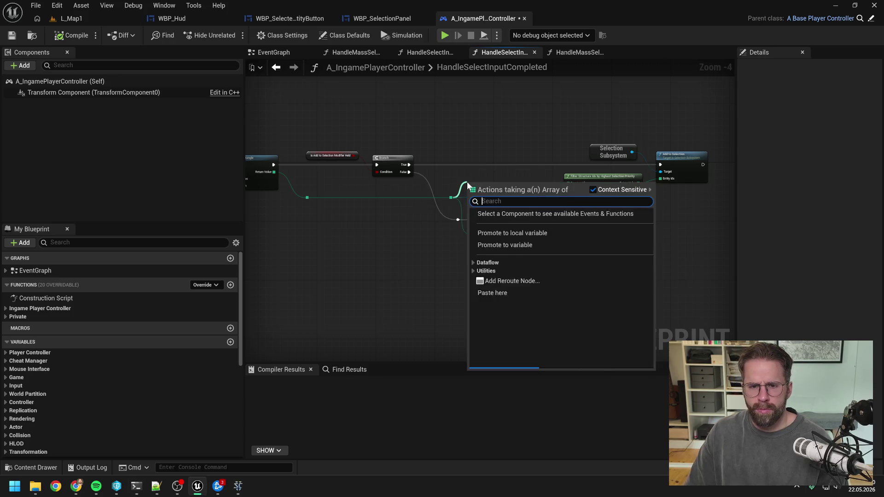
pyautogui.write('length')
pyautogui.press('Return')
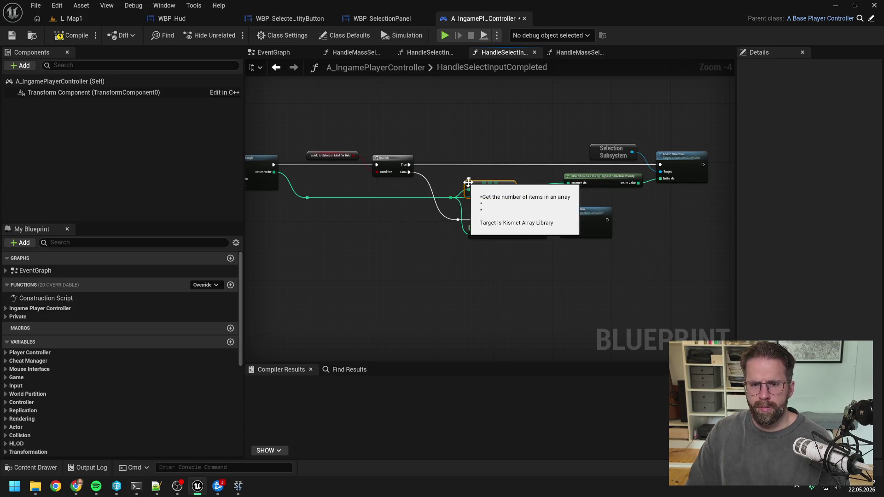
# Compare the Length with a greater-than node and drive a new Branch from the result
pyautogui.moveTo(511, 183); pyautogui.dragTo(529, 180)
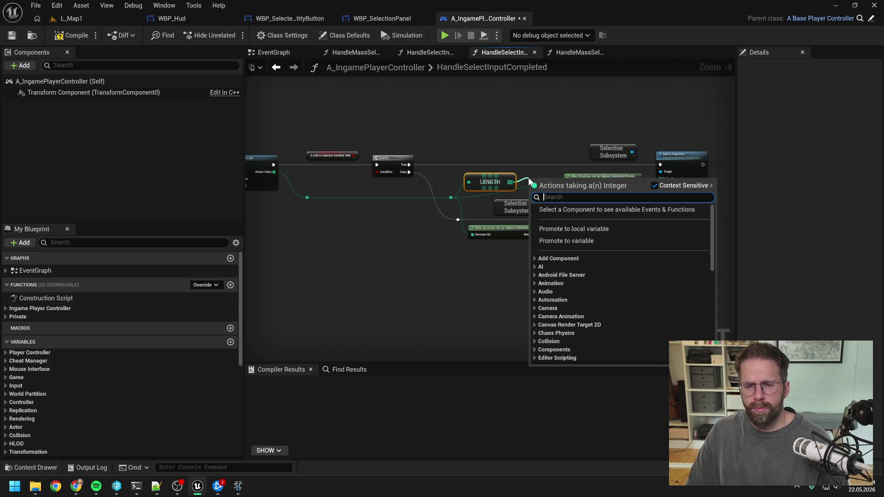
pyautogui.write('>')
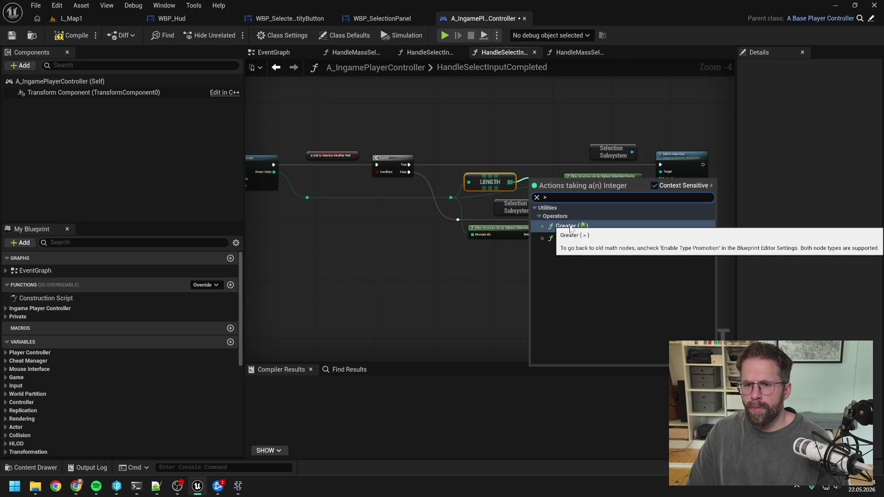
pyautogui.click(573, 227)
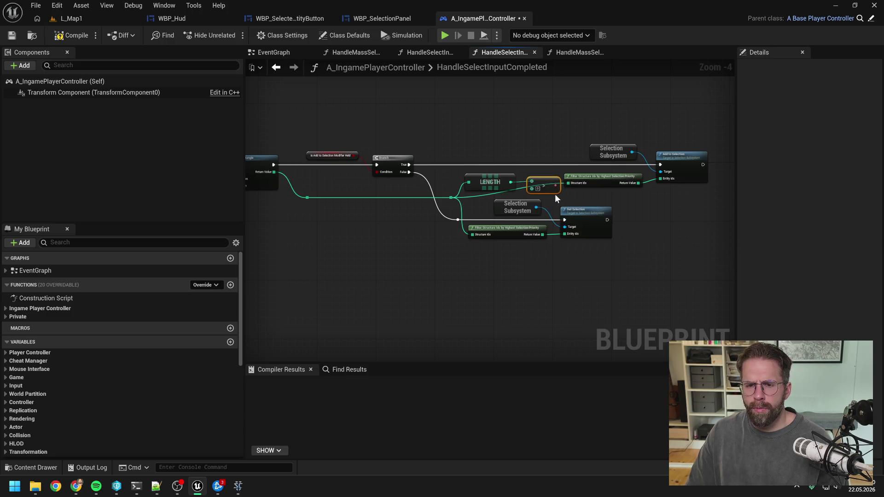
pyautogui.scroll(2, 555, 194)
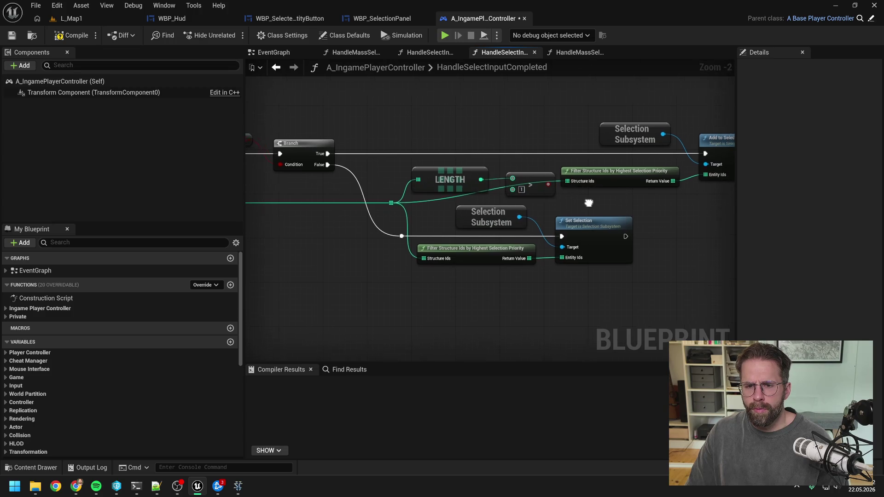
pyautogui.moveTo(521, 198); pyautogui.dragTo(540, 171)
pyautogui.write('branch')
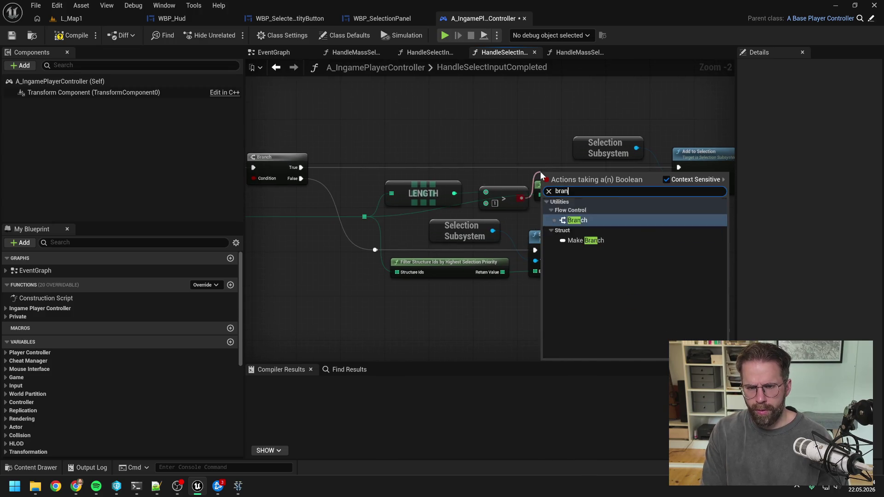
pyautogui.press('Return')
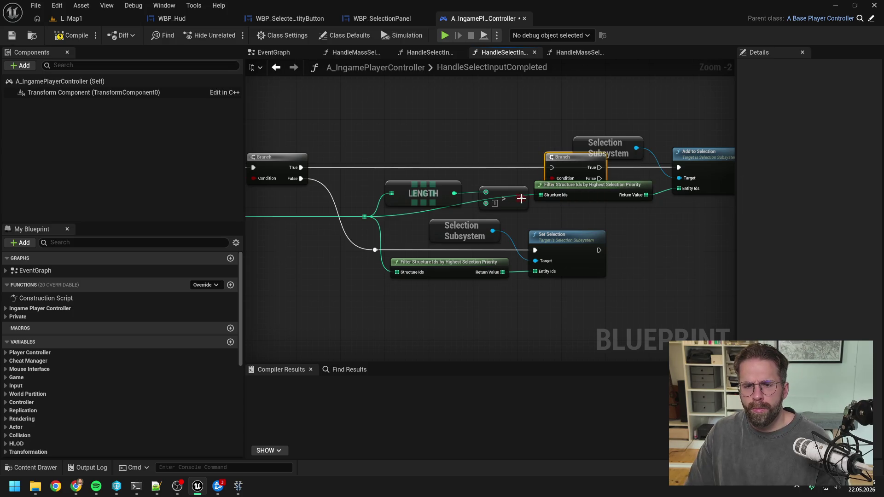
# Wire the first Branch's True through the new Branch into Add to Selection, then reposition those nodes
pyautogui.moveTo(305, 168); pyautogui.dragTo(676, 167)
pyautogui.scroll(-1, 645, 138)
pyautogui.moveTo(528, 129); pyautogui.dragTo(592, 206)
pyautogui.moveTo(574, 174); pyautogui.dragTo(678, 174)
pyautogui.scroll(-1, 488, 217)
pyautogui.click(490, 218)
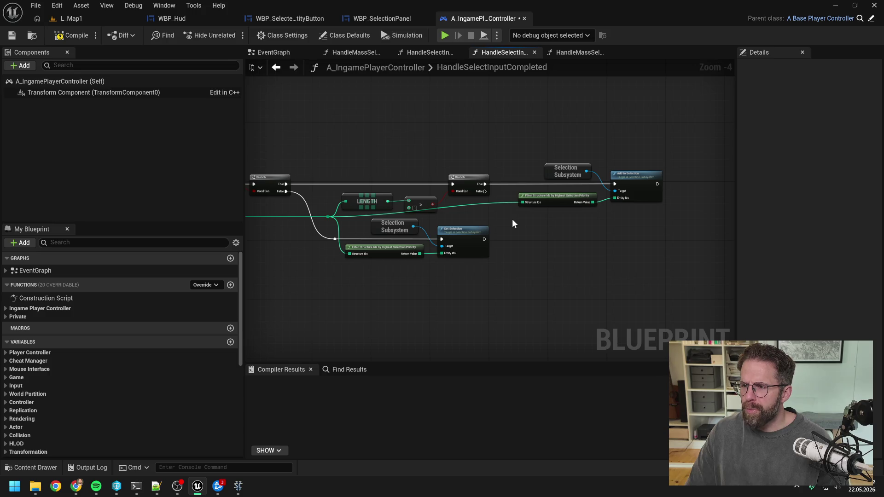
pyautogui.scroll(2, 482, 216)
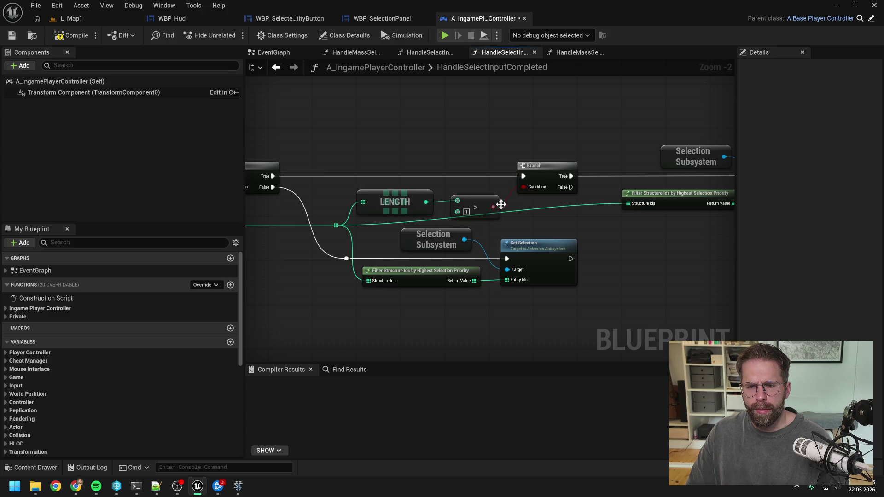
pyautogui.scroll(-2, 497, 204)
pyautogui.moveTo(420, 149)
pyautogui.mouseDown()
pyautogui.moveTo(692, 209)
pyautogui.moveTo(589, 213)
pyautogui.mouseUp()
# Add a reroute on the Branch exec wire and replace LENGTH's > comparison with an == node
pyautogui.doubleClick(499, 162)
pyautogui.moveTo(499, 163); pyautogui.dragTo(402, 166)
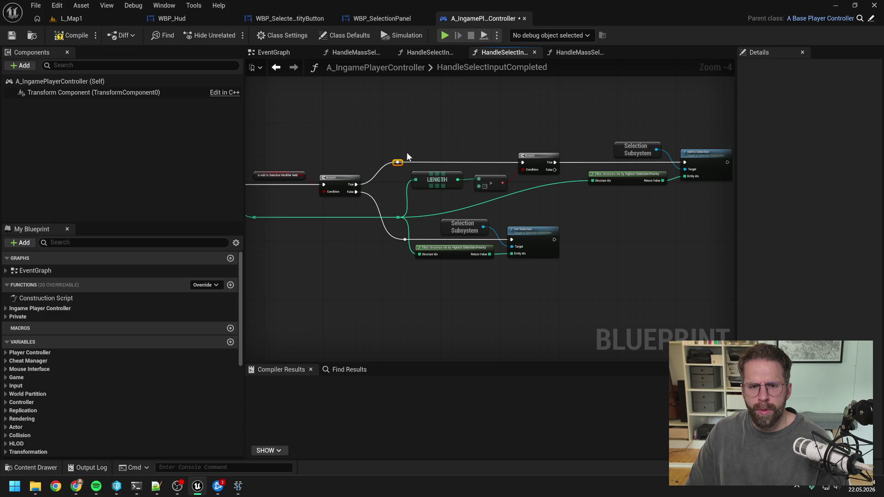
pyautogui.click(490, 155)
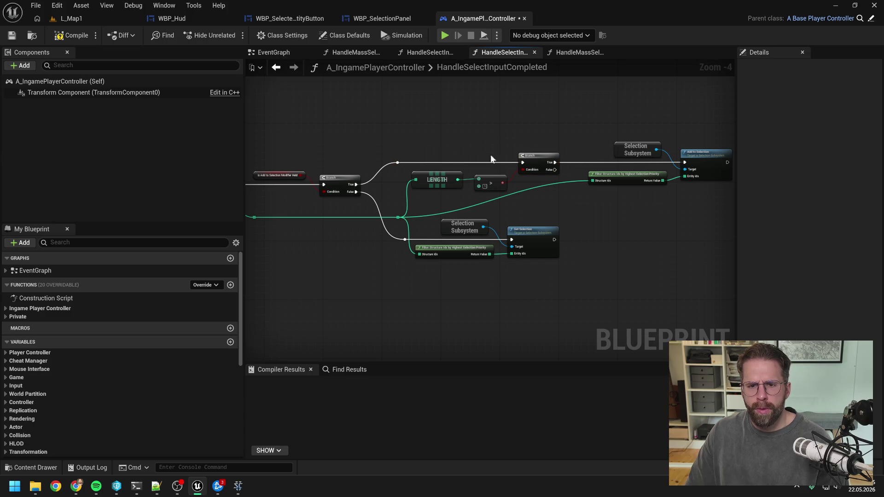
pyautogui.click(489, 179)
pyautogui.press('Delete')
pyautogui.moveTo(458, 179); pyautogui.dragTo(476, 178)
pyautogui.write('==')
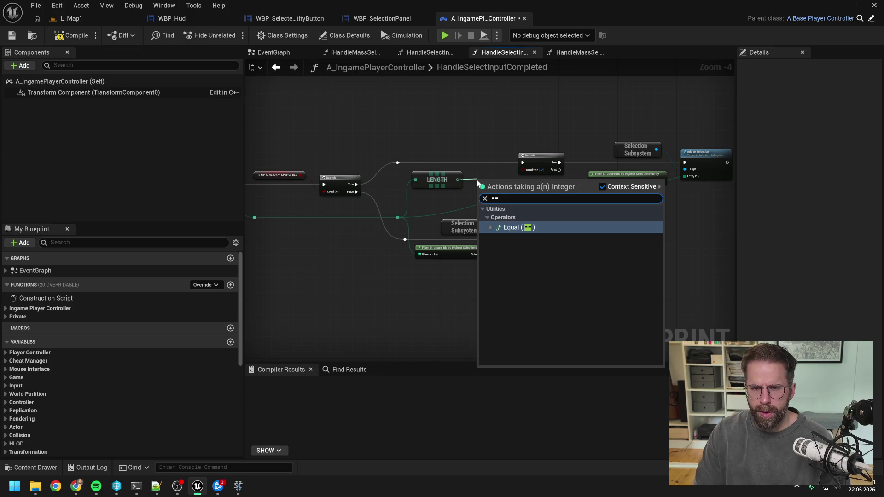
pyautogui.press('Return')
# Feed the equality result into a new AND node
pyautogui.click(490, 182)
pyautogui.moveTo(506, 186); pyautogui.dragTo(516, 184)
pyautogui.write('an')
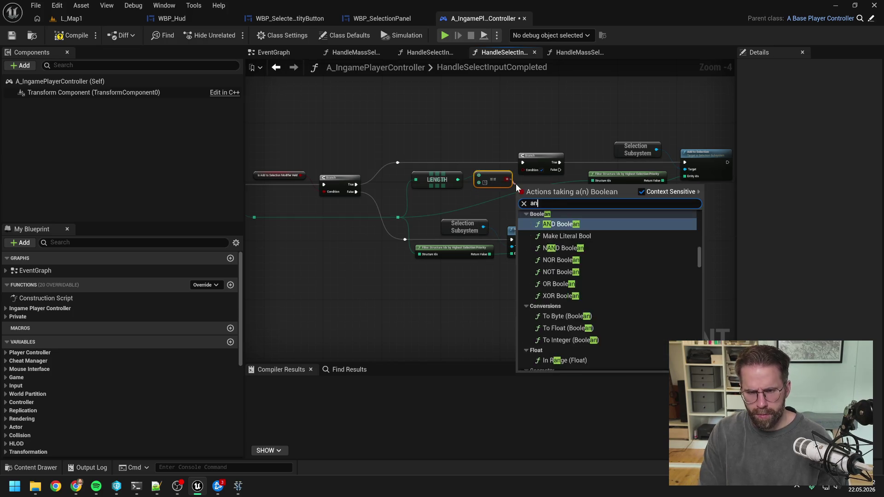
pyautogui.press('Return')
# Shift the Branch chain right, reroute the Structure Ids wire, tidy the AND and LENGTH nodes, and save
pyautogui.moveTo(455, 121)
pyautogui.mouseDown()
pyautogui.moveTo(649, 176)
pyautogui.moveTo(641, 166)
pyautogui.mouseUp()
pyautogui.moveTo(508, 157)
pyautogui.mouseDown()
pyautogui.moveTo(670, 156)
pyautogui.moveTo(683, 212)
pyautogui.mouseUp()
pyautogui.click(674, 177)
pyautogui.doubleClick(675, 177)
pyautogui.click(587, 195)
pyautogui.hotkey('ctrl', 's')
pyautogui.moveTo(488, 184); pyautogui.dragTo(526, 184)
pyautogui.click(468, 189)
pyautogui.moveTo(388, 175); pyautogui.dragTo(414, 198)
pyautogui.click(400, 189)
pyautogui.hotkey('ctrl', 's')
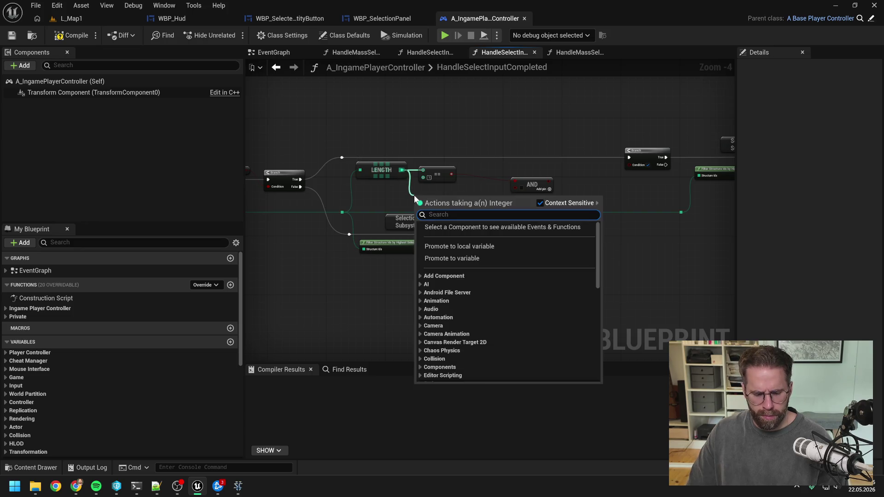
# Add an array GET node pulled from the reroute point
pyautogui.write('get')
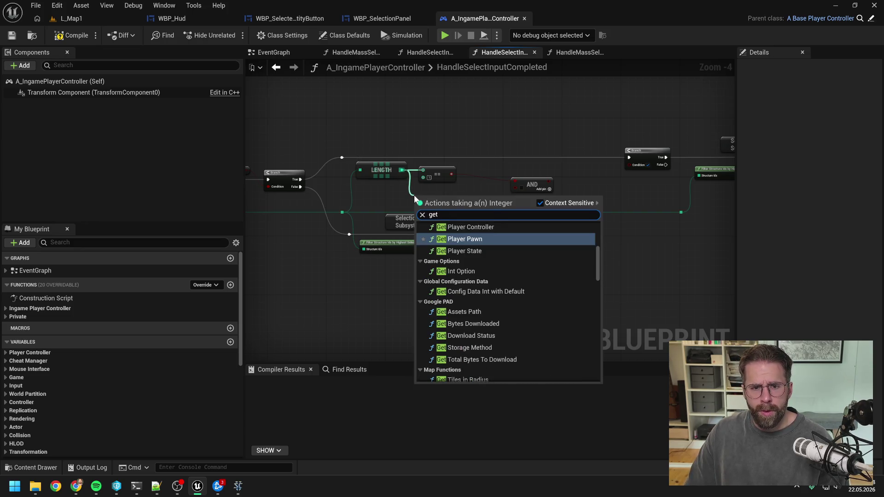
pyautogui.click(358, 206)
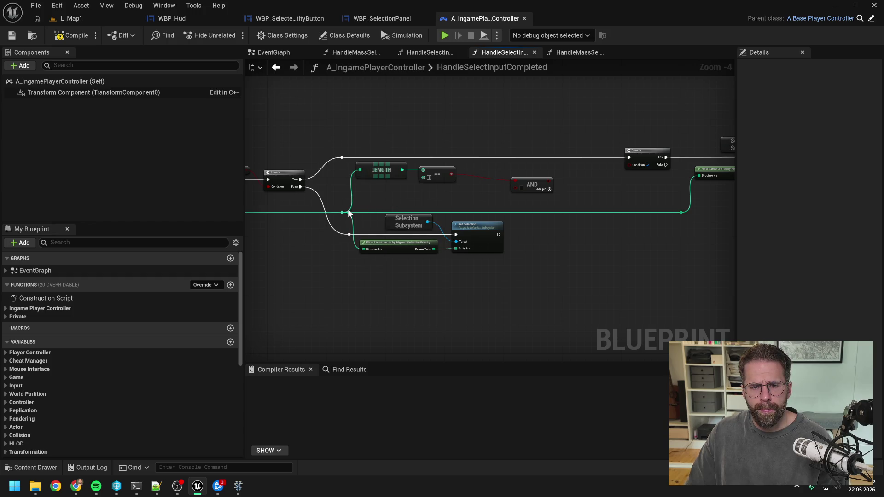
pyautogui.moveTo(342, 212)
pyautogui.mouseDown()
pyautogui.moveTo(385, 190)
pyautogui.moveTo(450, 192)
pyautogui.mouseUp()
pyautogui.write('add')
pyautogui.click(438, 278)
pyautogui.click(475, 196)
# Duplicate the Selection Subsystem node with copy and paste
pyautogui.click(405, 223)
pyautogui.hotkey('ctrl', 'c')
pyautogui.hotkey('ctrl', 'v')
pyautogui.click(497, 141)
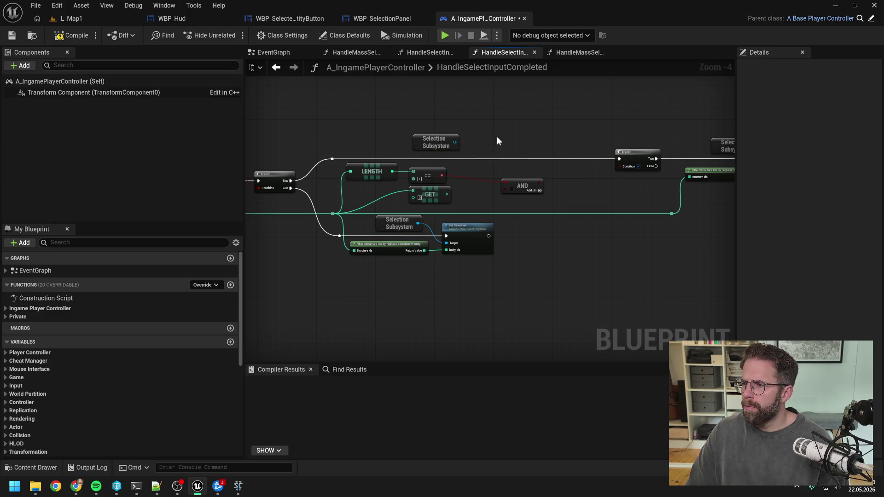
# Add an Is Entity Selected node from the duplicated Selection Subsystem
pyautogui.rightClick(497, 141)
pyautogui.write('is enti se')
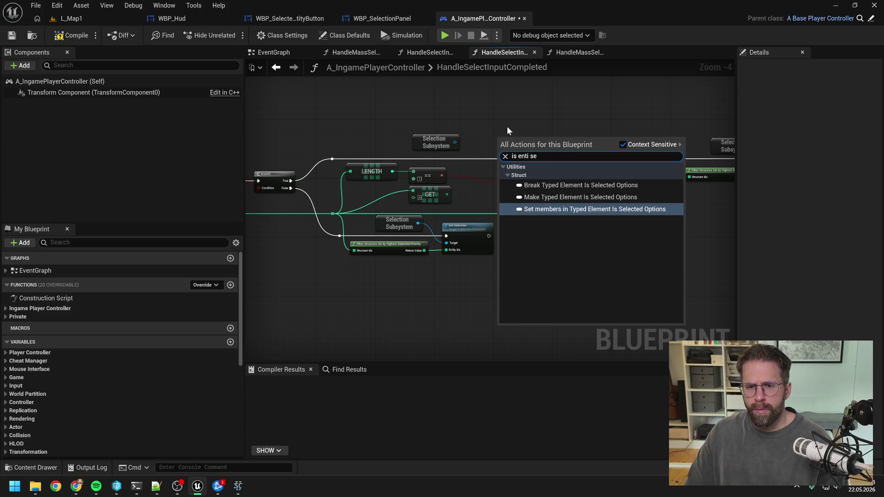
pyautogui.press('Escape')
pyautogui.moveTo(455, 142); pyautogui.dragTo(484, 147)
pyautogui.write('is ent se')
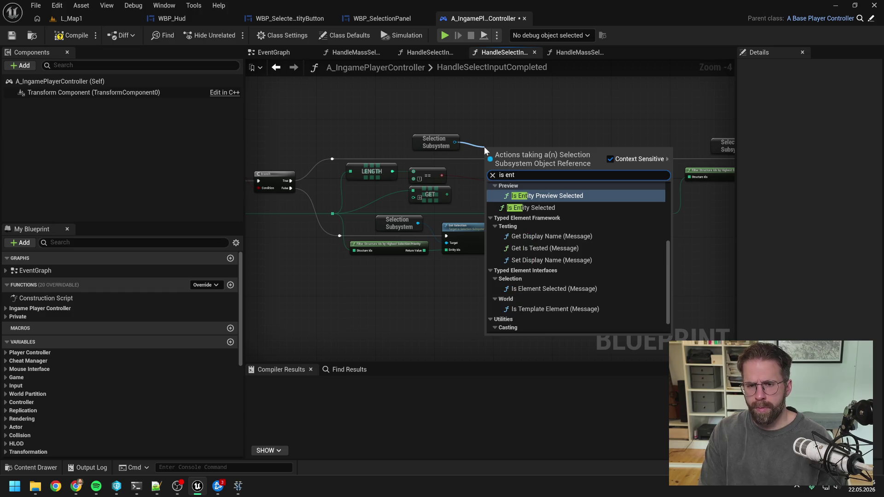
pyautogui.click(529, 230)
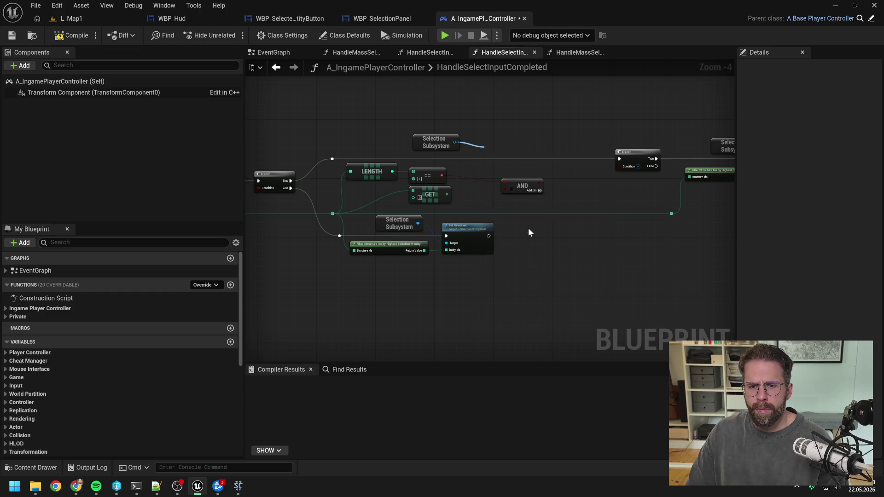
pyautogui.moveTo(504, 160)
pyautogui.mouseDown()
pyautogui.moveTo(504, 186)
pyautogui.moveTo(562, 186)
pyautogui.mouseUp()
# Wire GET into Entity Id and the Is Entity Selected result into the AND node
pyautogui.moveTo(447, 194); pyautogui.dragTo(545, 189)
pyautogui.moveTo(449, 145); pyautogui.dragTo(430, 172)
pyautogui.moveTo(556, 187); pyautogui.dragTo(556, 180)
pyautogui.click(551, 186)
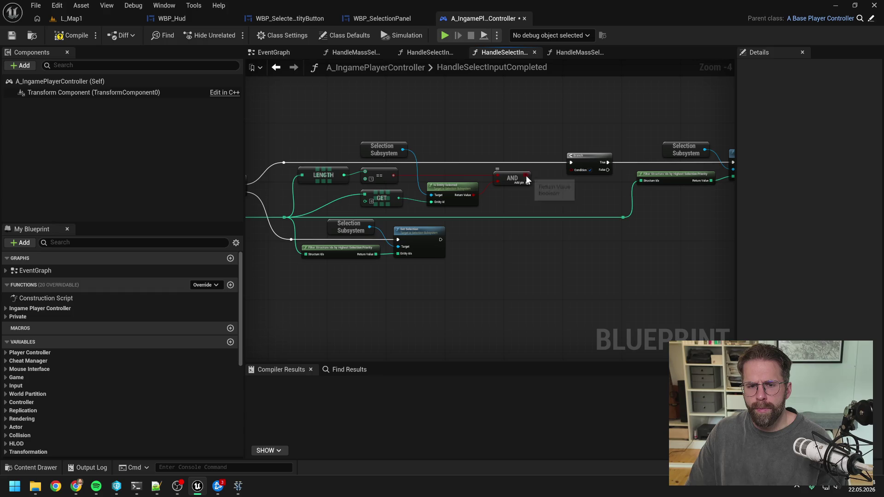
# Connect the Branch False output to Add to Selection and move those nodes down
pyautogui.moveTo(581, 189); pyautogui.dragTo(543, 188)
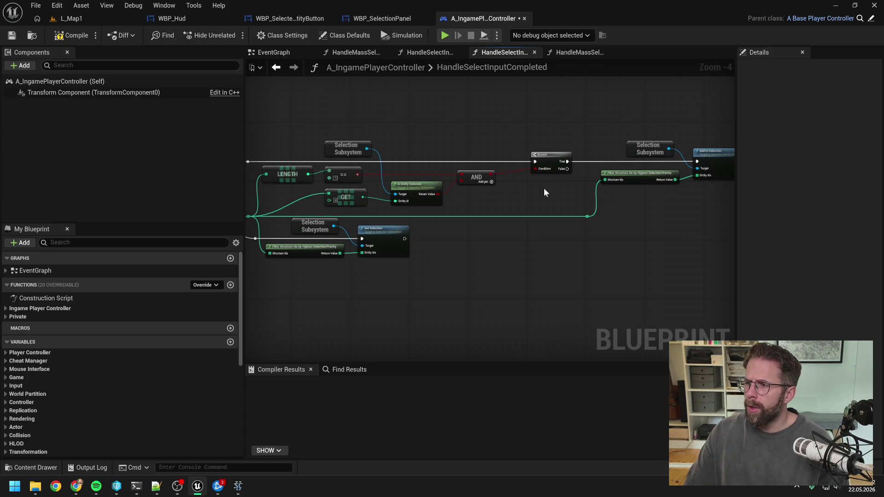
pyautogui.moveTo(545, 192); pyautogui.dragTo(503, 199)
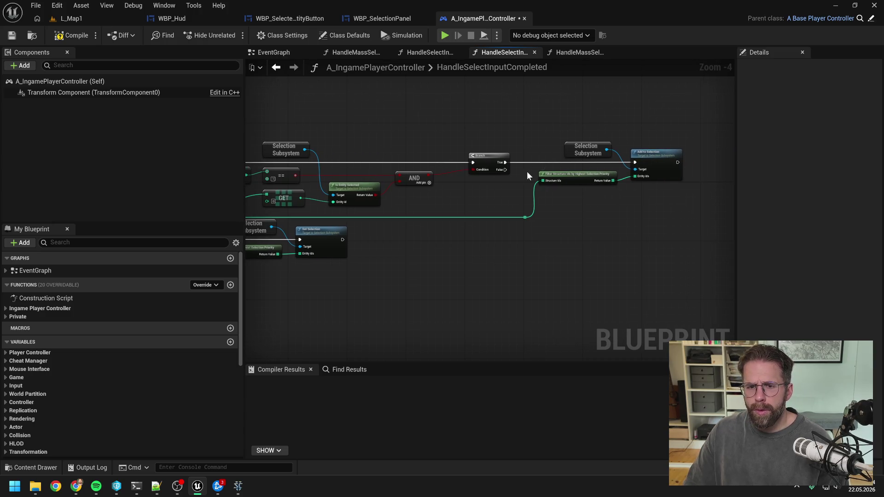
pyautogui.moveTo(505, 169); pyautogui.dragTo(634, 162)
pyautogui.moveTo(534, 138)
pyautogui.mouseDown()
pyautogui.moveTo(649, 186)
pyautogui.moveTo(653, 219)
pyautogui.mouseUp()
# Try straightening the Add to Selection nodes, then undo the layout changes
pyautogui.press('q')
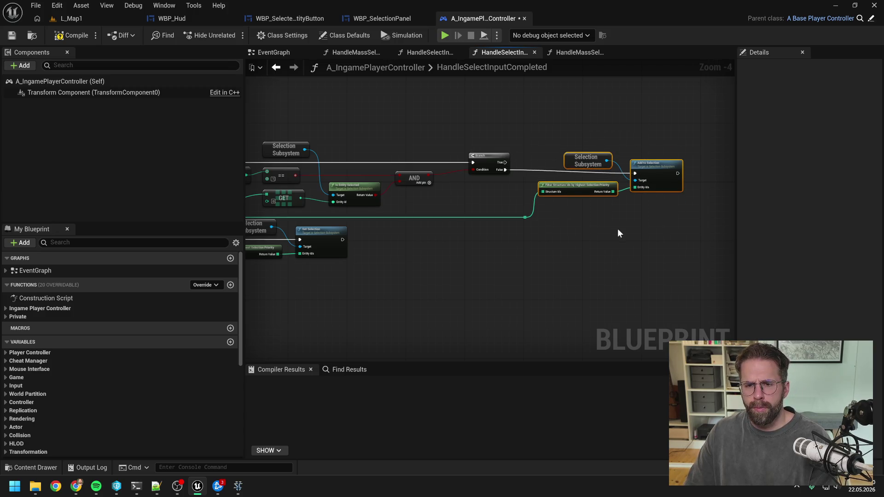
pyautogui.click(617, 233)
pyautogui.scroll(-2, 652, 220)
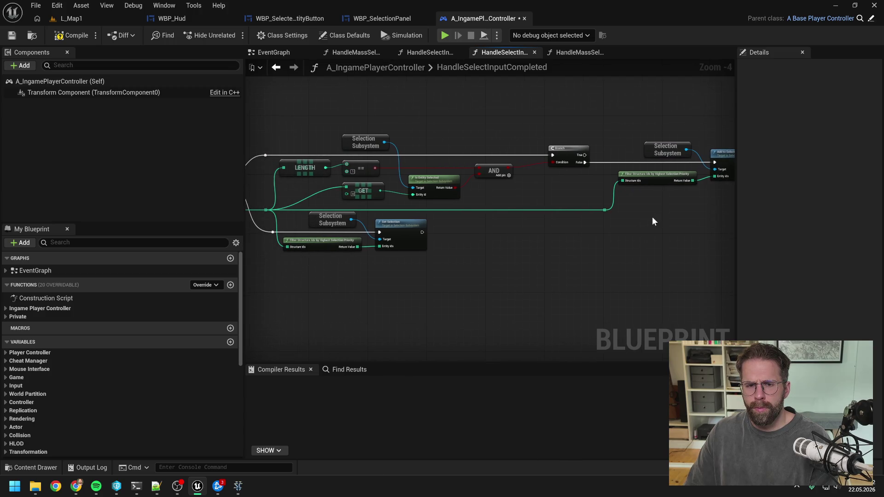
pyautogui.scroll(1, 653, 217)
pyautogui.scroll(1, 620, 219)
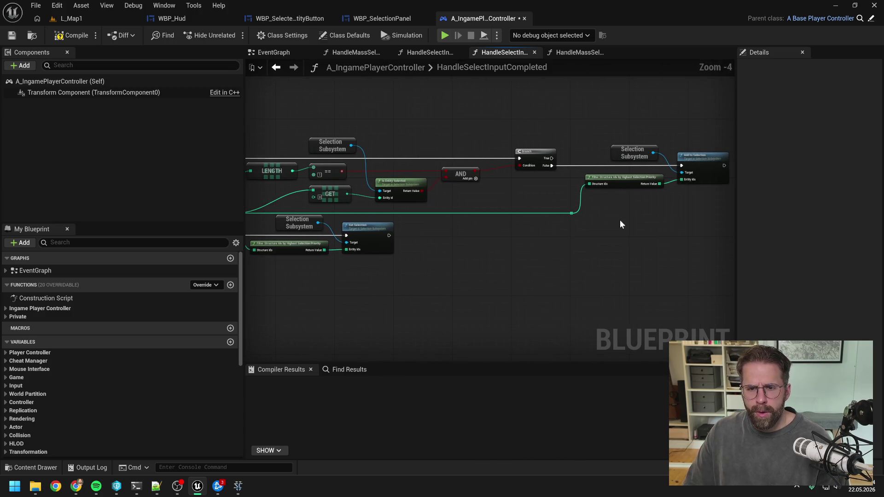
pyautogui.moveTo(587, 128); pyautogui.dragTo(706, 192)
pyautogui.hotkey('ctrl', 'z')
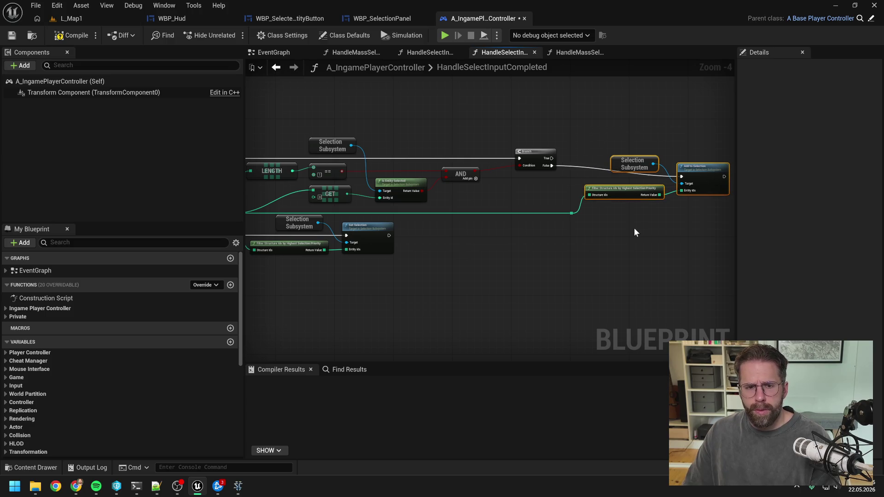
pyautogui.hotkey('ctrl', 'z')
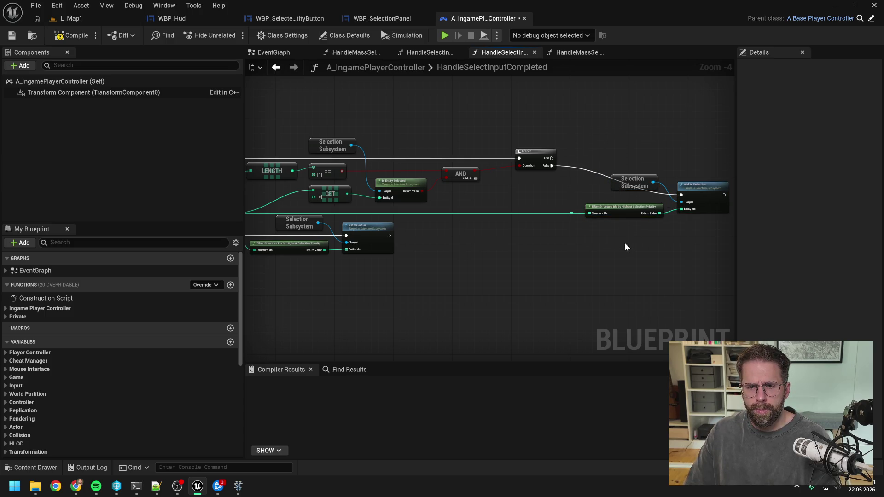
# Restore the Filter node, shift Selection Subsystem and Add to Selection left, and reroute the False wire
pyautogui.moveTo(553, 240); pyautogui.dragTo(669, 251)
pyautogui.press('f')
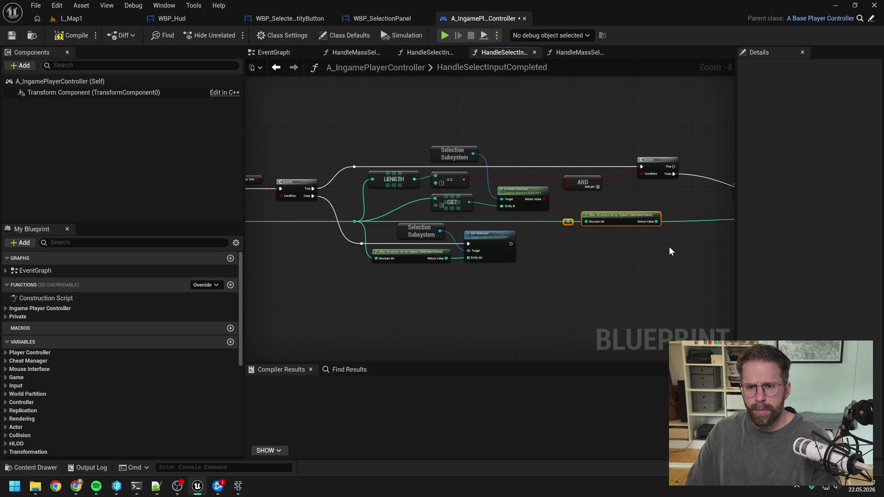
pyautogui.moveTo(669, 251); pyautogui.dragTo(564, 247)
pyautogui.moveTo(707, 210); pyautogui.dragTo(671, 207)
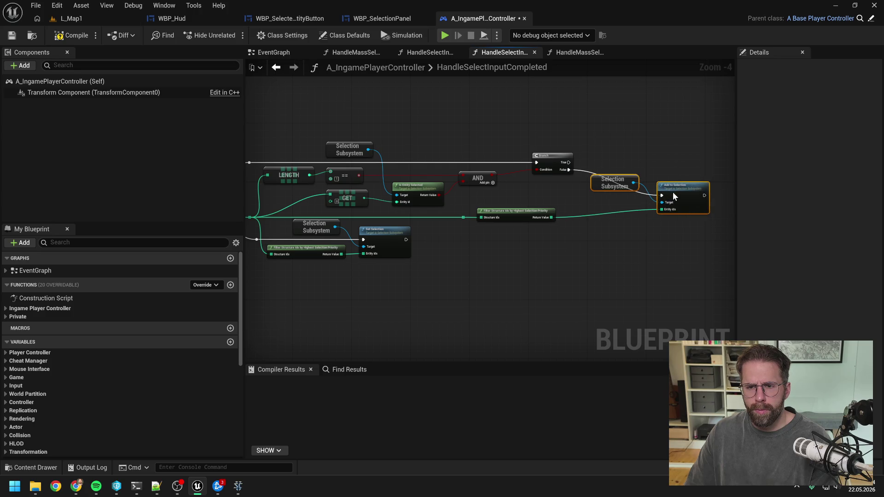
pyautogui.doubleClick(641, 192)
pyautogui.moveTo(596, 197); pyautogui.dragTo(589, 198)
# Add a Remove from Selection node from Selection Subsystem and wire Branch True into it
pyautogui.click(618, 181)
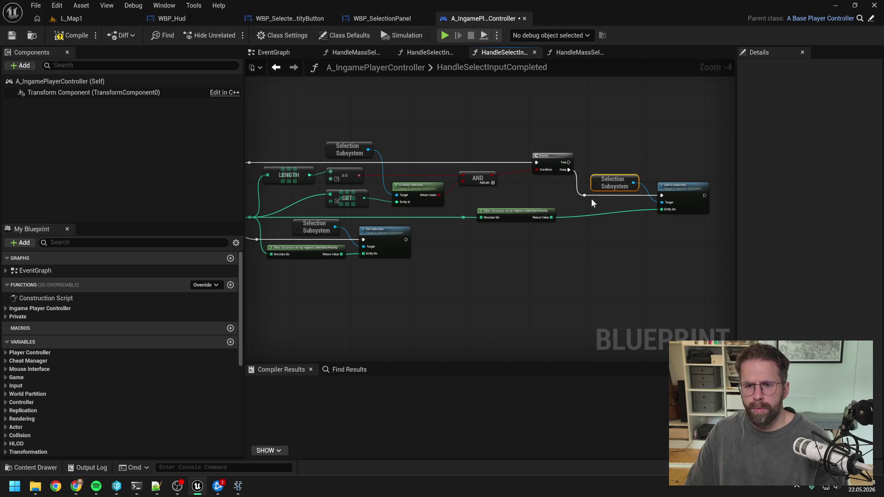
pyautogui.moveTo(633, 182); pyautogui.dragTo(661, 150)
pyautogui.write('remove')
pyautogui.press('Return')
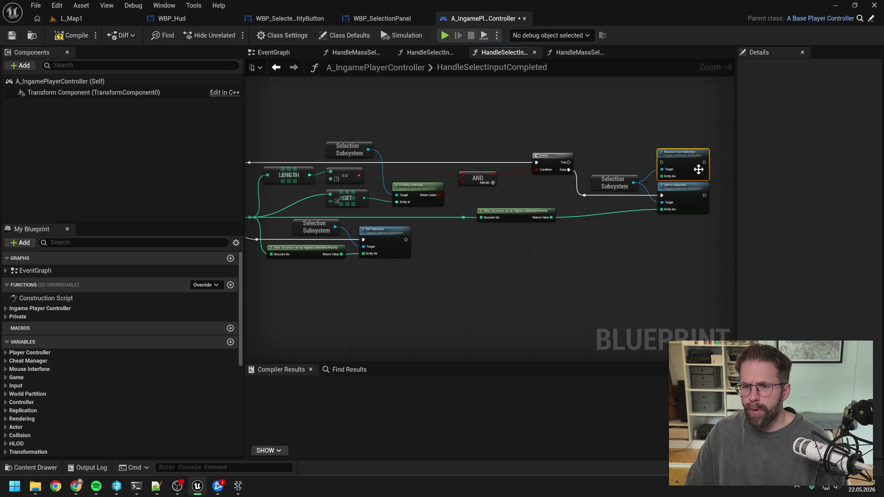
pyautogui.moveTo(569, 162); pyautogui.dragTo(662, 162)
pyautogui.click(625, 143)
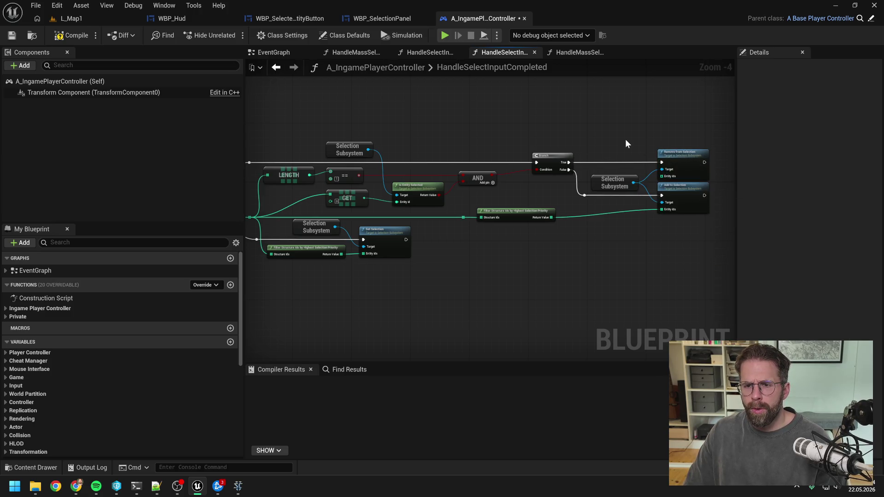
# Route the filtered structure ids through reroute points into Remove from Selection's Entity Ids
pyautogui.moveTo(502, 195); pyautogui.dragTo(625, 214)
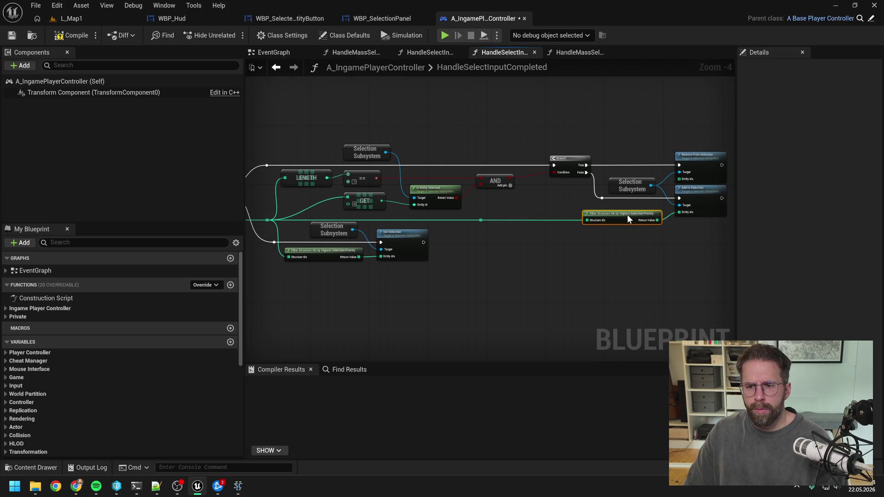
pyautogui.click(480, 221)
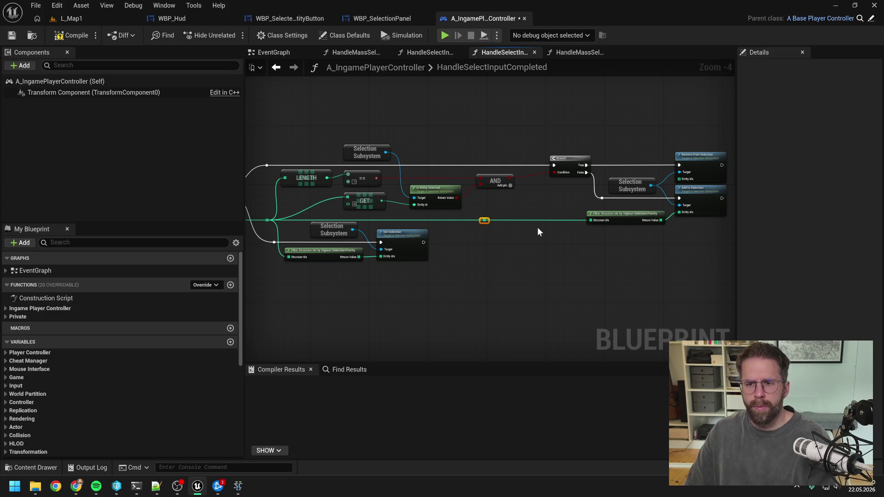
pyautogui.moveTo(537, 227)
pyautogui.mouseDown()
pyautogui.moveTo(552, 241)
pyautogui.moveTo(585, 134)
pyautogui.moveTo(348, 135)
pyautogui.moveTo(399, 162)
pyautogui.mouseUp()
pyautogui.click(556, 134)
pyautogui.doubleClick(558, 135)
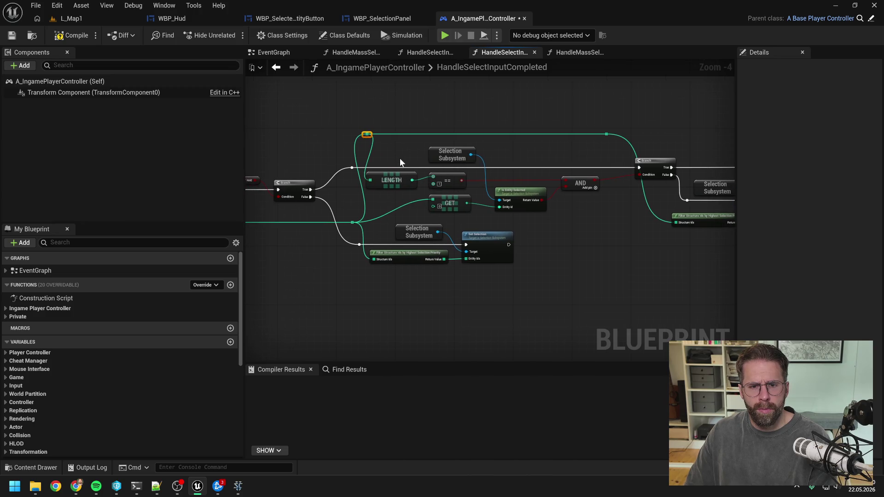
pyautogui.doubleClick(424, 134)
pyautogui.moveTo(424, 134); pyautogui.dragTo(433, 198)
pyautogui.moveTo(558, 154)
pyautogui.mouseDown()
pyautogui.moveTo(476, 163)
pyautogui.moveTo(652, 189)
pyautogui.mouseUp()
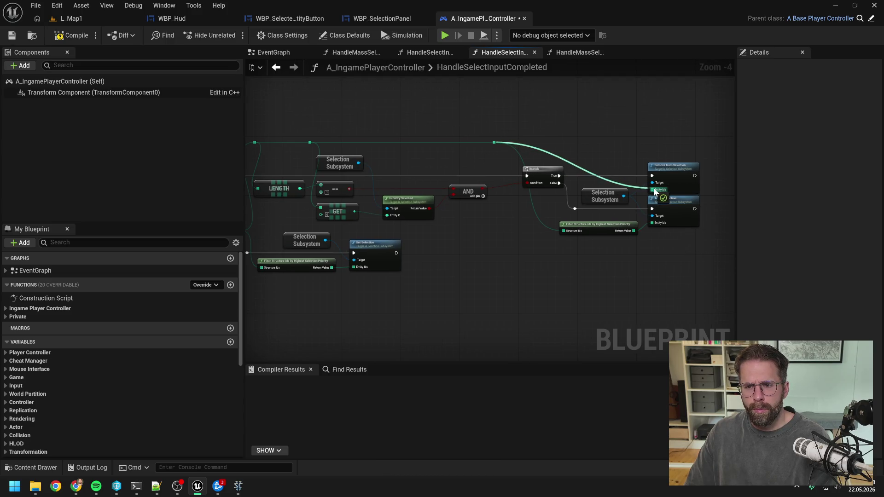
pyautogui.moveTo(597, 222); pyautogui.dragTo(556, 222)
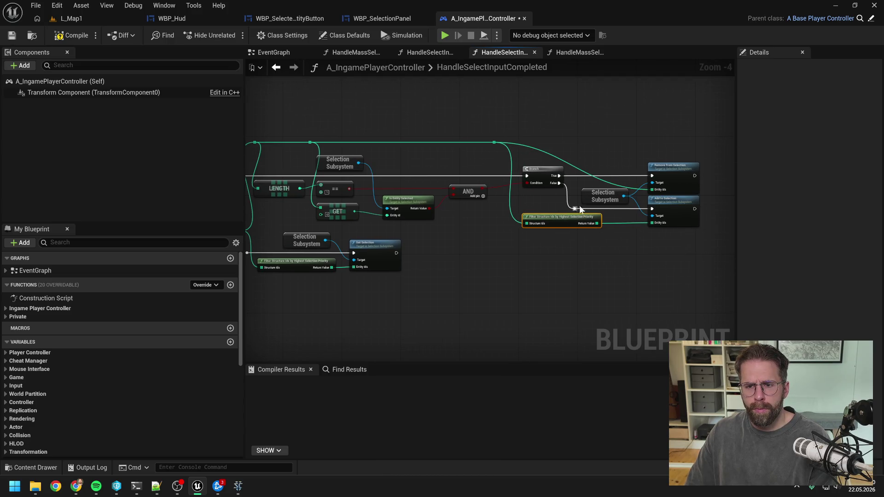
# Add a reroute on the Entity Ids wire and align the four top-wire reroutes in a line
pyautogui.doubleClick(627, 187)
pyautogui.moveTo(632, 187)
pyautogui.mouseDown()
pyautogui.moveTo(626, 143)
pyautogui.moveTo(701, 149)
pyautogui.mouseUp()
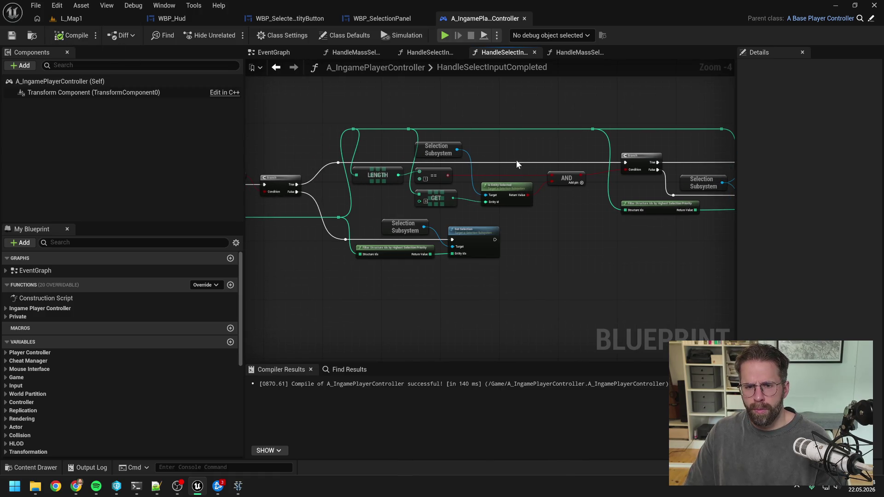
pyautogui.scroll(-1, 516, 159)
pyautogui.moveTo(515, 160); pyautogui.dragTo(475, 163)
pyautogui.moveTo(346, 113); pyautogui.dragTo(654, 144)
pyautogui.press('q')
pyautogui.click(514, 130)
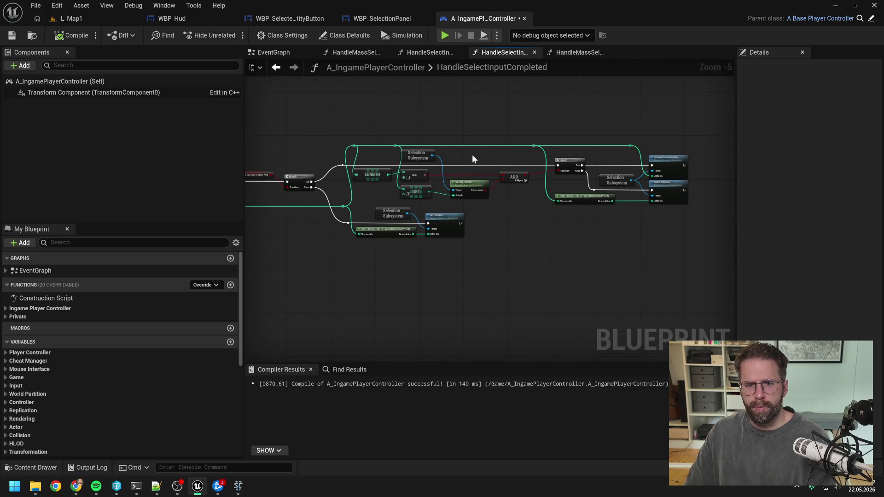
# Compile A_IngamePlayerController and switch back to the L_Map1 level
pyautogui.click(70, 35)
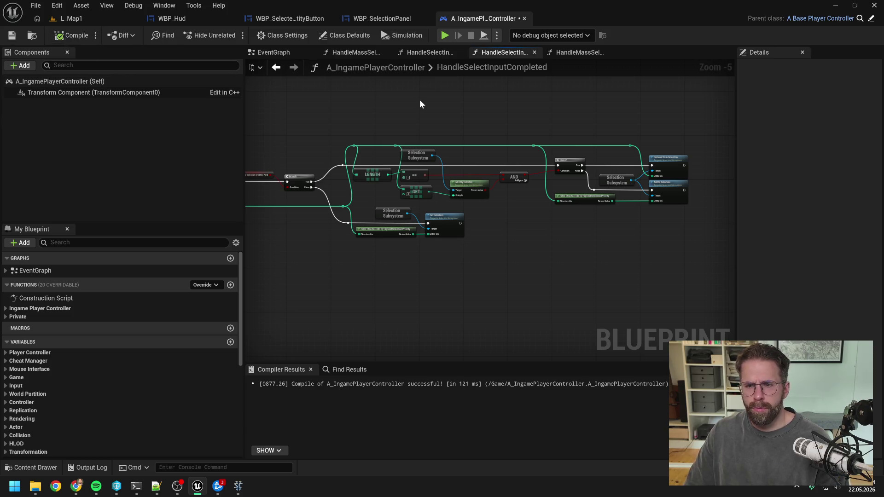
pyautogui.moveTo(443, 119)
pyautogui.mouseDown()
pyautogui.moveTo(414, 113)
pyautogui.moveTo(603, 118)
pyautogui.moveTo(600, 126)
pyautogui.mouseUp()
pyautogui.moveTo(602, 132); pyautogui.dragTo(458, 125)
pyautogui.click(123, 18)
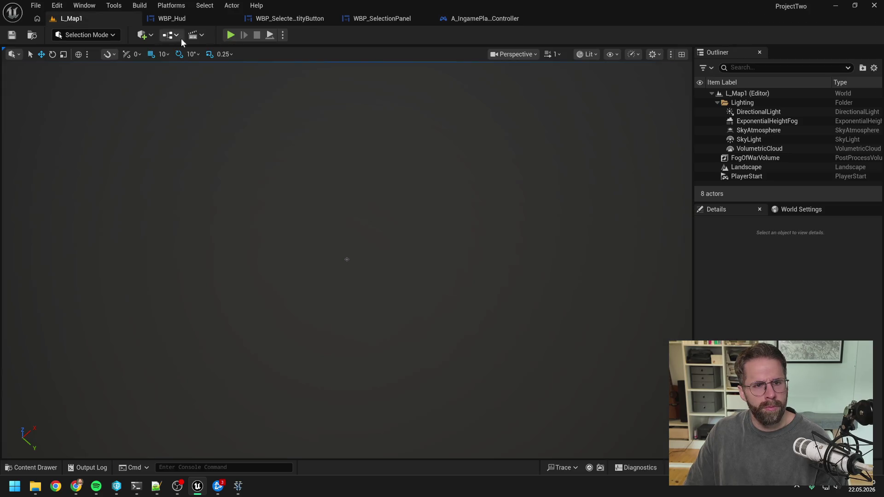
pyautogui.hotkey('alt', 'p')
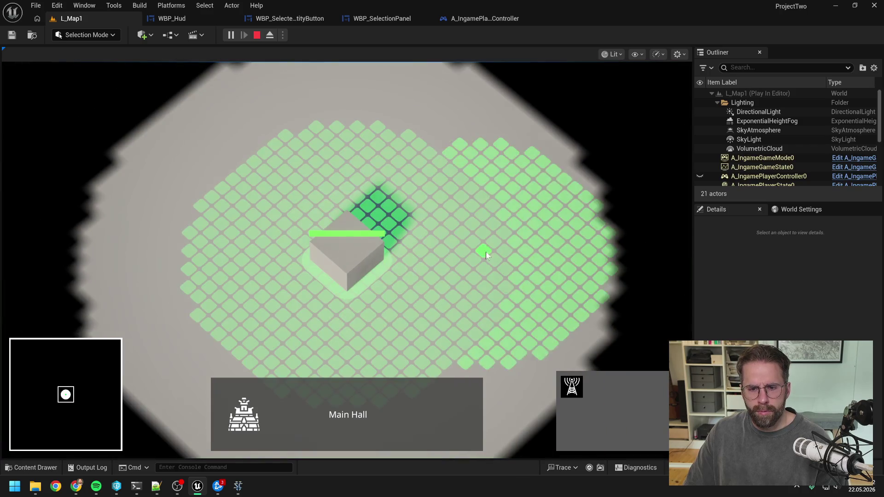
pyautogui.click(421, 208)
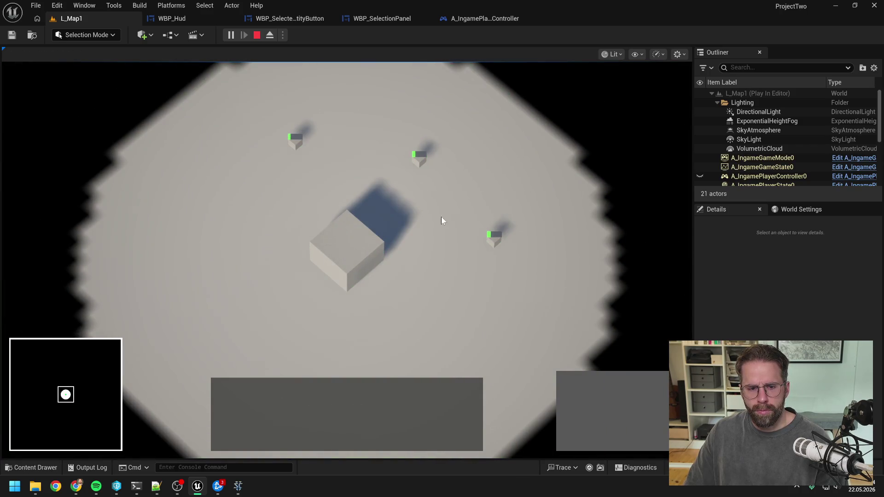
pyautogui.moveTo(445, 178); pyautogui.dragTo(552, 283)
pyautogui.click(457, 206)
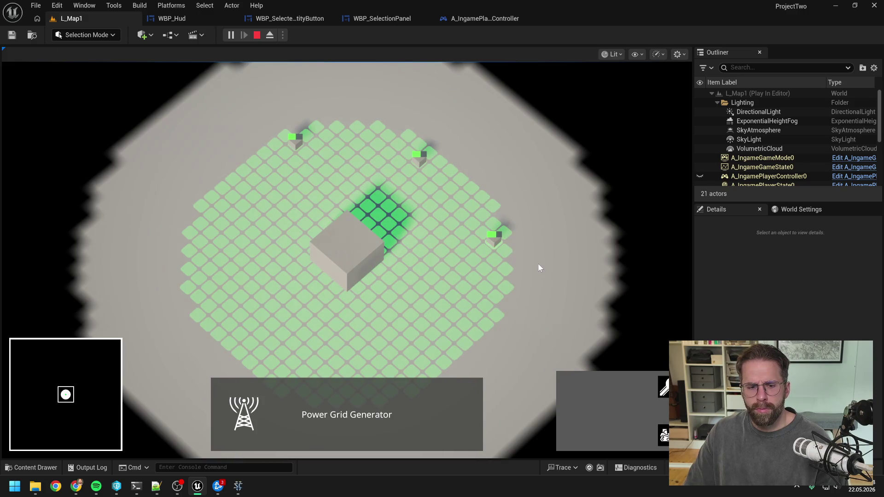
pyautogui.moveTo(399, 135)
pyautogui.mouseDown()
pyautogui.moveTo(458, 205)
pyautogui.moveTo(534, 264)
pyautogui.mouseUp()
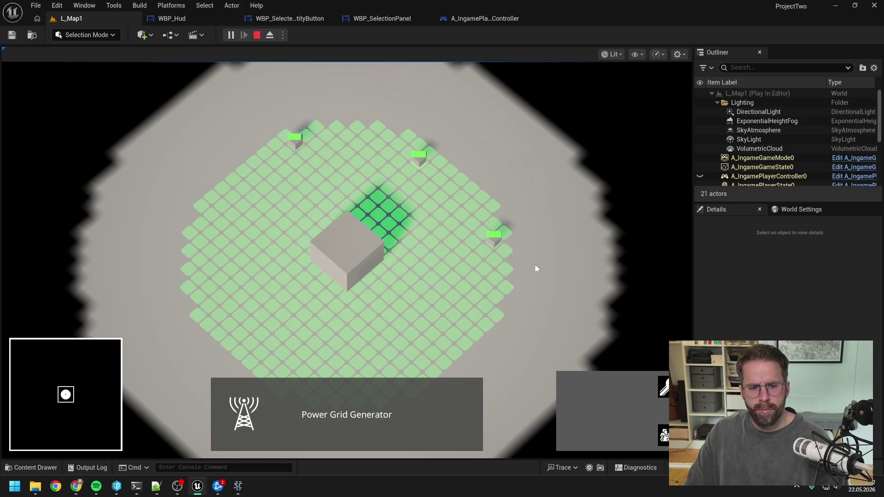
pyautogui.moveTo(420, 178); pyautogui.dragTo(531, 260)
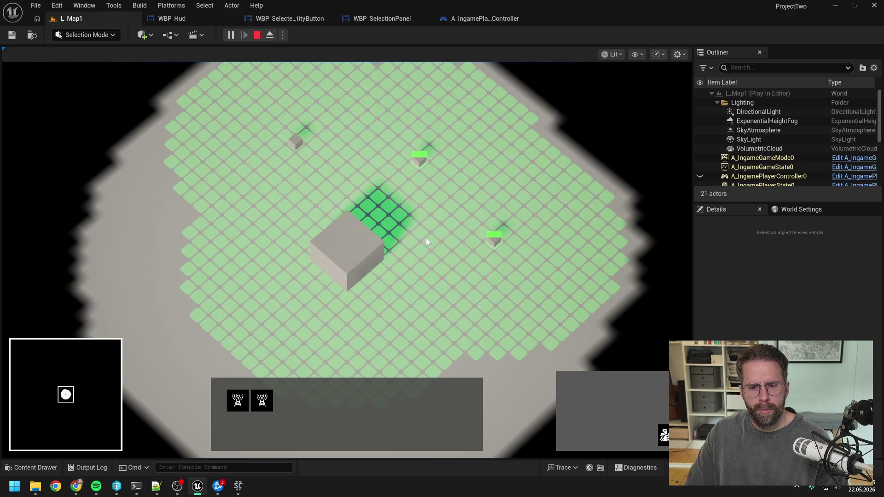
pyautogui.moveTo(423, 241); pyautogui.dragTo(543, 294)
pyautogui.click(395, 139)
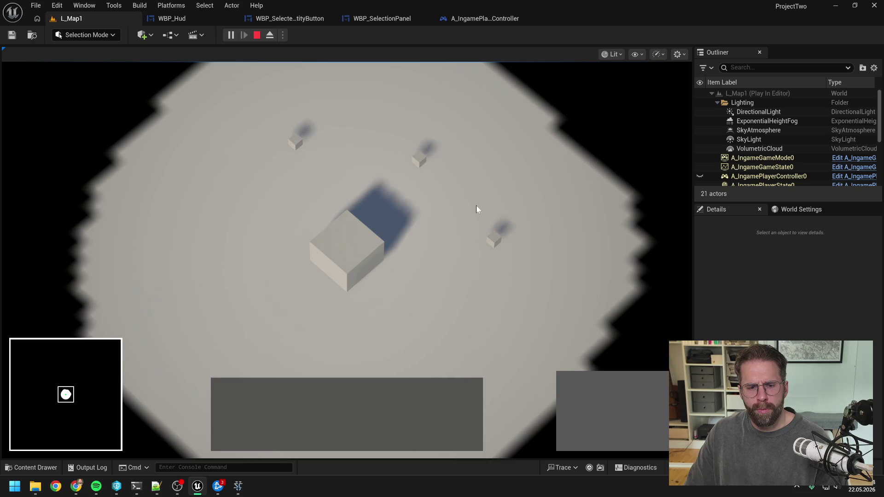
pyautogui.moveTo(266, 124)
pyautogui.mouseDown()
pyautogui.moveTo(380, 139)
pyautogui.moveTo(451, 180)
pyautogui.moveTo(542, 283)
pyautogui.moveTo(408, 275)
pyautogui.mouseUp()
pyautogui.moveTo(405, 128); pyautogui.dragTo(563, 283)
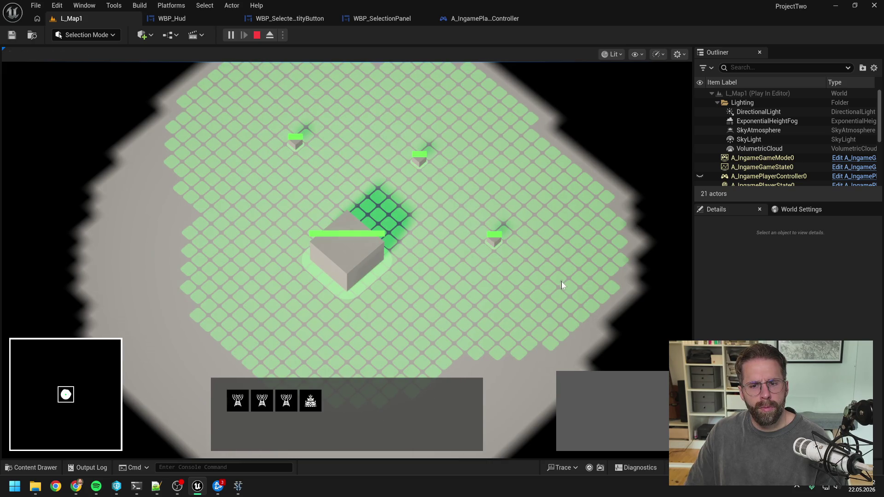
pyautogui.moveTo(408, 134); pyautogui.dragTo(527, 247)
pyautogui.moveTo(286, 203); pyautogui.dragTo(388, 276)
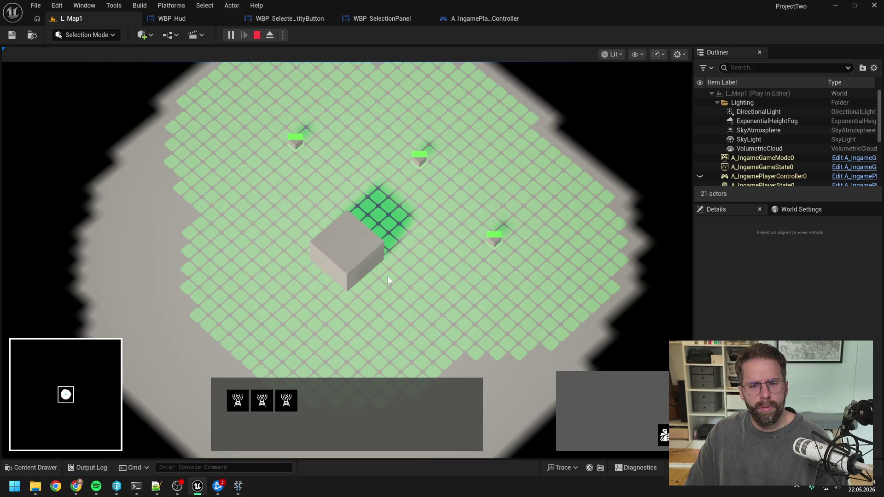
pyautogui.moveTo(376, 186); pyautogui.dragTo(405, 226)
pyautogui.moveTo(339, 126); pyautogui.dragTo(465, 324)
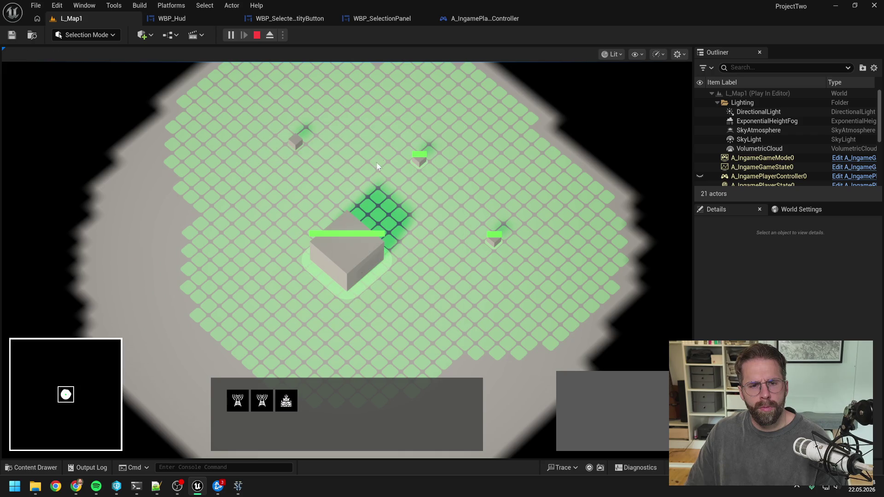
pyautogui.click(306, 217)
pyautogui.click(443, 299)
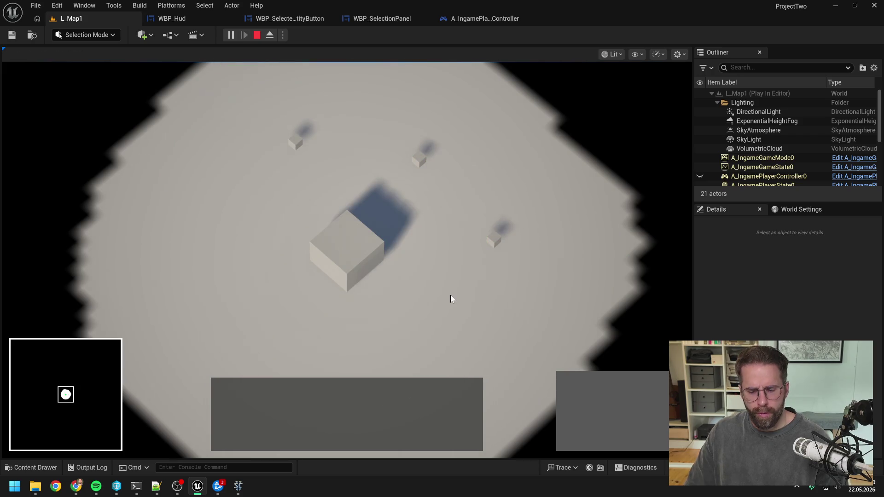
pyautogui.press('Escape')
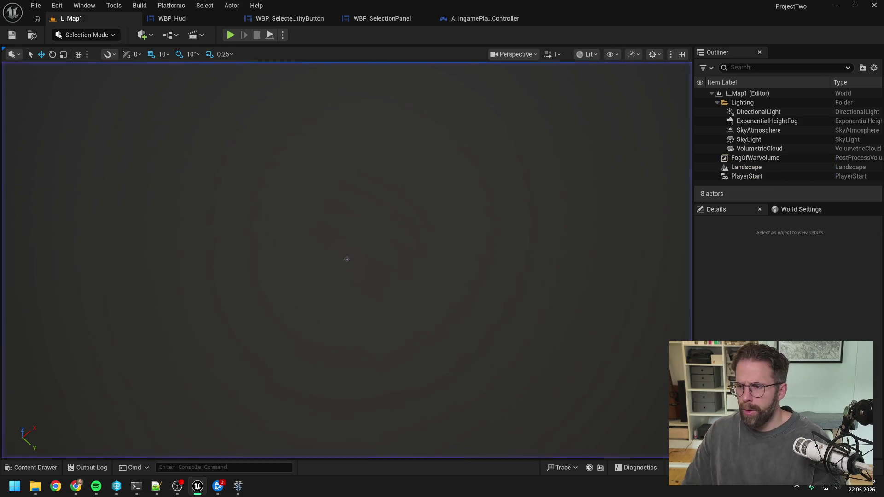
# Send 'ok funktioniert weiter geht zu TAB' to Claude Code, then start playing L_Map1 in the editor
pyautogui.hotkey('alt', 'Tab')
pyautogui.scroll(-5, 559, 138)
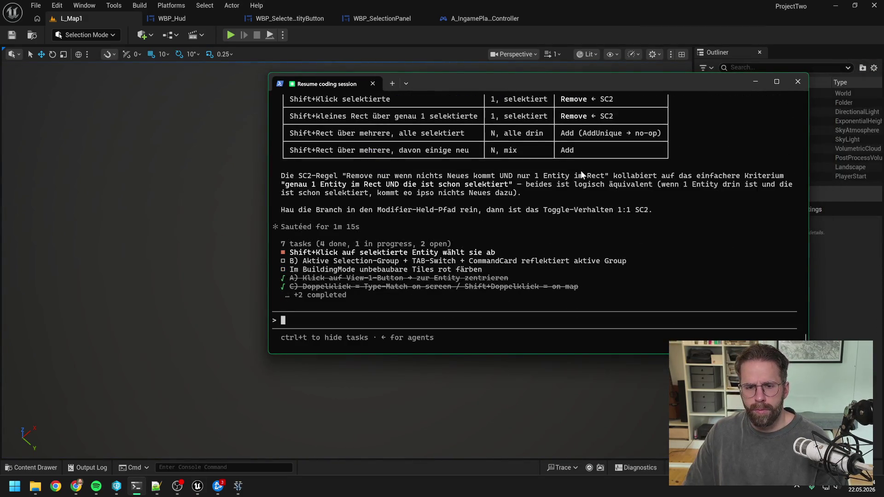
pyautogui.write('ok funktioniert weiter geht zu T')
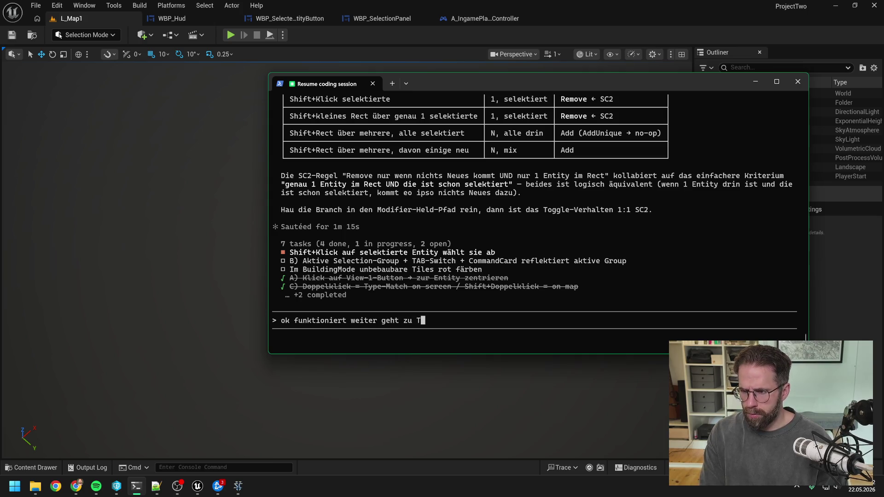
pyautogui.press('Return')
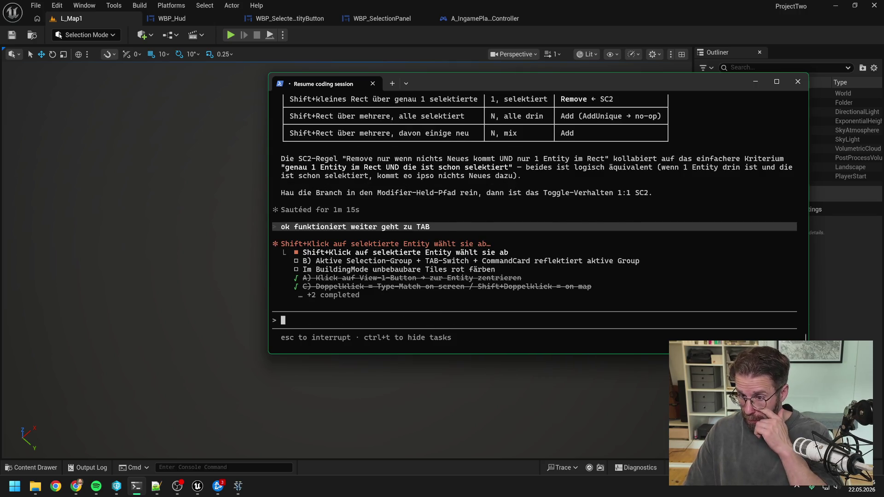
pyautogui.click(223, 71)
pyautogui.click(231, 36)
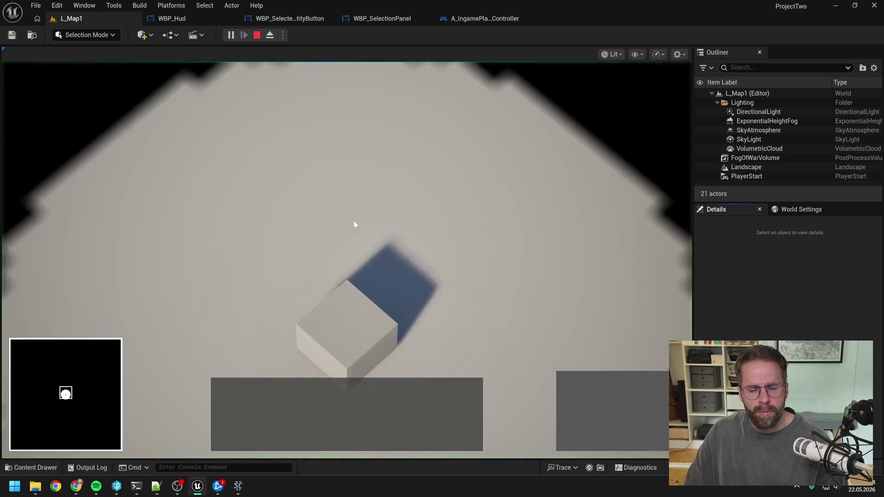
# Place five Power Grid Generators around the Main Hall
pyautogui.click(364, 313)
pyautogui.click(572, 386)
pyautogui.click(474, 261)
pyautogui.click(452, 162)
pyautogui.click(375, 131)
pyautogui.click(273, 138)
pyautogui.click(224, 210)
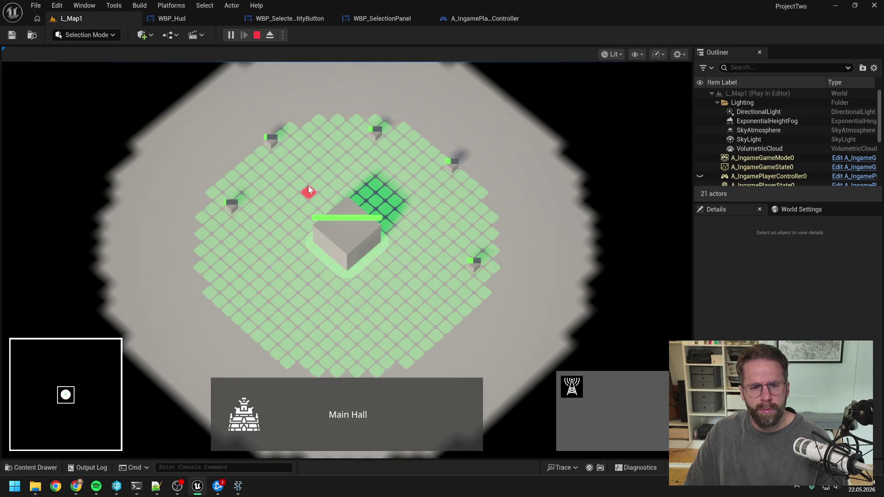
pyautogui.rightClick(304, 182)
# Select all five generators together using click and box selections
pyautogui.click(290, 161)
pyautogui.click(272, 138)
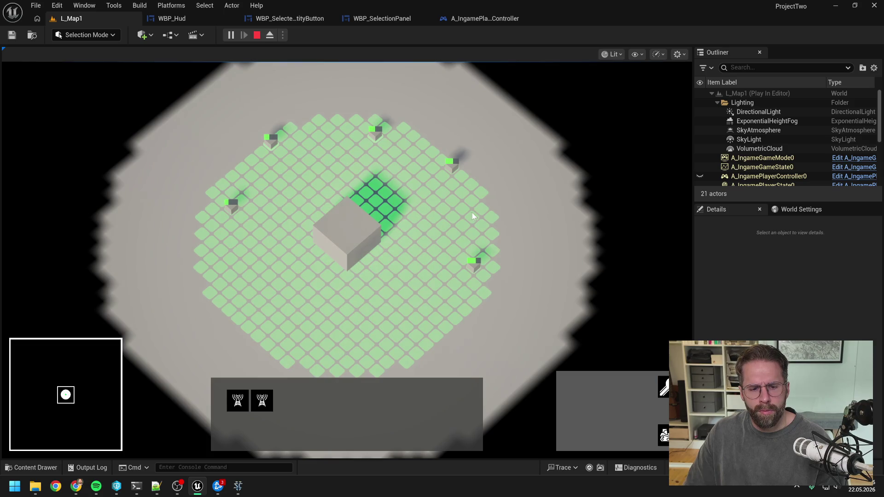
pyautogui.moveTo(429, 123); pyautogui.dragTo(520, 294)
pyautogui.moveTo(194, 189)
pyautogui.mouseDown()
pyautogui.moveTo(261, 241)
pyautogui.moveTo(463, 223)
pyautogui.mouseUp()
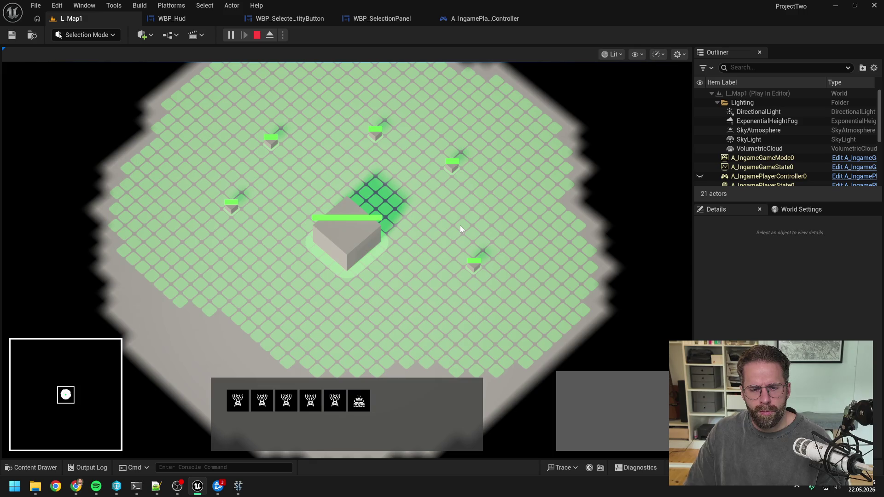
pyautogui.click(460, 226)
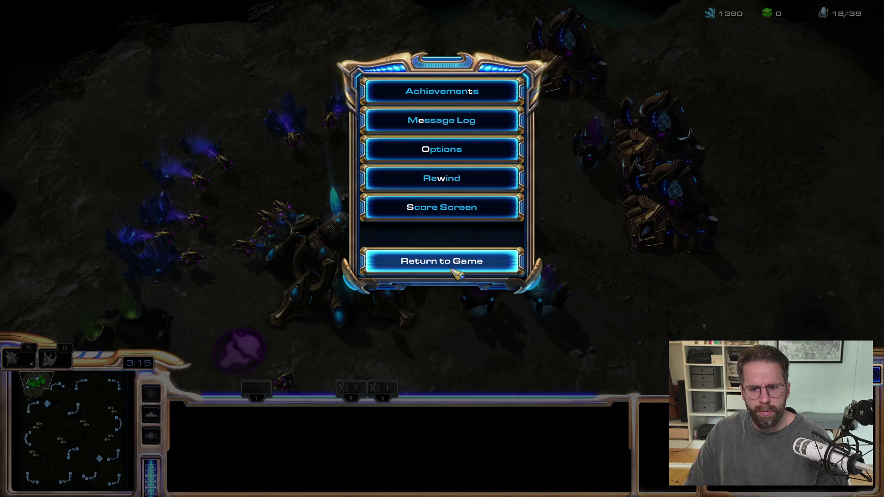
# Resume StarCraft II and test mixed selections of gateways, probes and the Nexus
pyautogui.click(452, 269)
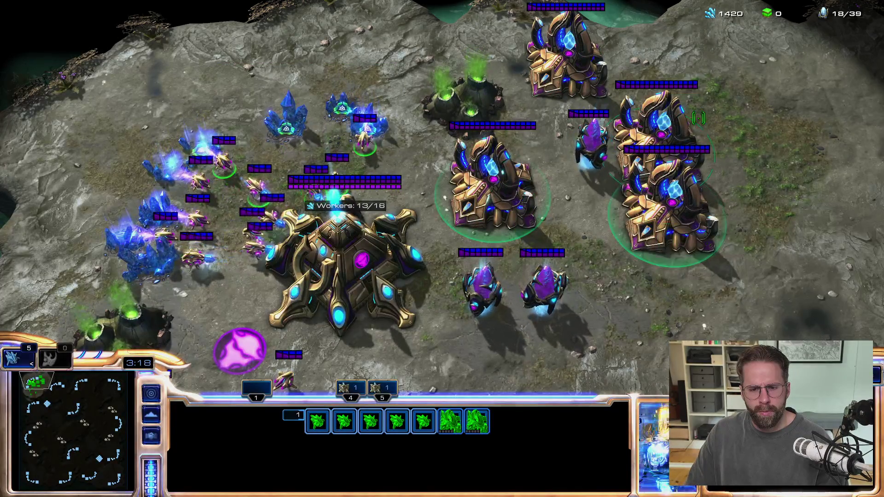
pyautogui.keyDown('shift'); pyautogui.click(663, 124); pyautogui.keyUp('shift')
pyautogui.keyDown('shift'); pyautogui.click(672, 207); pyautogui.keyUp('shift')
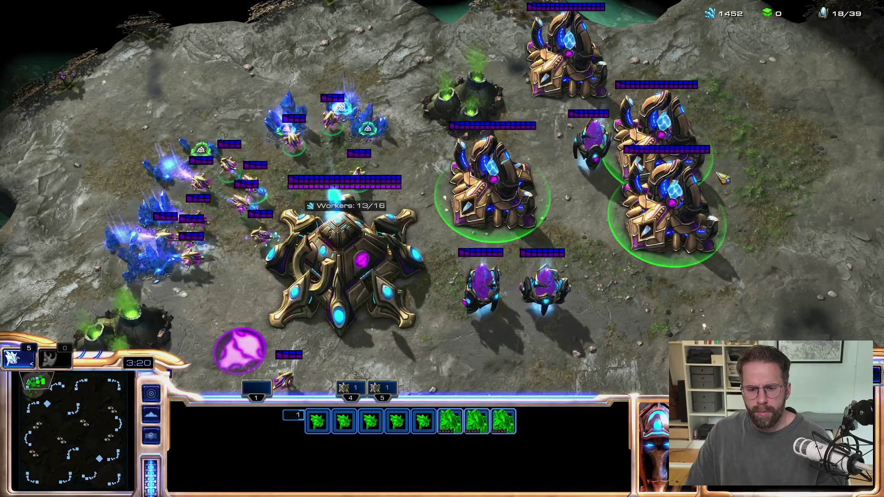
pyautogui.click(449, 421)
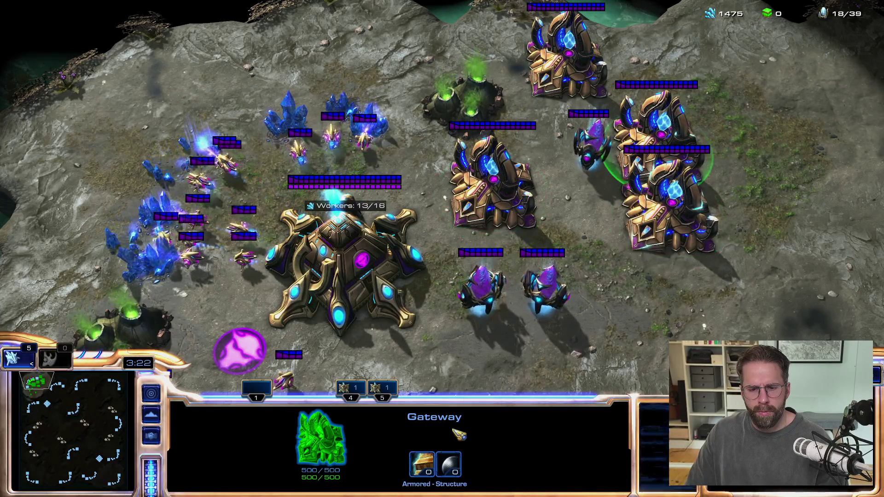
pyautogui.moveTo(449, 15); pyautogui.dragTo(665, 207)
pyautogui.moveTo(147, 99)
pyautogui.mouseDown()
pyautogui.moveTo(405, 276)
pyautogui.moveTo(402, 269)
pyautogui.mouseUp()
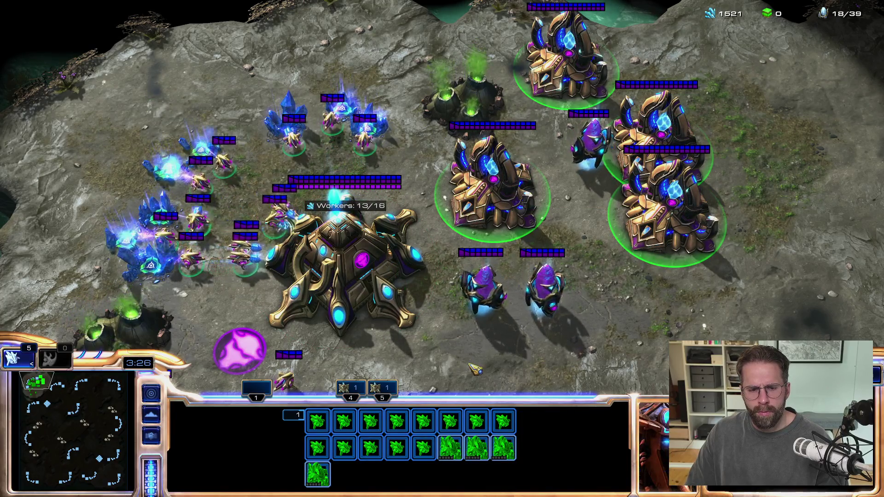
pyautogui.click(286, 382)
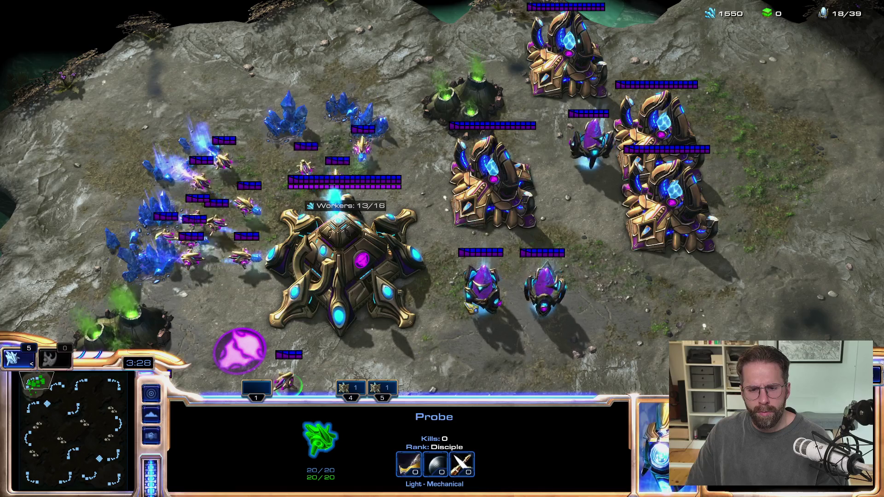
pyautogui.keyDown('shift'); pyautogui.moveTo(276, 102); pyautogui.dragTo(382, 155); pyautogui.keyUp('shift')
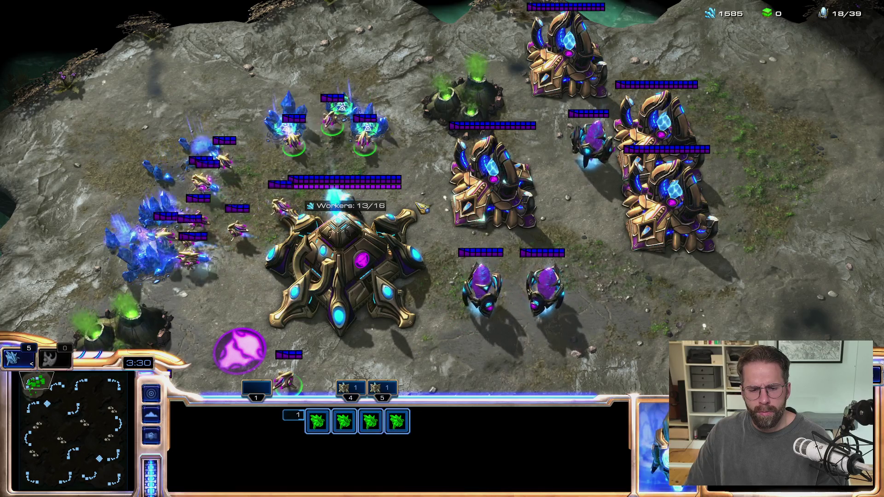
pyautogui.keyDown('shift'); pyautogui.click(502, 197); pyautogui.keyUp('shift')
pyautogui.keyDown('shift'); pyautogui.click(373, 301); pyautogui.keyUp('shift')
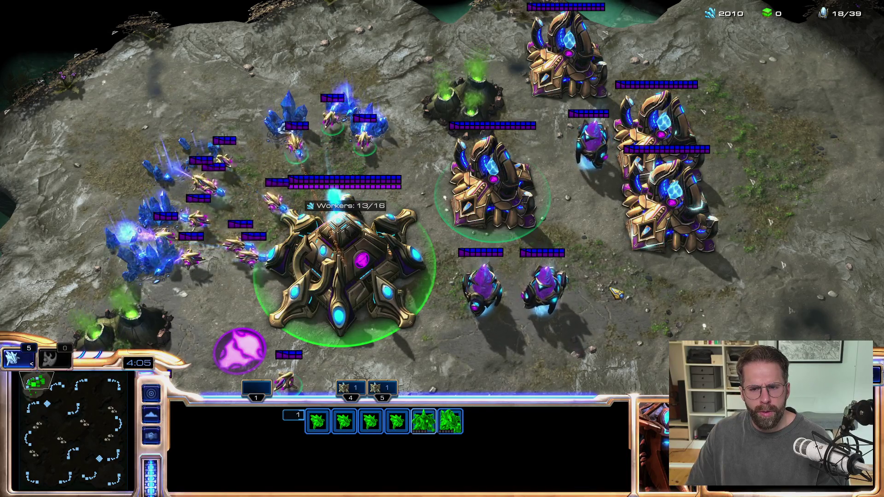
# Select the pylon, then box-select all probes at the mineral line and pause with F10
pyautogui.click(546, 288)
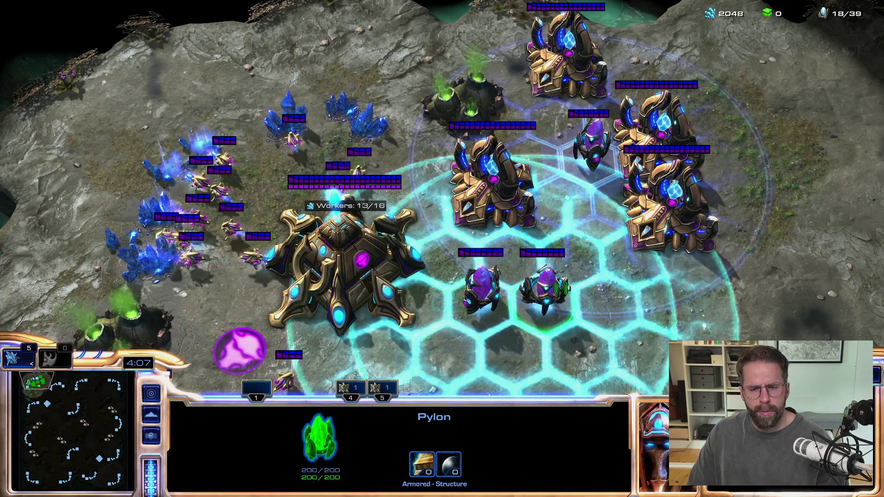
pyautogui.moveTo(214, 70)
pyautogui.mouseDown()
pyautogui.moveTo(378, 175)
pyautogui.moveTo(387, 193)
pyautogui.mouseUp()
pyautogui.moveTo(134, 92); pyautogui.dragTo(346, 299)
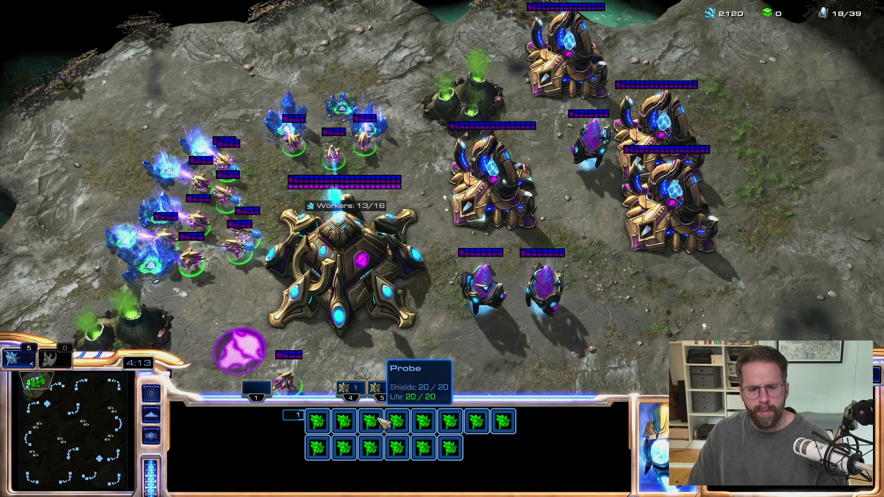
pyautogui.press('F10')
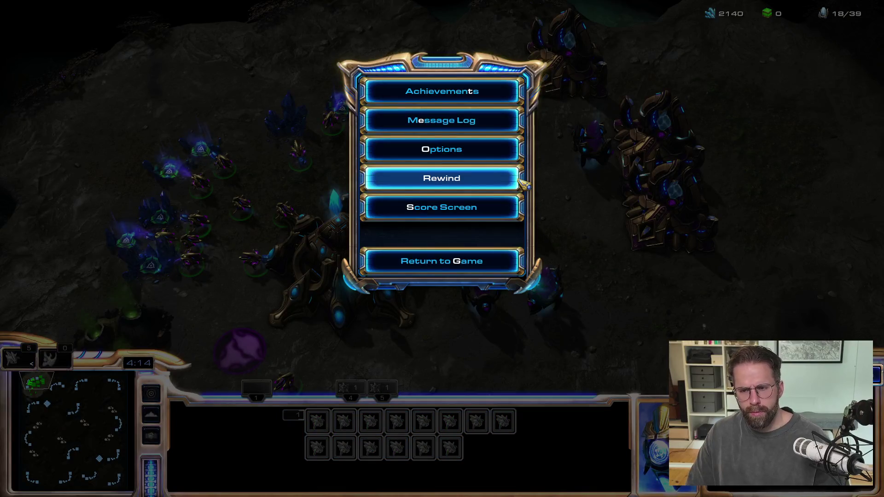
# Reject the SelectionSubsystem.h edit and ask 'Warte lass uns das erst nochmal genau besprechen, was hast du vor?'
pyautogui.hotkey('alt', 'Tab')
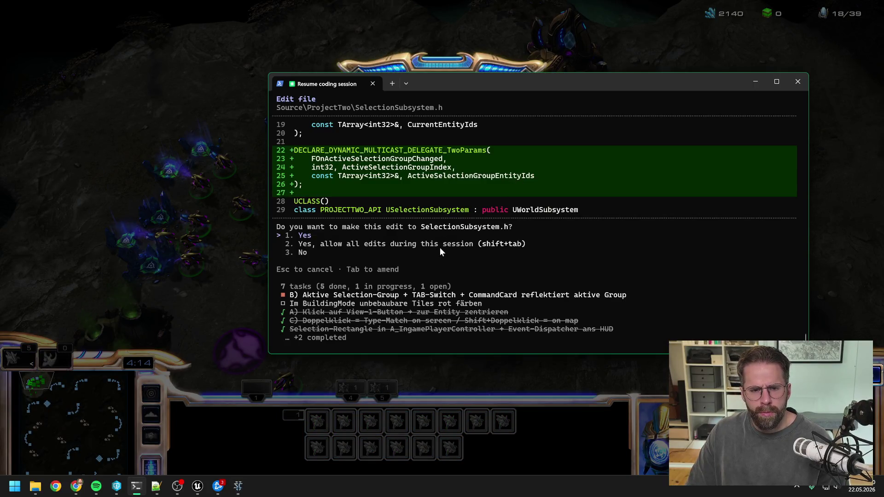
pyautogui.scroll(6, 438, 247)
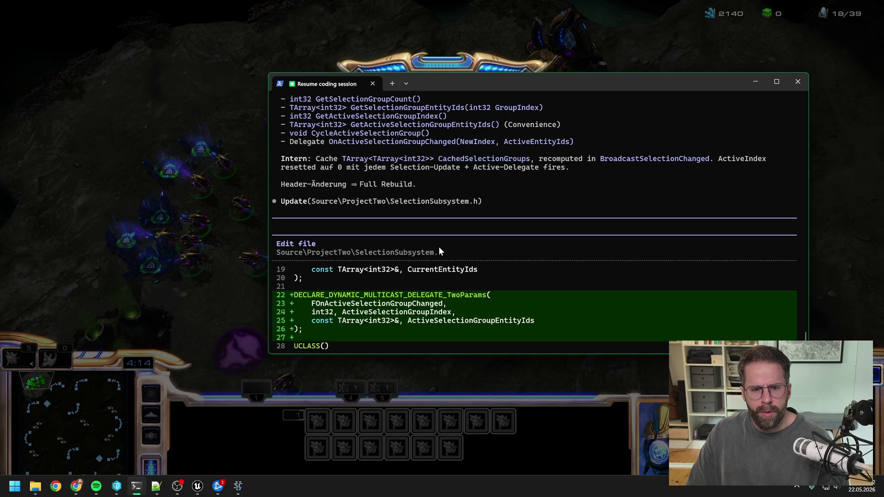
pyautogui.scroll(-6, 438, 246)
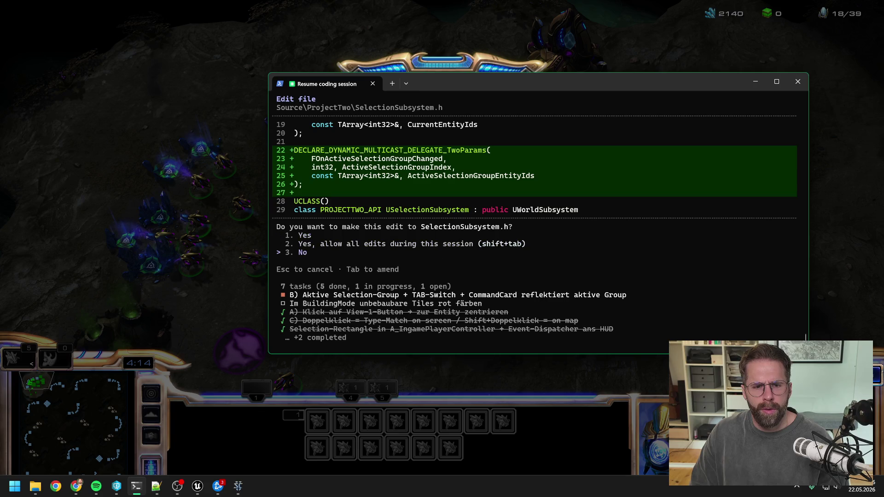
pyautogui.press('Return')
pyautogui.write('Wart')
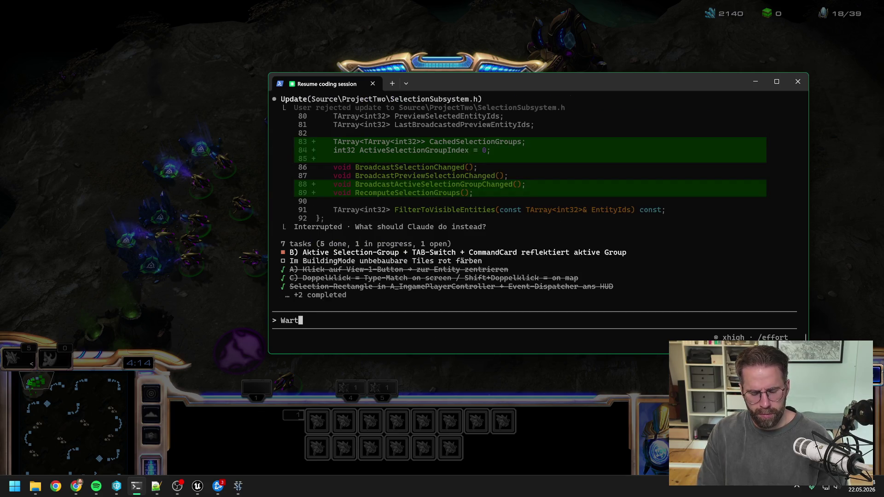
pyautogui.write('e lass uns das erst nochmal genau besp')
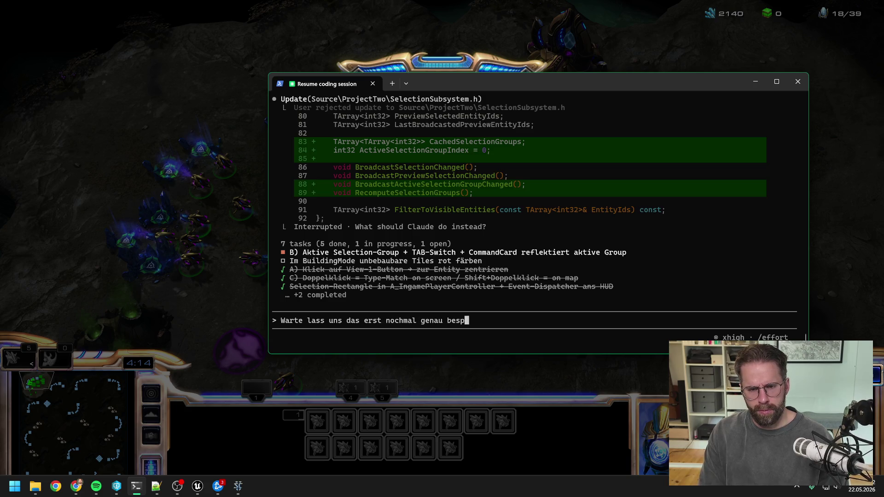
pyautogui.write('u vor?')
pyautogui.press('Return')
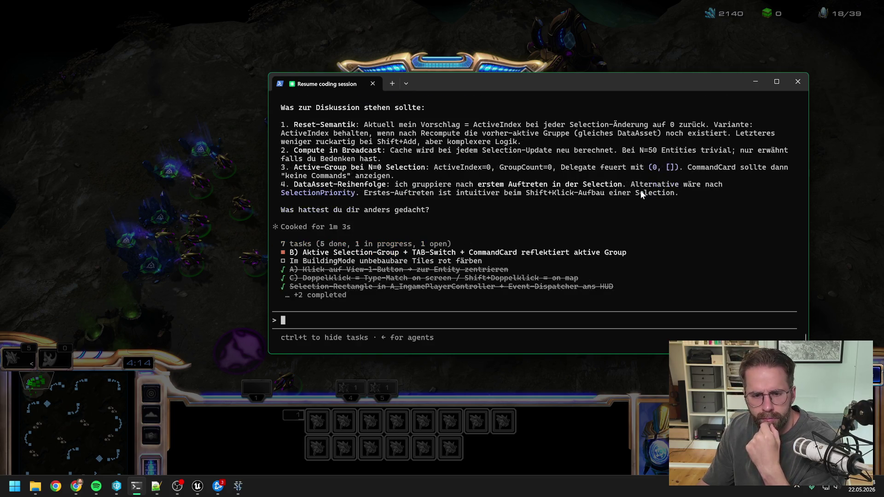
# Read the plan for OnActiveSelectionGroupChanged, five Blueprint methods and RecomputeSelectionGroups
pyautogui.scroll(10, 627, 210)
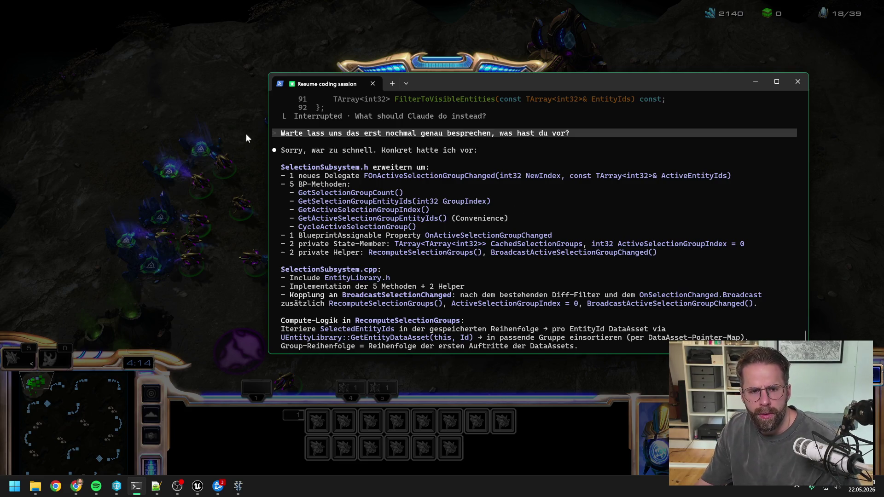
# Stop the play session in the editor and show the Content Drawer with its search cleared
pyautogui.click(228, 96)
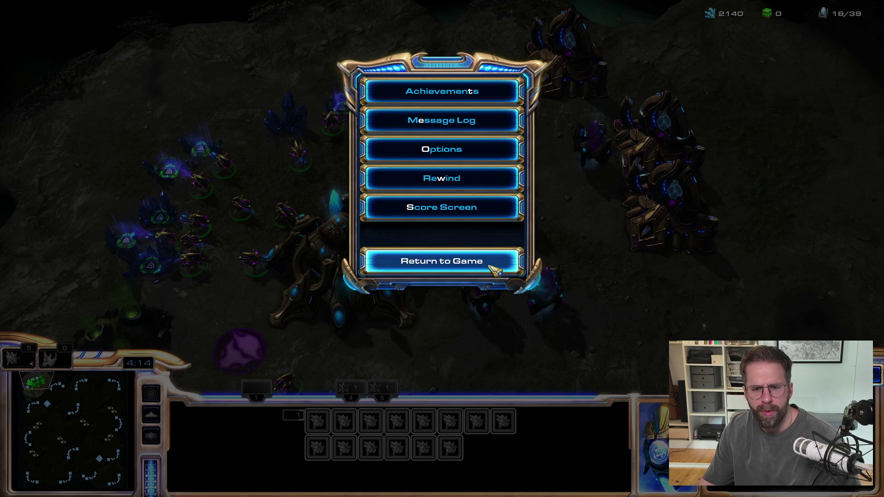
pyautogui.hotkey('alt', 'Tab')
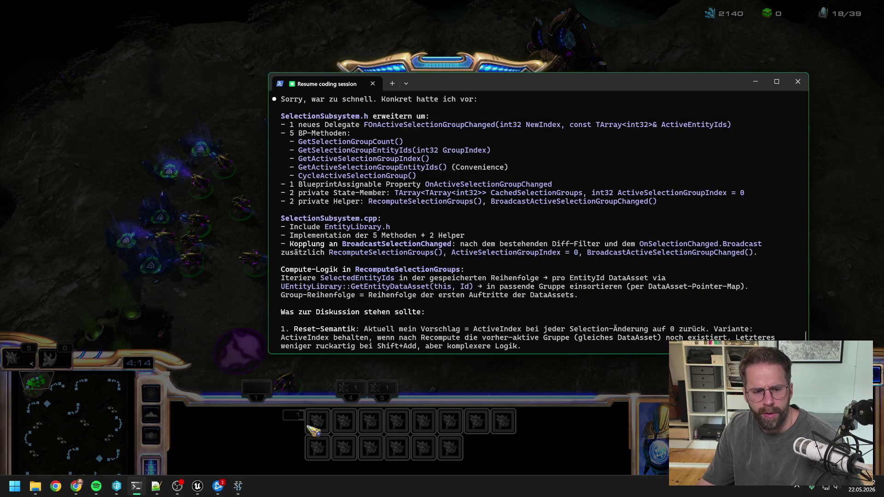
pyautogui.click(197, 486)
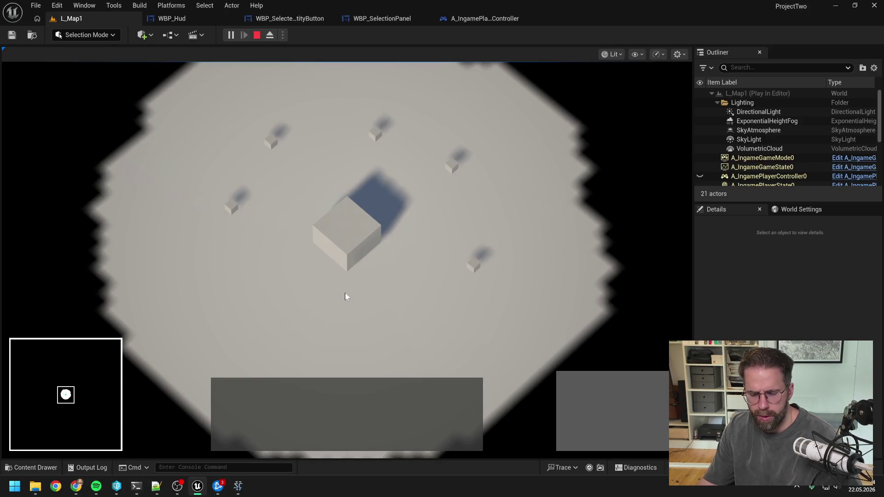
pyautogui.press('Escape')
pyautogui.hotkey('ctrl', 'space')
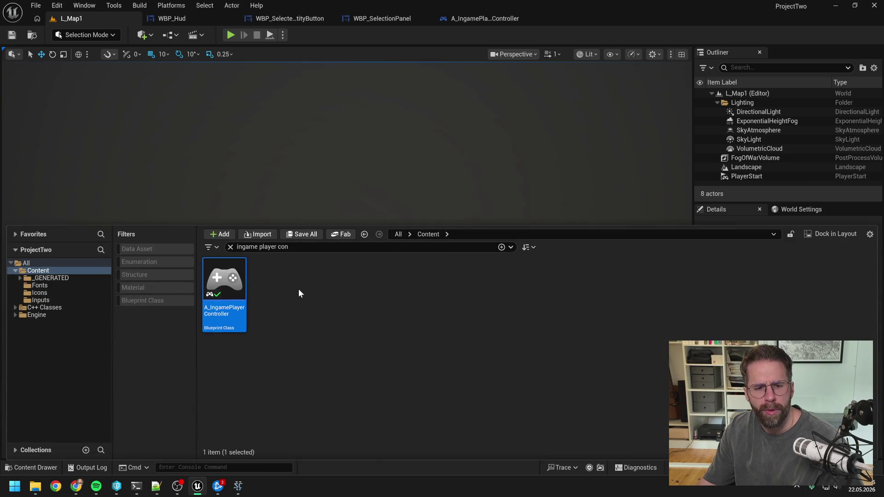
pyautogui.press('BackSpace')
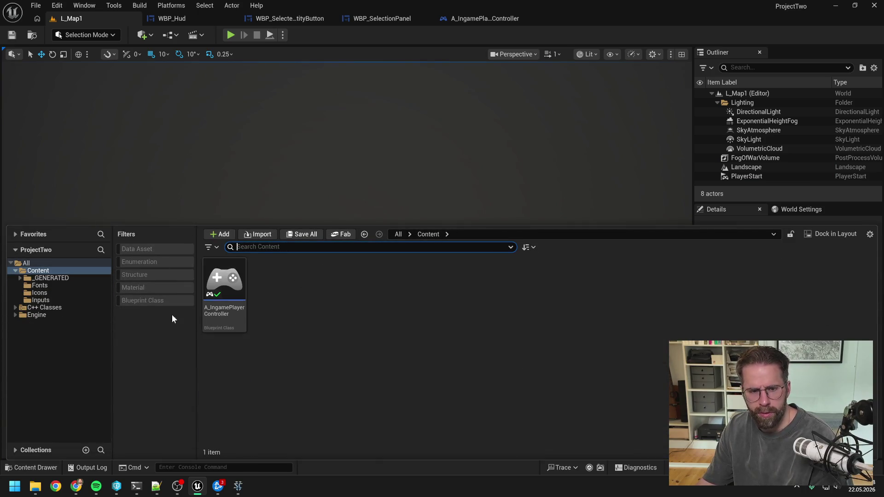
# Create an Input Action asset named IA_CycleActiveSelectionGroup in the Inputs folder
pyautogui.click(41, 300)
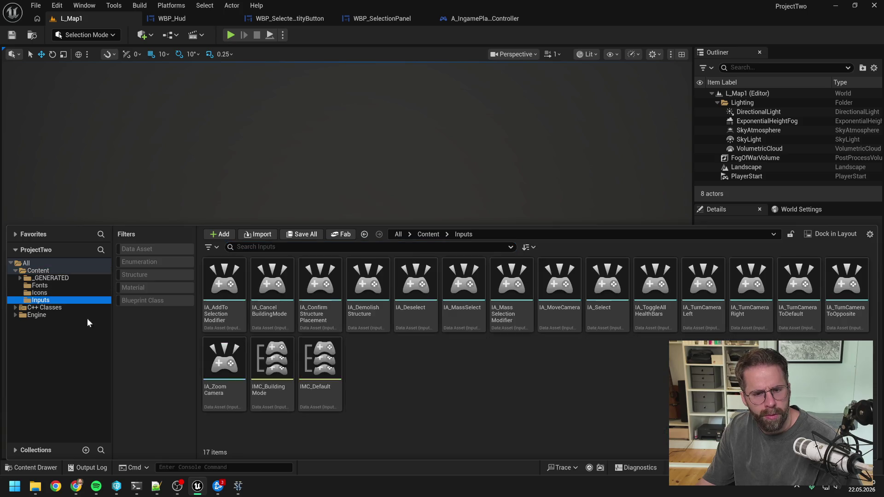
pyautogui.rightClick(416, 372)
pyautogui.moveTo(444, 341)
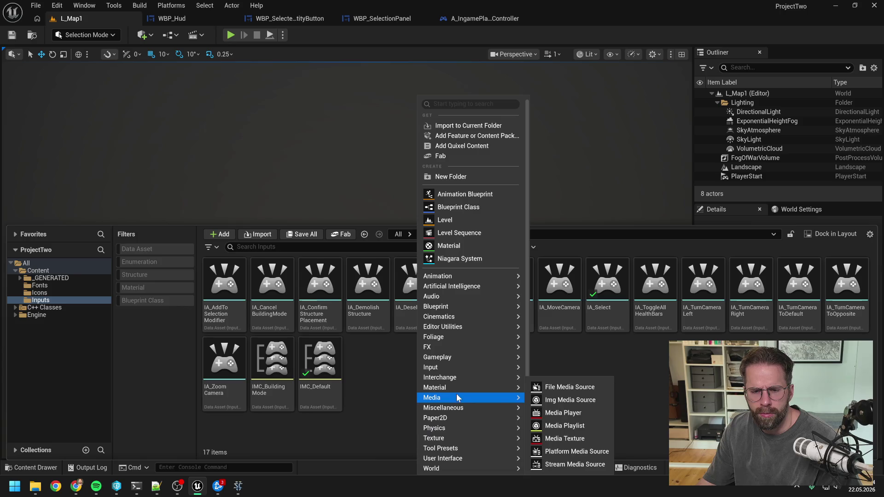
pyautogui.moveTo(460, 366)
pyautogui.click(583, 397)
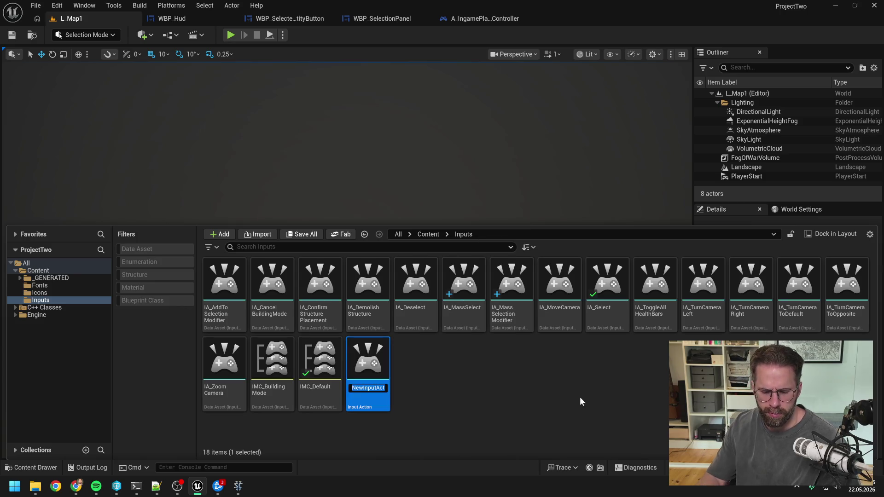
pyautogui.write('IA_CycleAc')
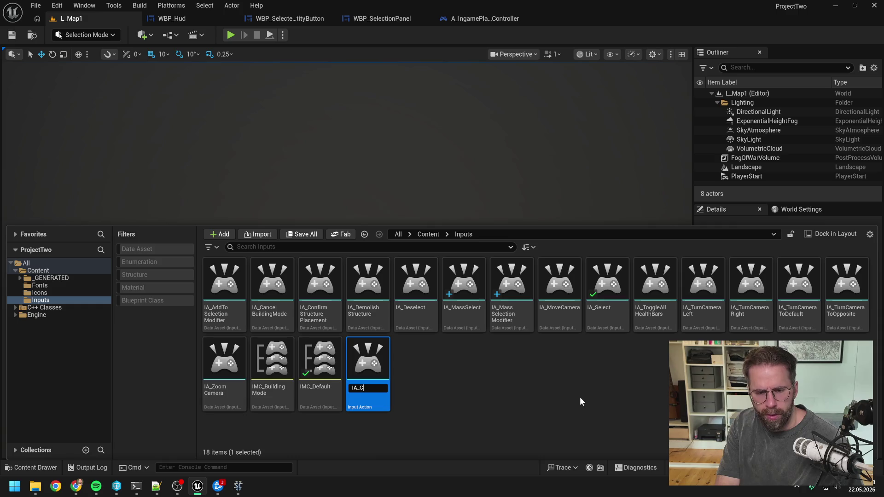
pyautogui.write('tiveSelectio')
pyautogui.write('nGroup')
pyautogui.press('Return')
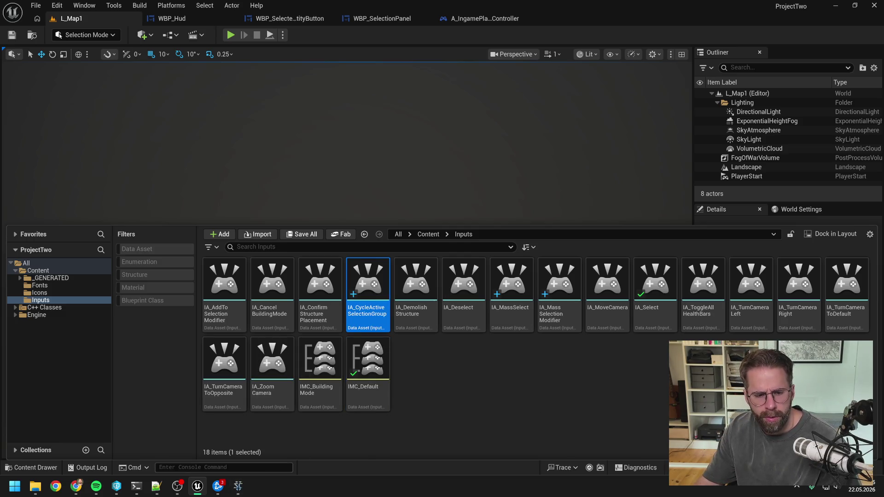
pyautogui.click(136, 486)
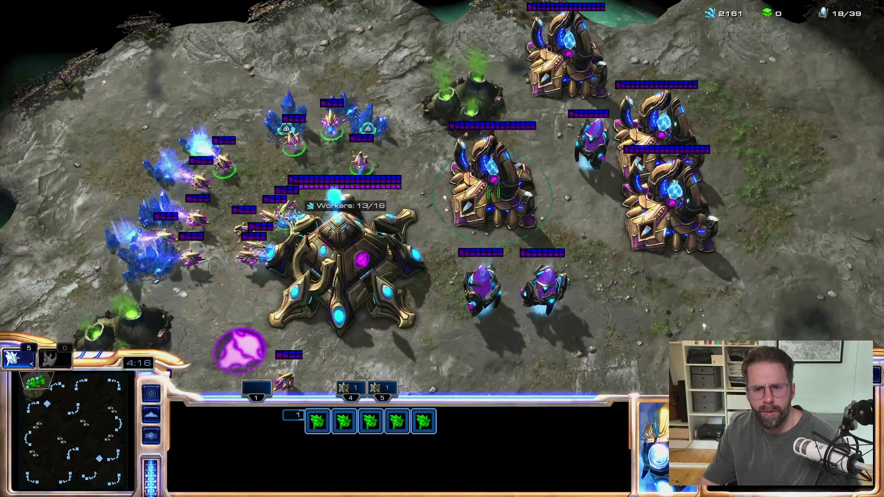
# Add both gateways and the units below them to the selection, then pause with F10
pyautogui.keyDown('ctrl'); pyautogui.keyDown('shift'); pyautogui.click(493, 193); pyautogui.keyUp('shift'); pyautogui.keyUp('ctrl')
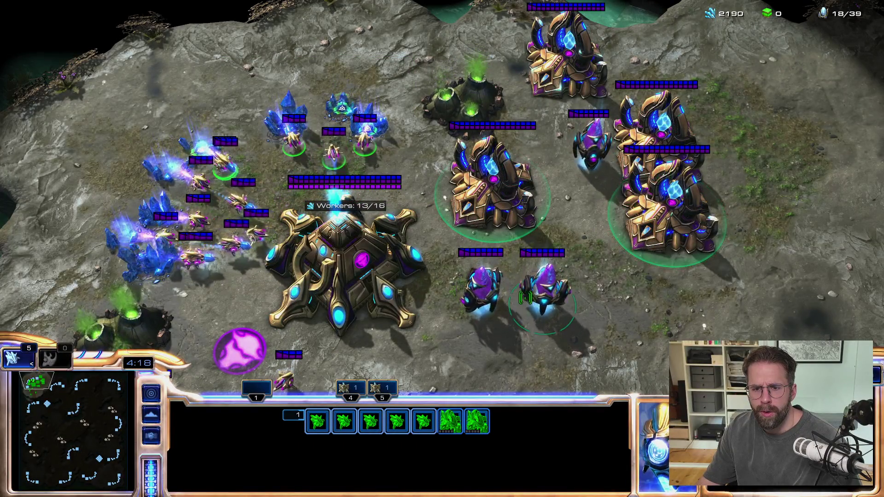
pyautogui.keyDown('ctrl'); pyautogui.keyDown('shift'); pyautogui.click(489, 298); pyautogui.keyUp('shift'); pyautogui.keyUp('ctrl')
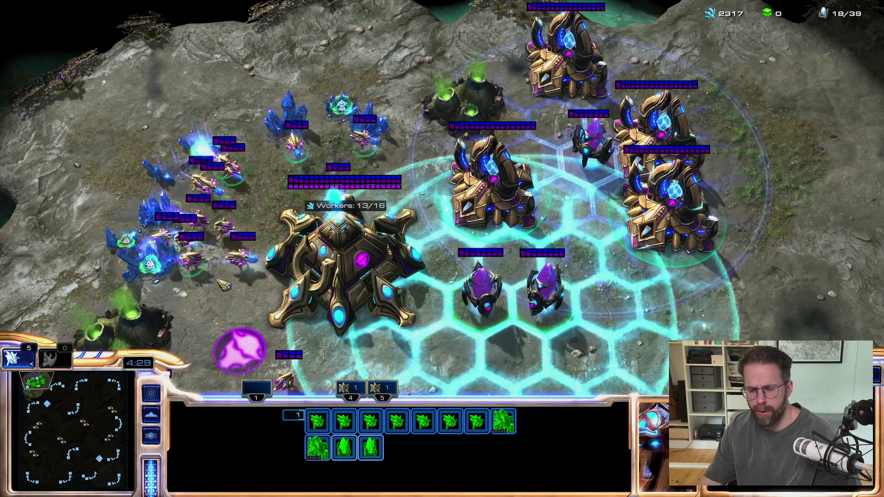
pyautogui.press('F10')
# Draft point 1 in Claude Code: a new selection resets, adding units keeps the active group
pyautogui.hotkey('alt', 'Tab')
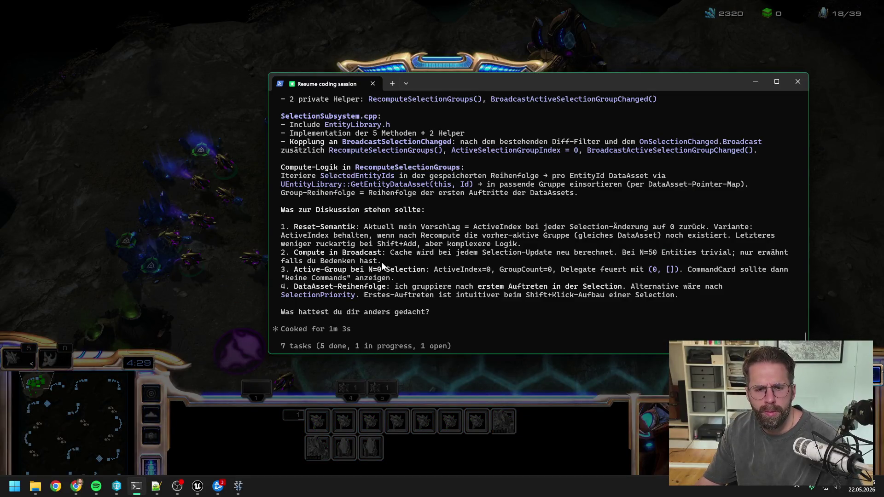
pyautogui.scroll(-1, 448, 262)
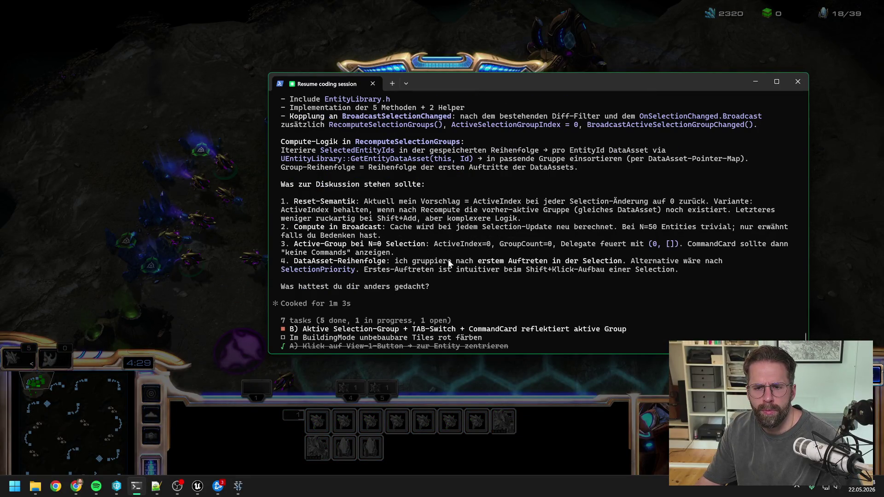
pyautogui.scroll(-3, 448, 262)
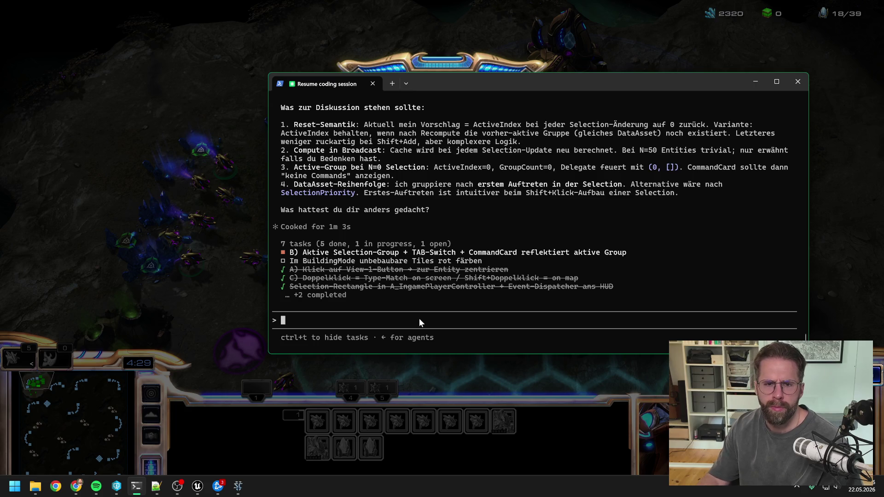
pyautogui.write('1. ')
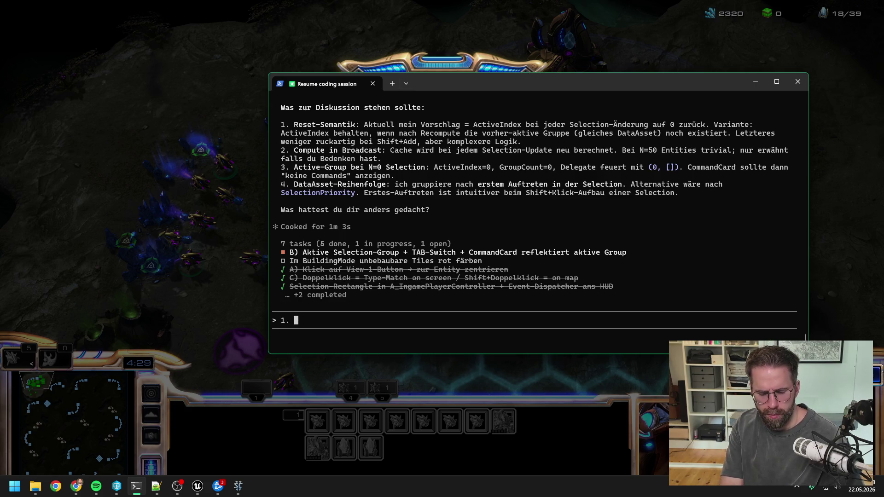
pyautogui.write('Wenn wir eine')
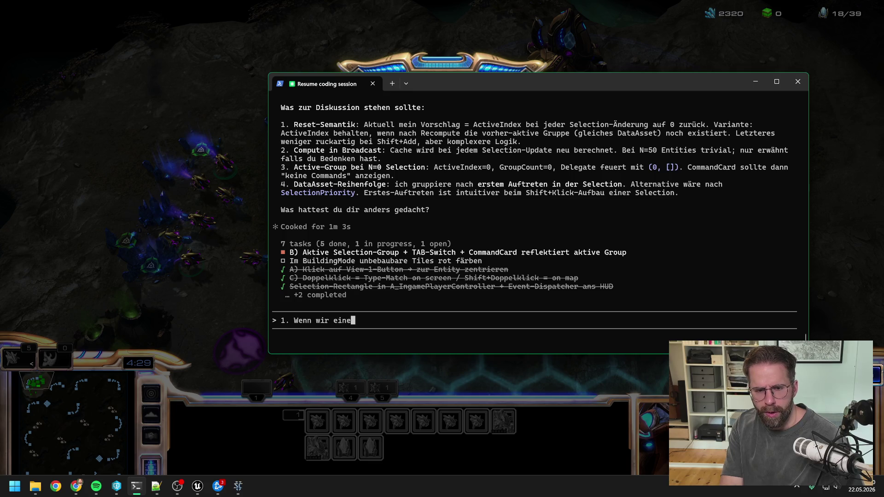
pyautogui.write(' neue Selection m')
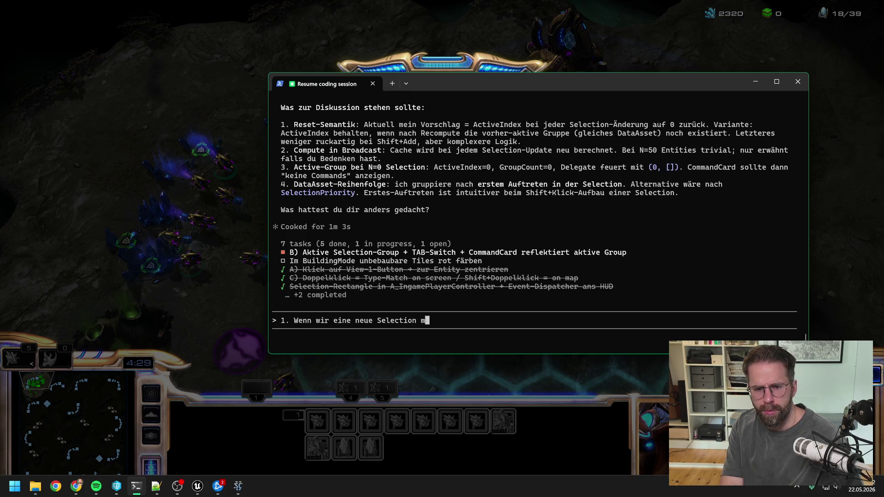
pyautogui.write('achen, resetten w')
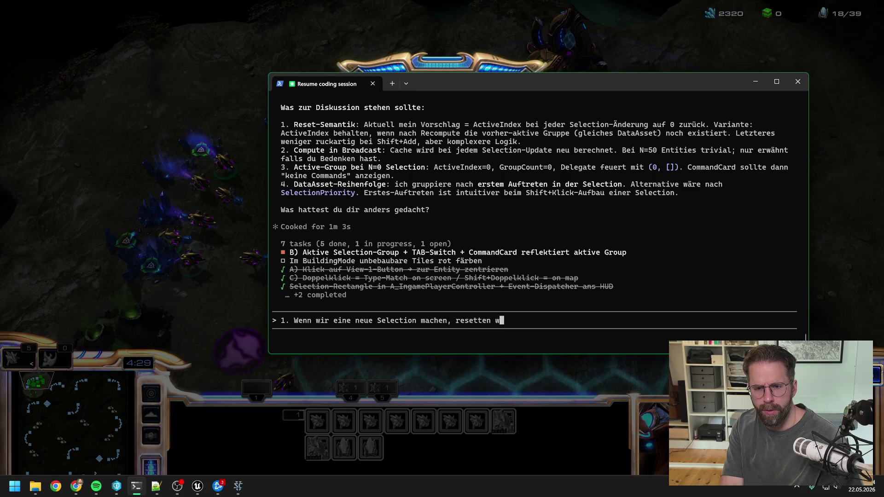
pyautogui.write('ir natürlich. Fa')
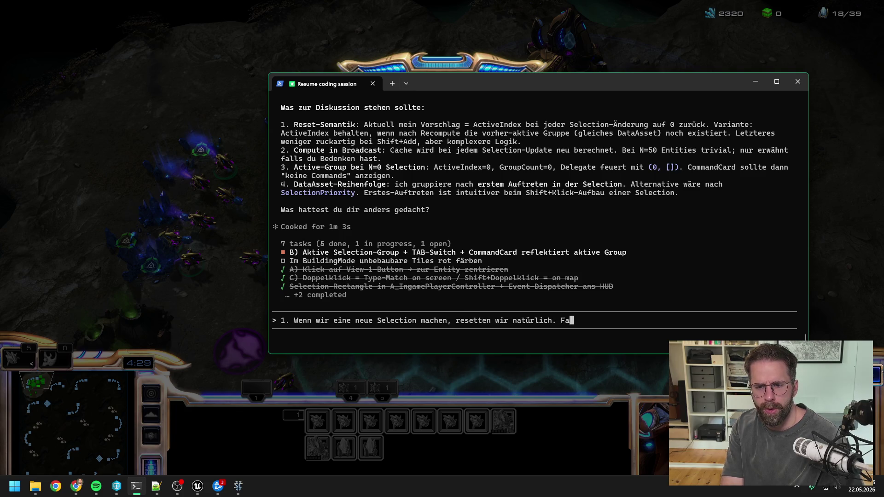
pyautogui.write('lls wir etwa')
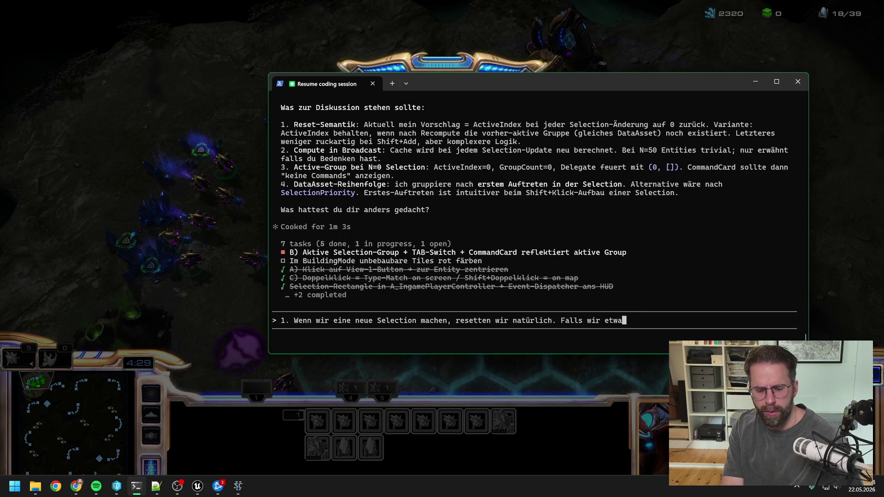
pyautogui.write('s hinzufügen, bleiben wir bei de')
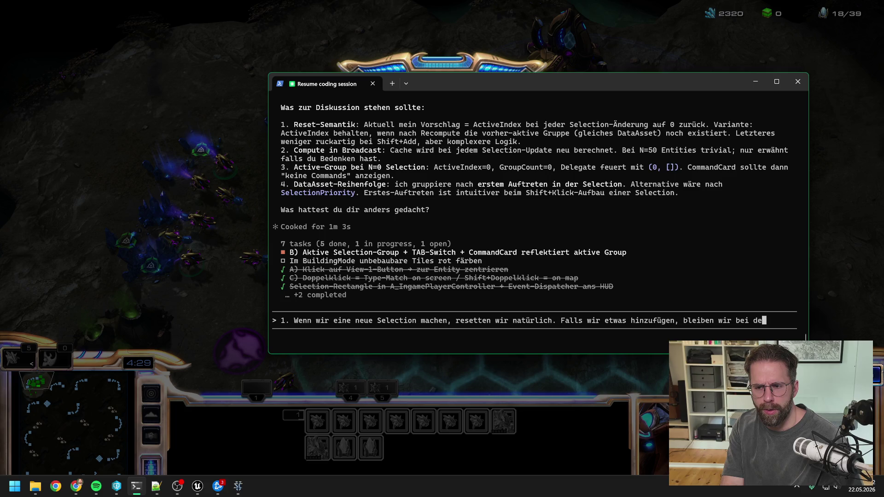
pyautogui.write('r aktiven Sele')
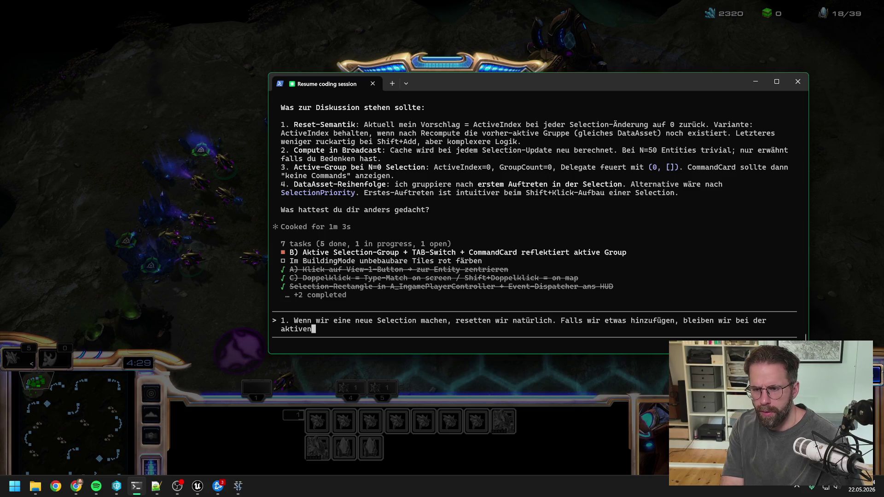
pyautogui.write('ctionGroup.')
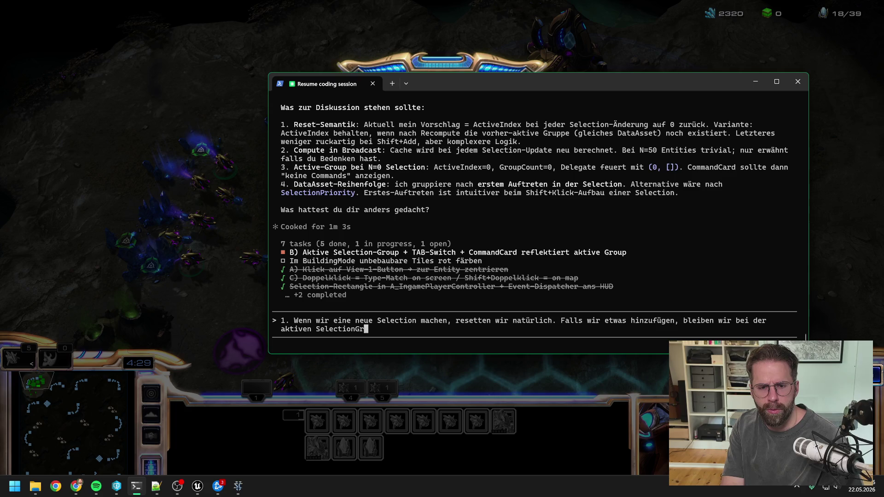
pyautogui.click(123, 123)
# Resume the game, remove a pylon and the gateways from the selection, then add the Nexus
pyautogui.click(477, 267)
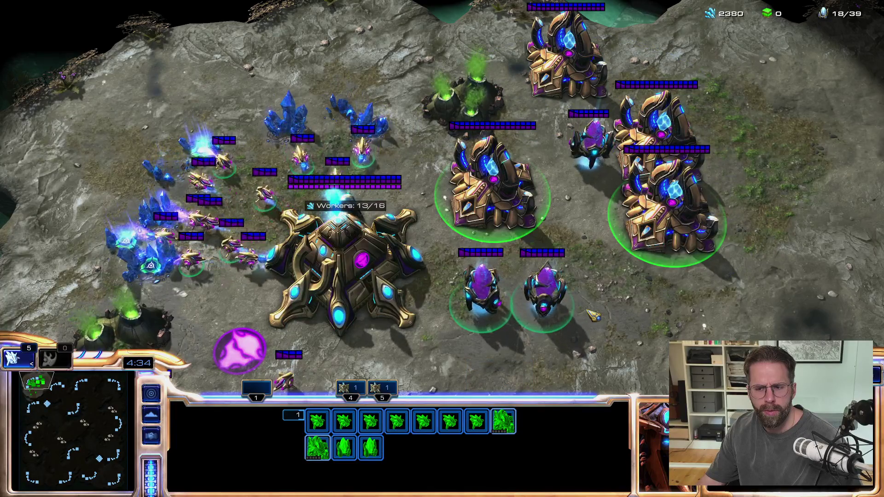
pyautogui.keyDown('shift'); pyautogui.click(371, 449); pyautogui.keyUp('shift')
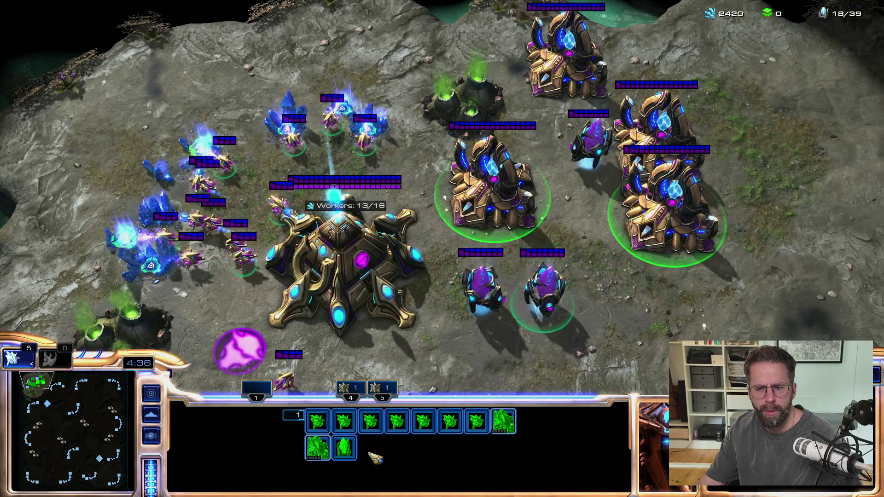
pyautogui.keyDown('shift'); pyautogui.click(507, 423); pyautogui.keyUp('shift')
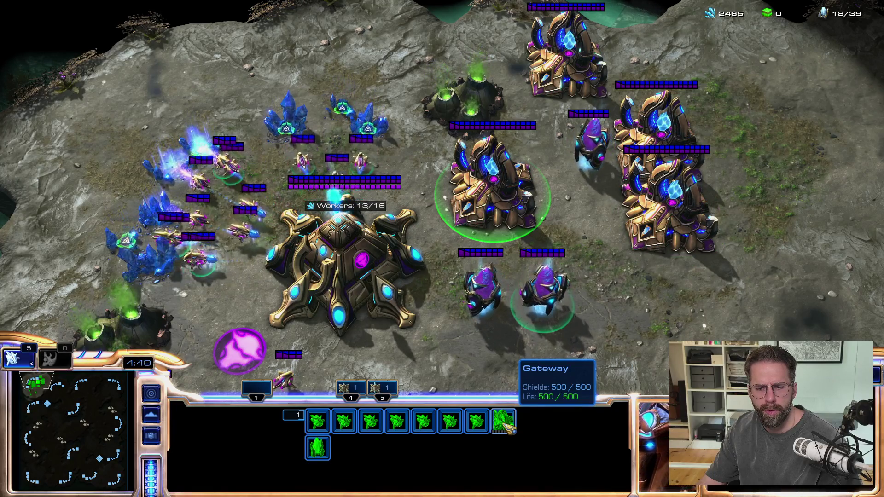
pyautogui.keyDown('shift'); pyautogui.click(506, 424); pyautogui.keyUp('shift')
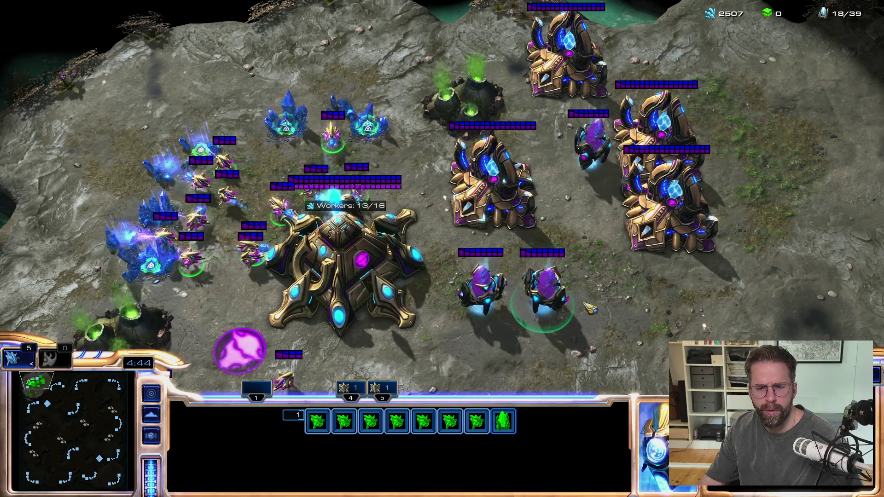
pyautogui.keyDown('shift'); pyautogui.click(288, 208); pyautogui.keyUp('shift')
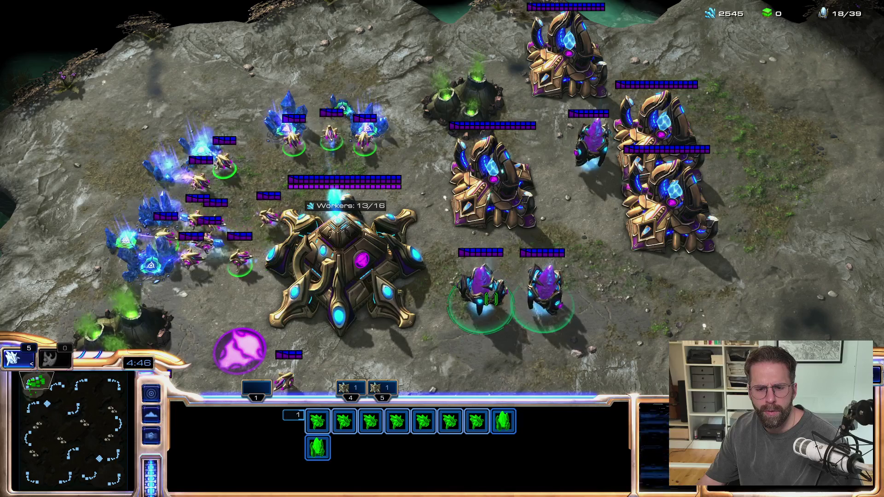
# Recall the saved unit groups and add the two warped-in units and both gateways
pyautogui.press('F5')
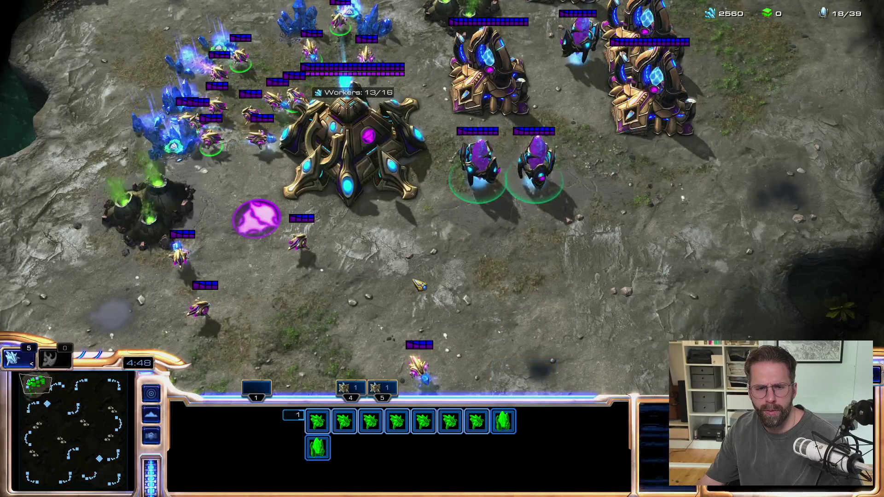
pyautogui.press('F6')
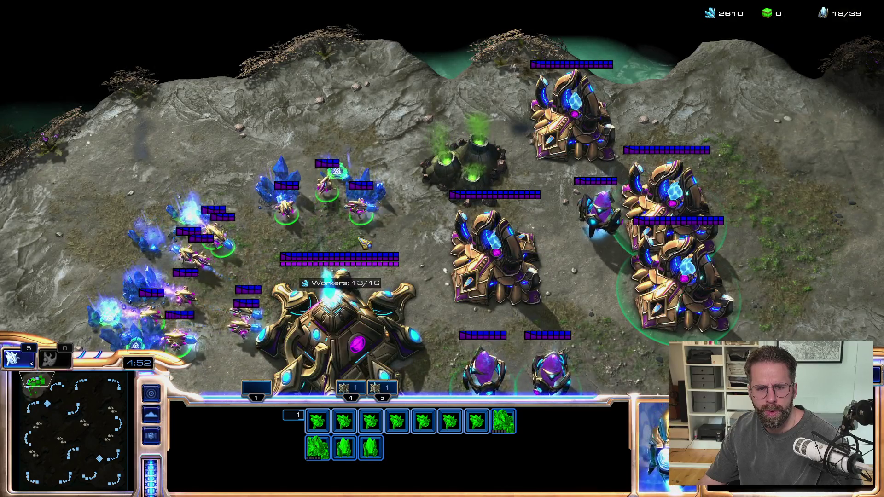
pyautogui.press('F5')
pyautogui.keyDown('shift'); pyautogui.click(479, 231); pyautogui.keyUp('shift')
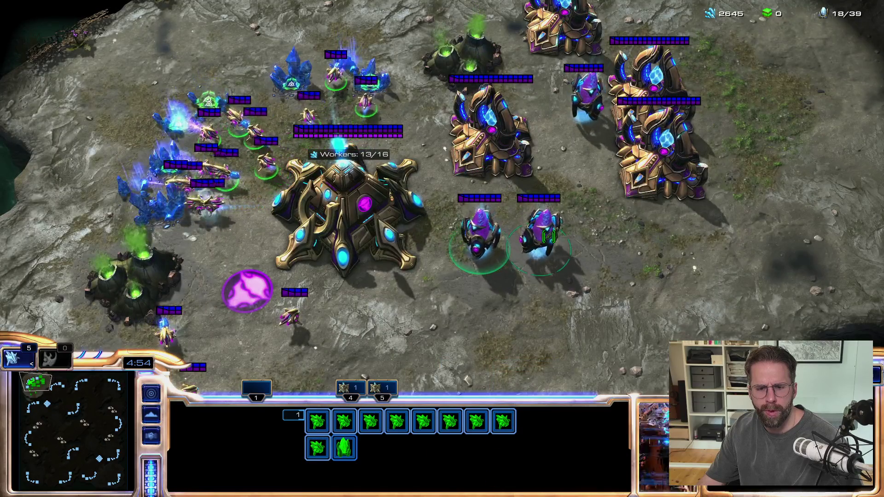
pyautogui.keyDown('shift'); pyautogui.click(541, 228); pyautogui.keyUp('shift')
pyautogui.keyDown('shift'); pyautogui.click(664, 172); pyautogui.keyUp('shift')
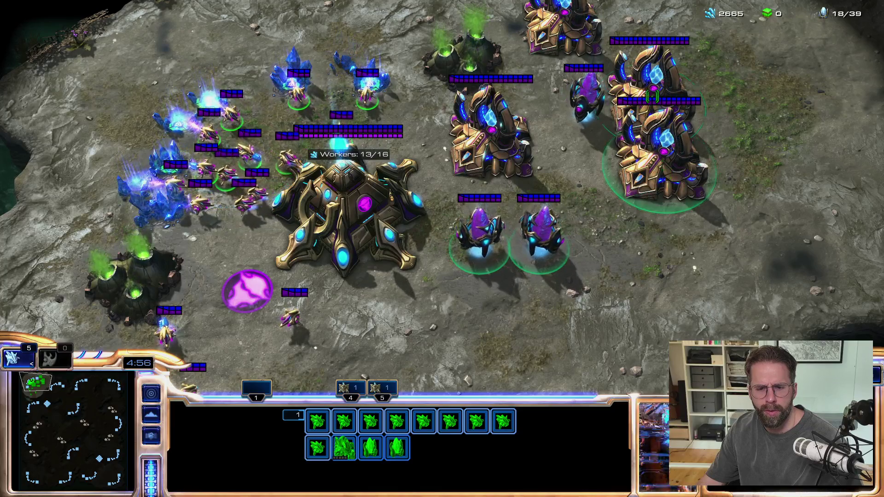
pyautogui.keyDown('shift'); pyautogui.click(665, 69); pyautogui.keyUp('shift')
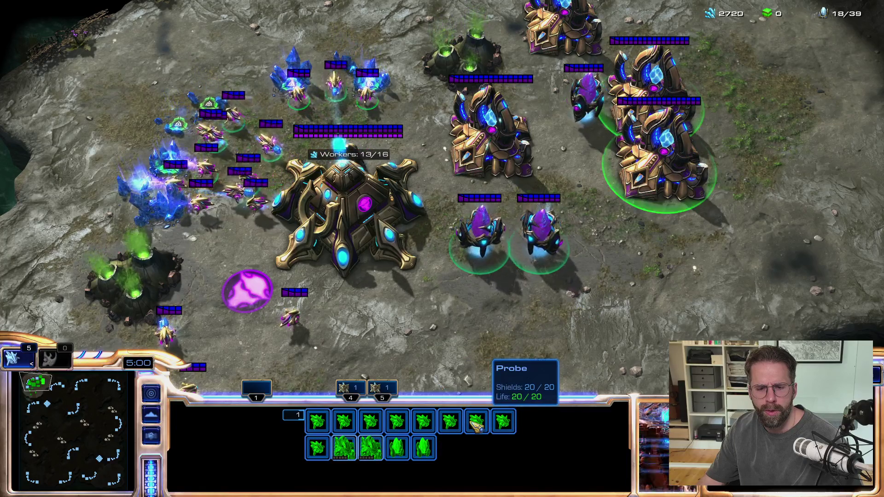
# Remove two pylons from the selection and pause the game
pyautogui.press('z')
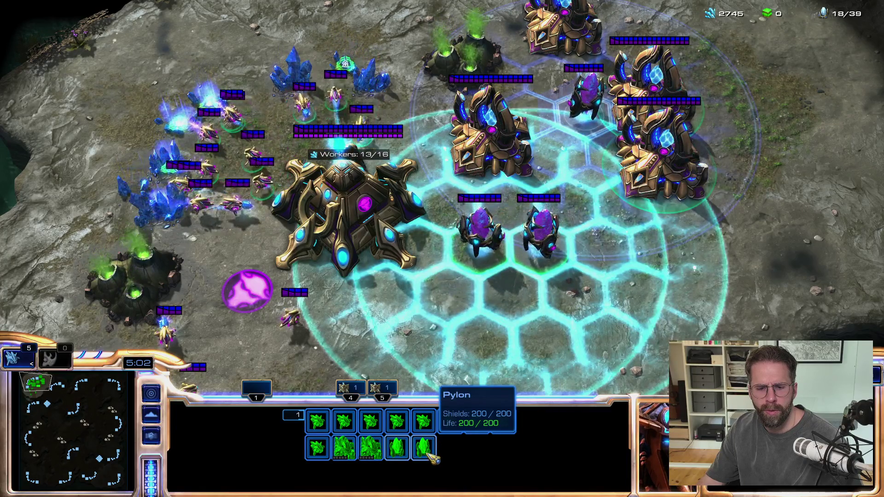
pyautogui.keyDown('shift'); pyautogui.click(430, 453); pyautogui.keyUp('shift')
pyautogui.keyDown('shift'); pyautogui.click(398, 452); pyautogui.keyUp('shift')
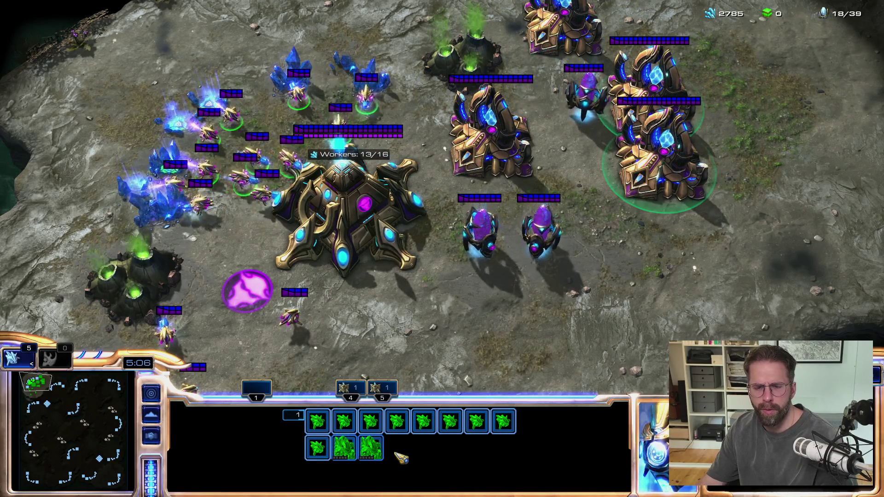
pyautogui.press('F10')
pyautogui.hotkey('alt', 'Tab')
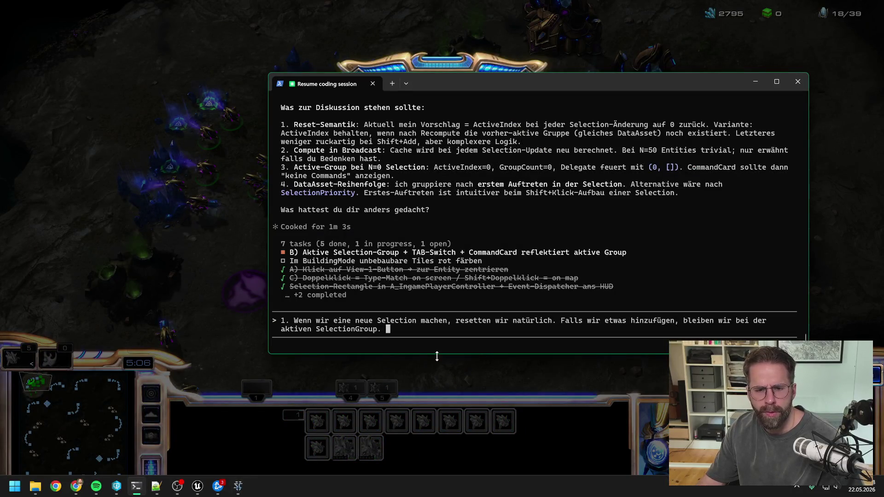
# Add the rule: deselecting some units keeps the group, deselecting the whole active group resets to index 0
pyautogui.write('Wenn wir etwas ')
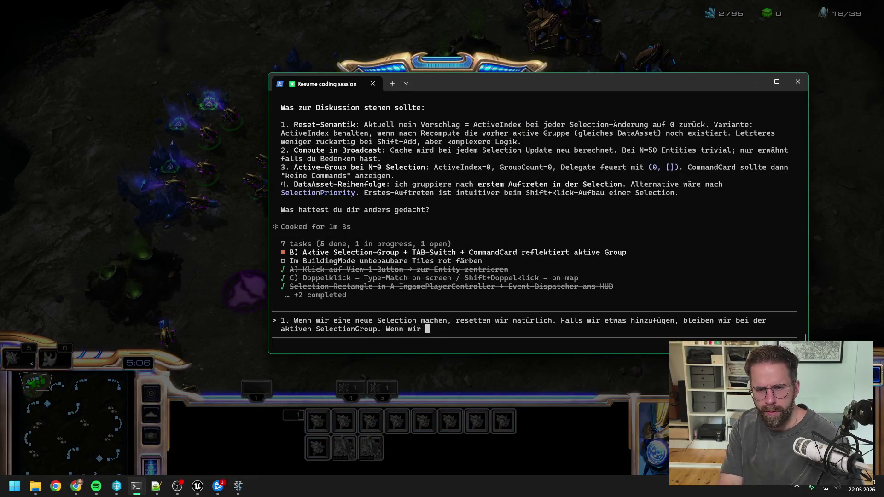
pyautogui.write('abwählen bl')
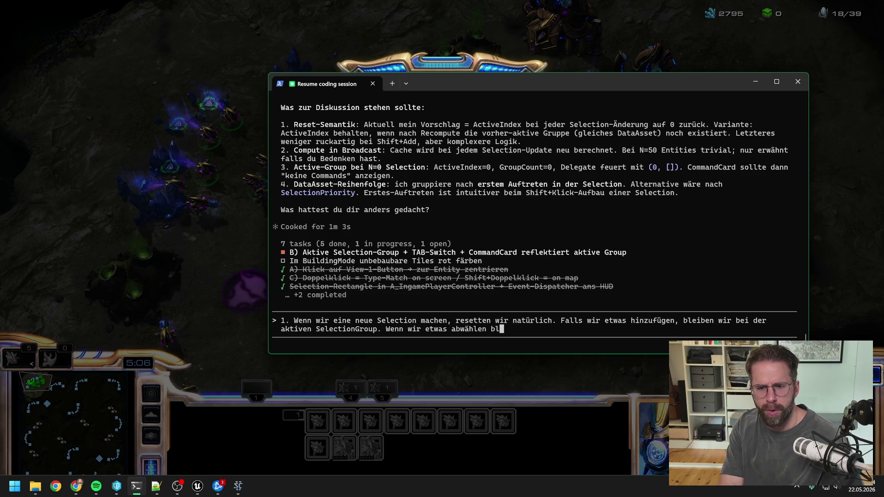
pyautogui.write('eiben wir auch')
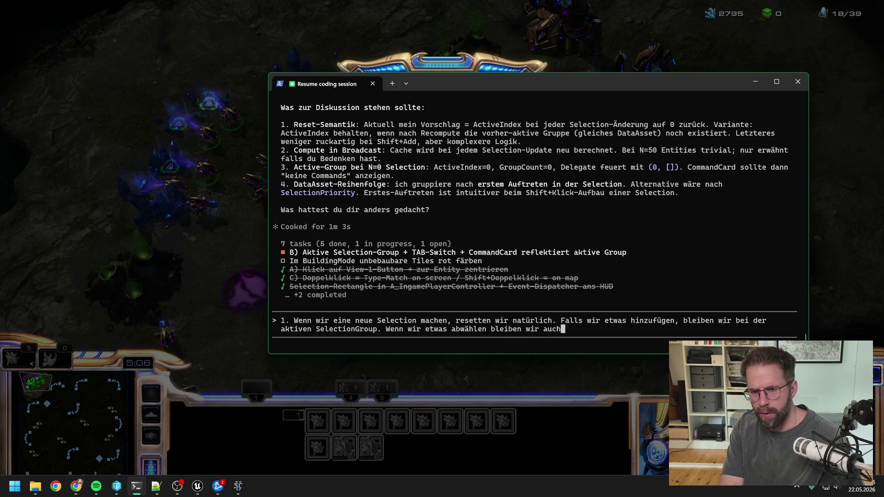
pyautogui.write('. Wenn wir jedoch alles von der aktru')
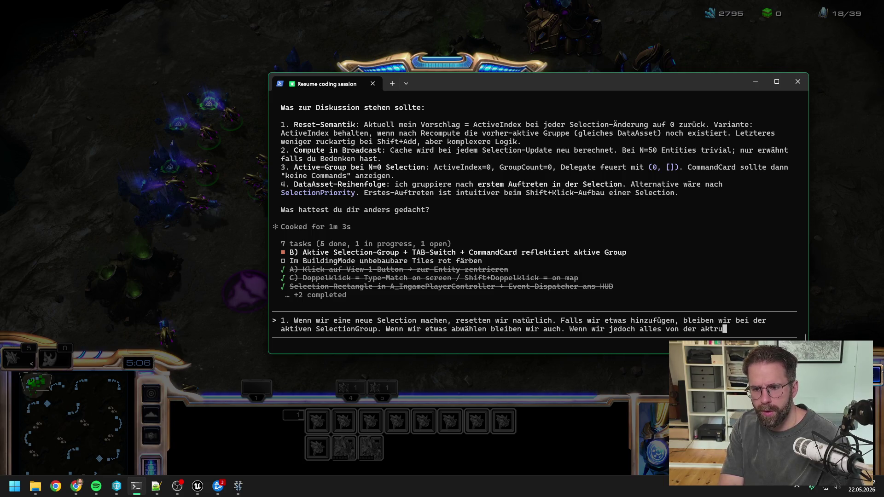
pyautogui.press('BackSpace')
pyautogui.press('BackSpace')
pyautogui.write('uell ')
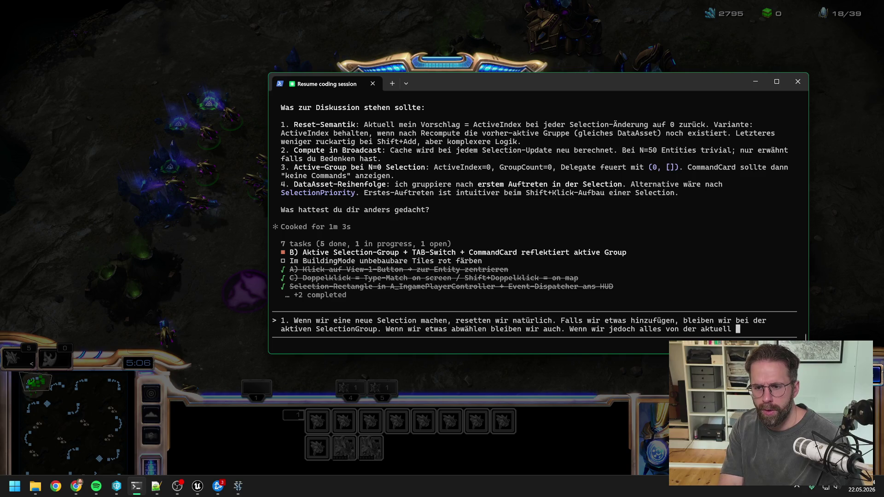
pyautogui.write('aktiven group a')
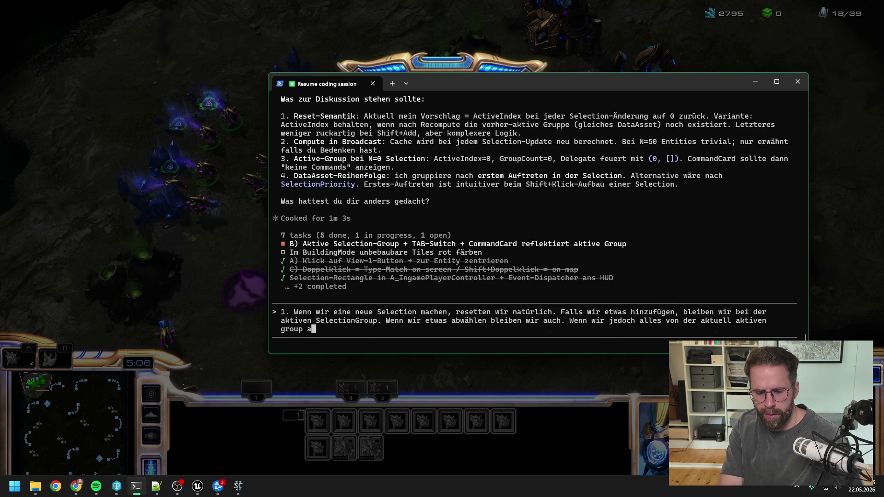
pyautogui.write('bwählen, resetten wir auf die erste also Index 0.')
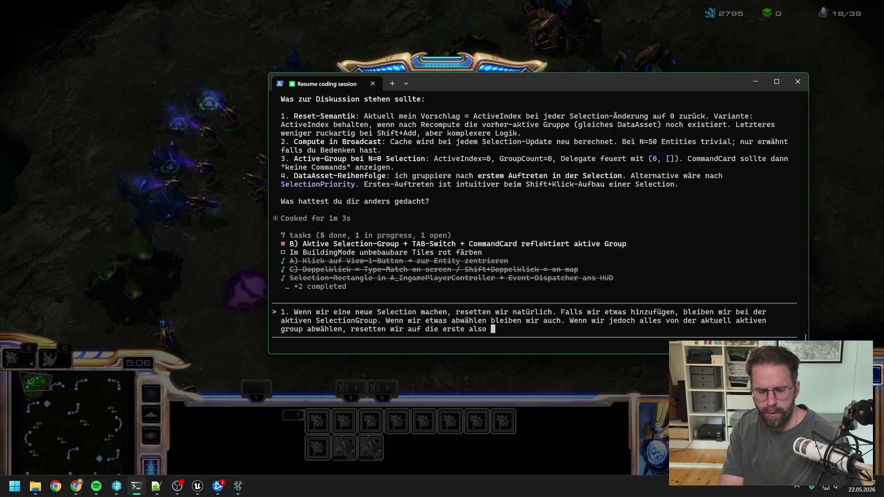
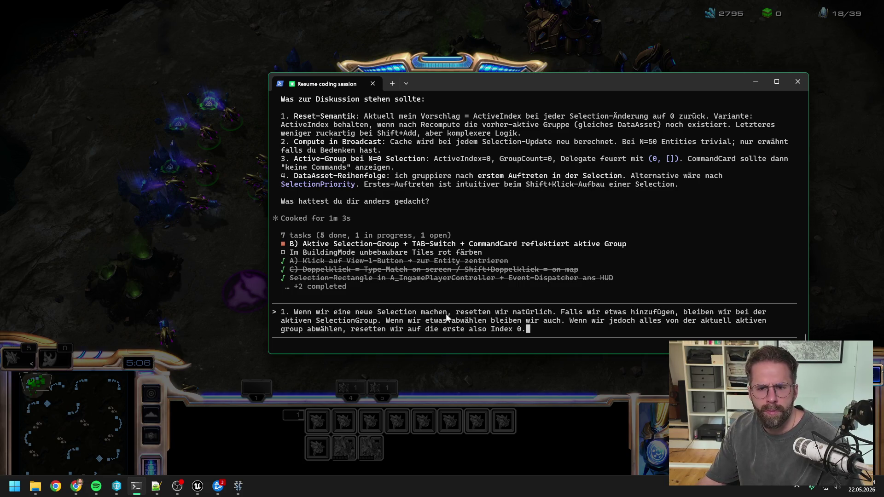
# Bring the Unreal Editor in front of the terminal and clear the asset selection
pyautogui.click(203, 484)
pyautogui.click(437, 372)
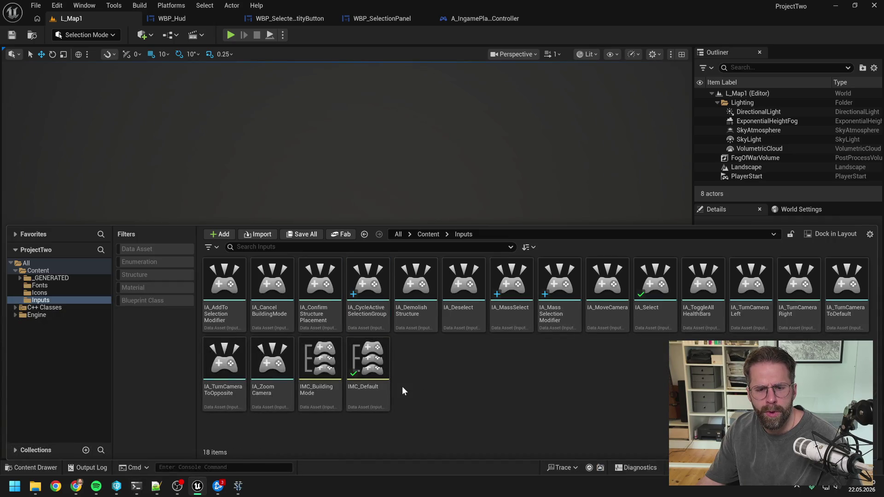
# Open IMC_Default, collapse the expanded mappings, and add a new empty mapping
pyautogui.doubleClick(368, 364)
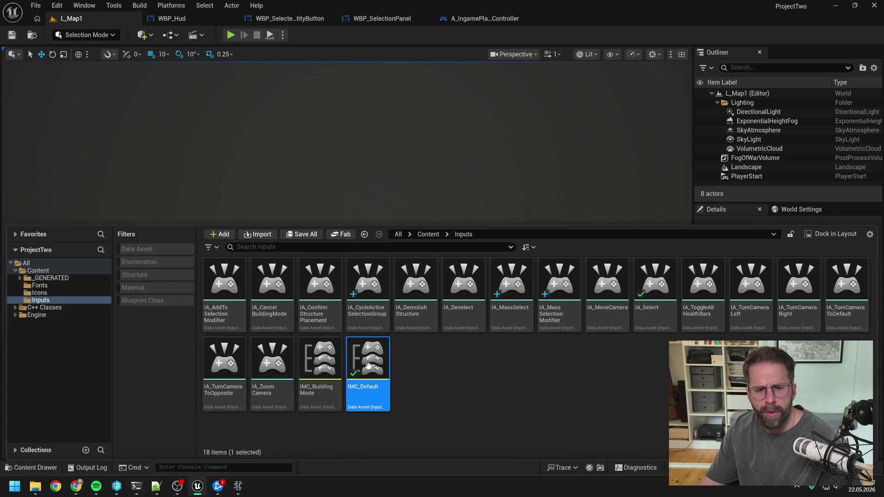
pyautogui.click(22, 193)
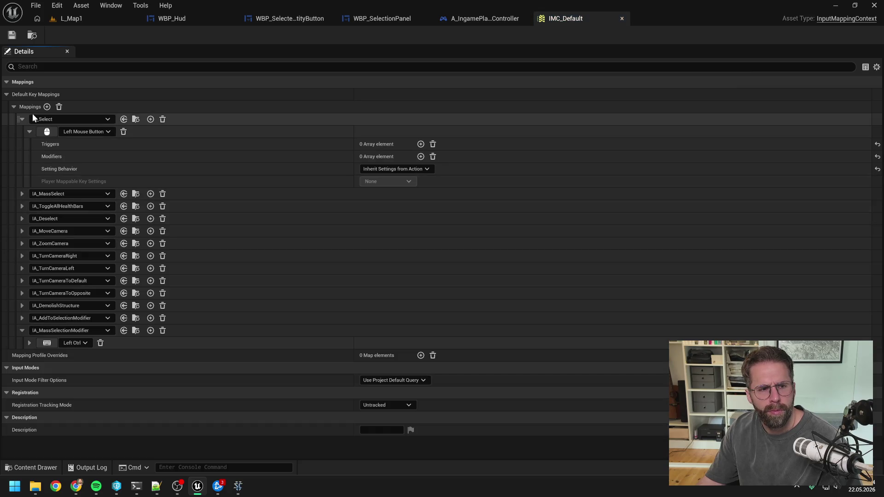
pyautogui.click(22, 119)
pyautogui.click(47, 106)
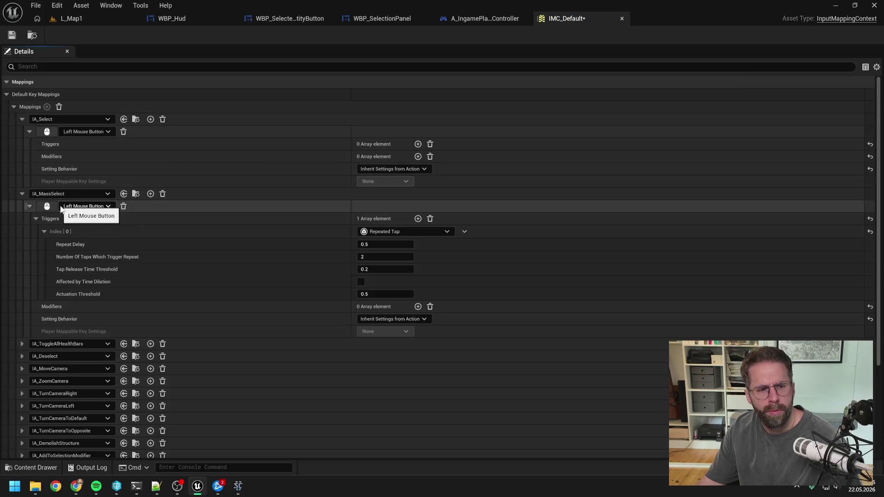
pyautogui.scroll(-1, 43, 188)
pyautogui.scroll(-8, 46, 195)
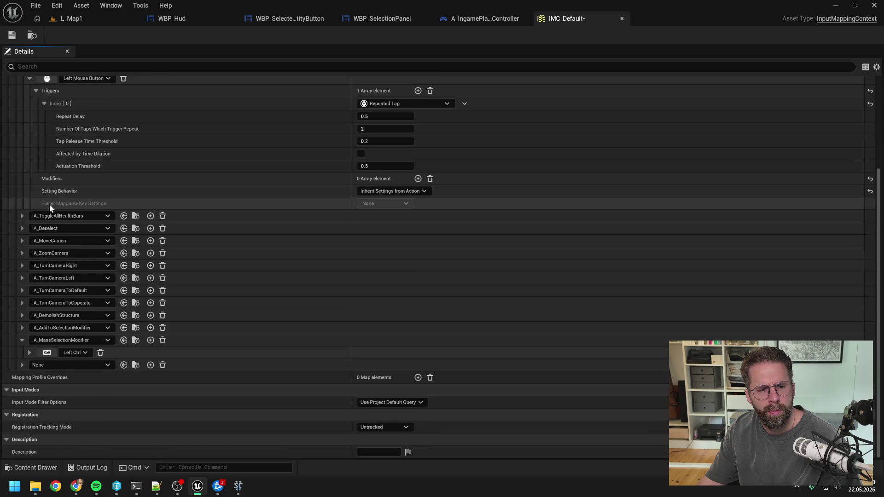
pyautogui.scroll(1, 23, 336)
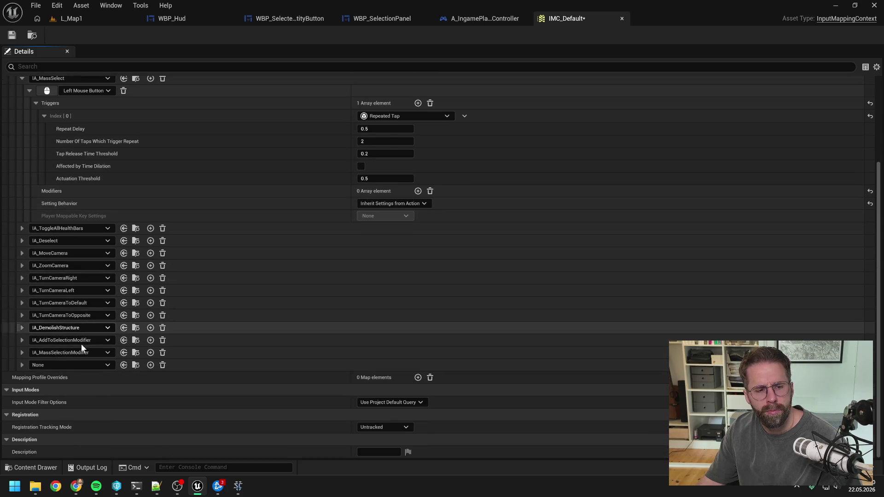
# Assign IA_CycleActiveSelectionGroup to the new mapping, bind it to Tab, and save
pyautogui.click(61, 365)
pyautogui.write('toggle')
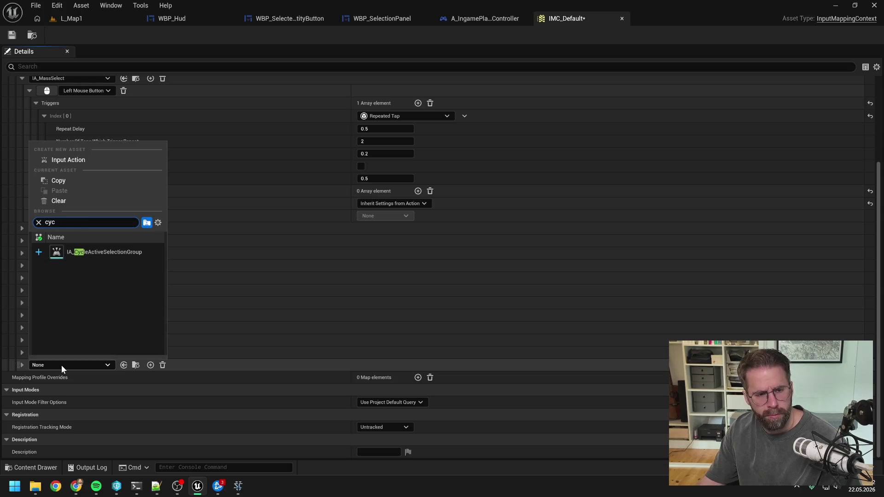
pyautogui.click(90, 253)
pyautogui.scroll(-10, 92, 260)
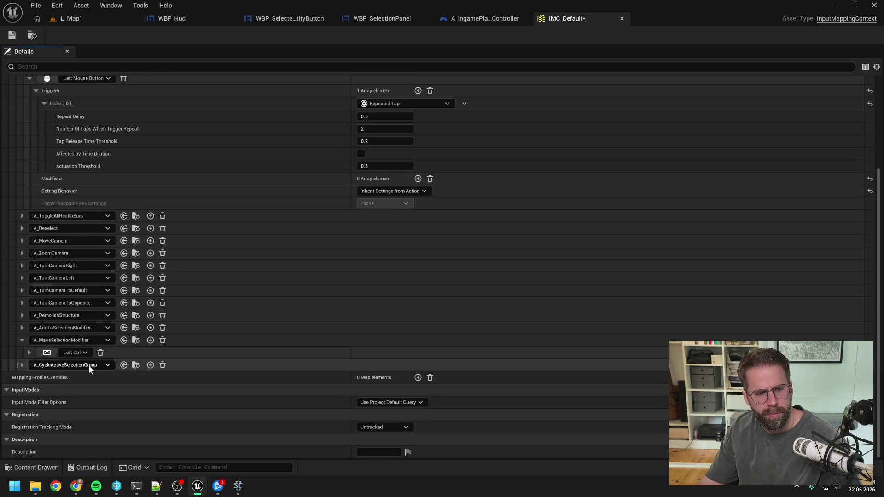
pyautogui.click(22, 366)
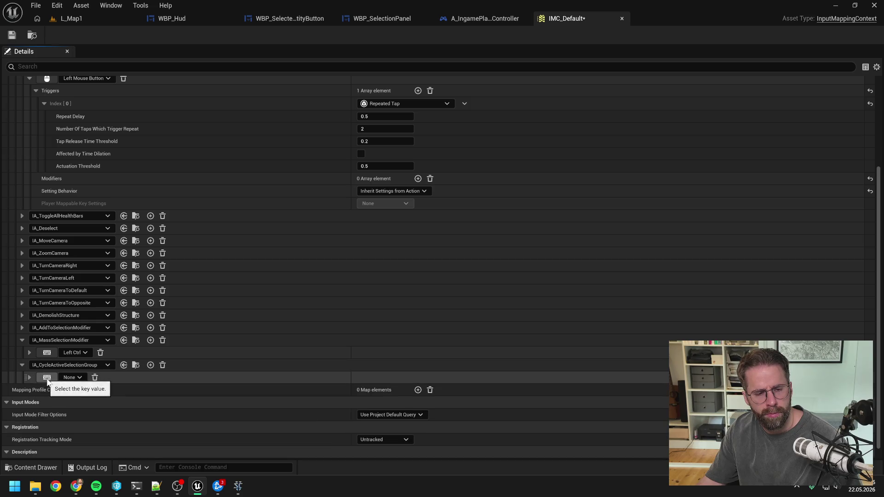
pyautogui.click(47, 378)
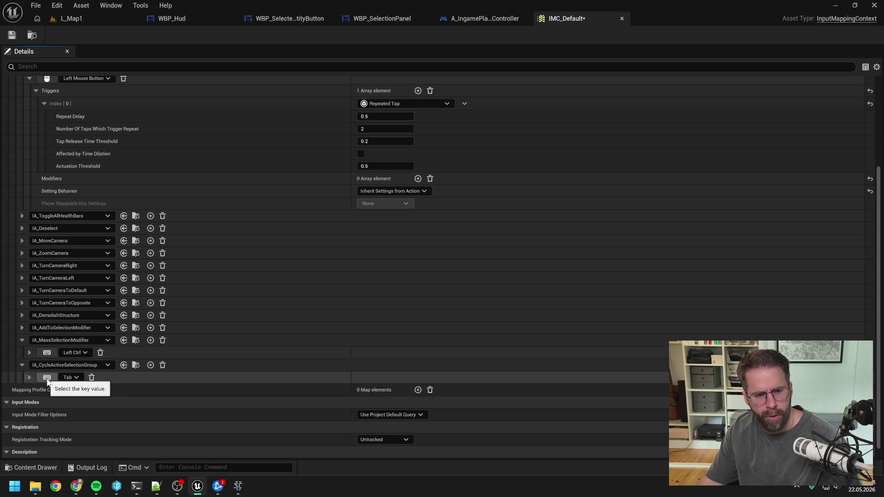
pyautogui.press('Tab')
pyautogui.click(13, 35)
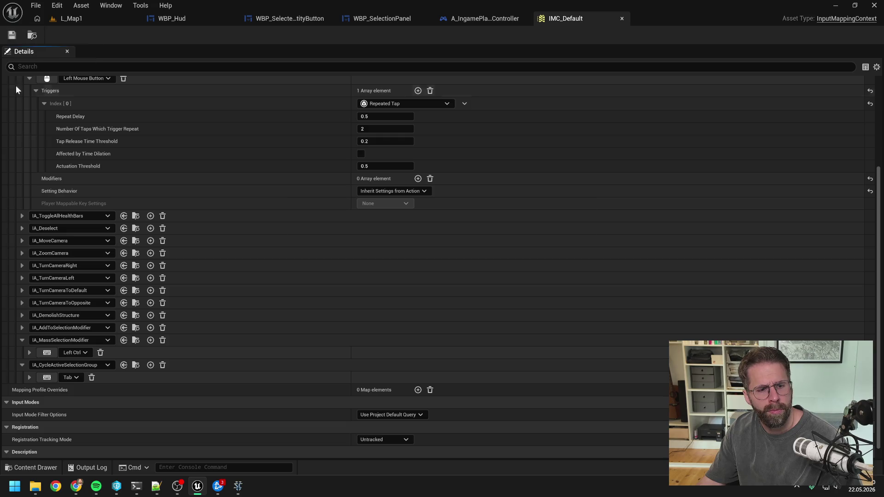
# Collapse the IA_CycleActiveSelectionGroup, IA_MassSelectionModifier, IA_MassSelect and IA_Select mappings
pyautogui.click(23, 365)
pyautogui.click(21, 340)
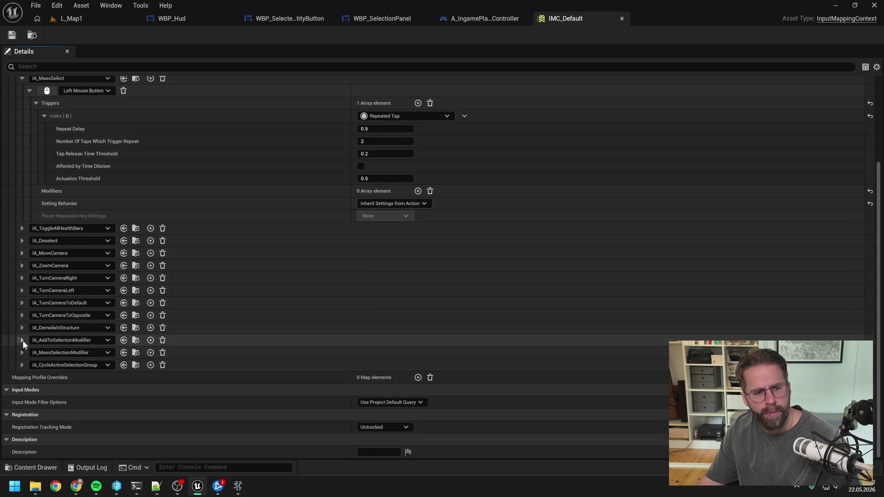
pyautogui.scroll(5, 28, 230)
pyautogui.click(21, 181)
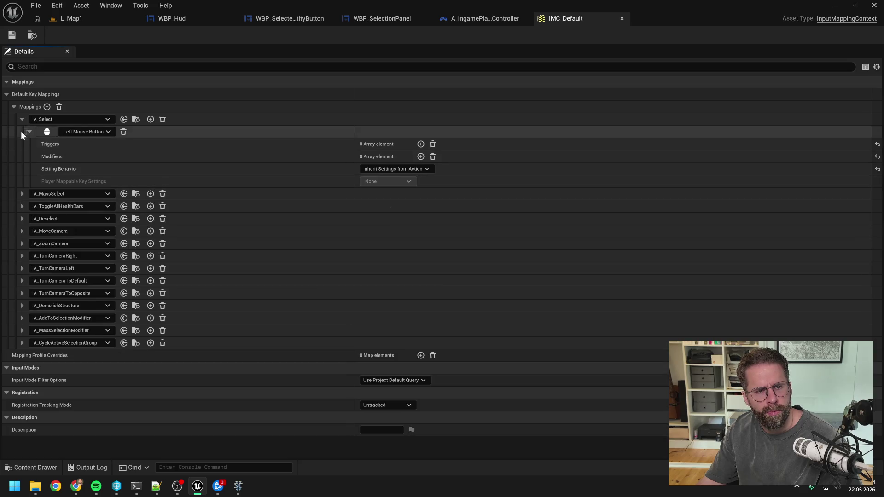
pyautogui.click(20, 119)
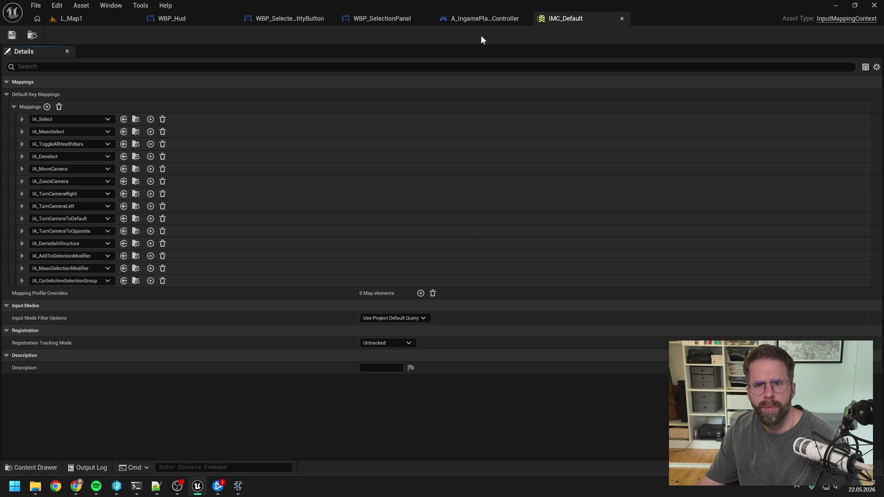
# In A_IngamePlayerController, shift all graph nodes down and right, then compile
pyautogui.click(480, 18)
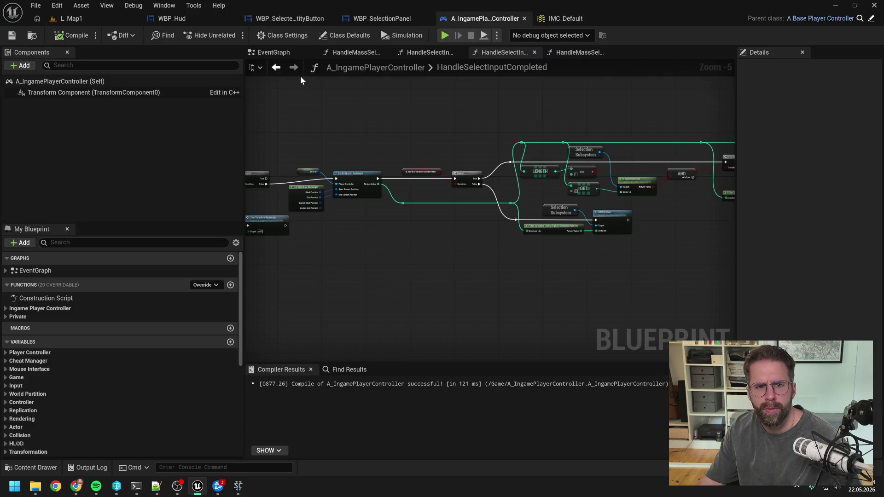
pyautogui.scroll(-2, 363, 124)
pyautogui.hotkey('ctrl', 'a')
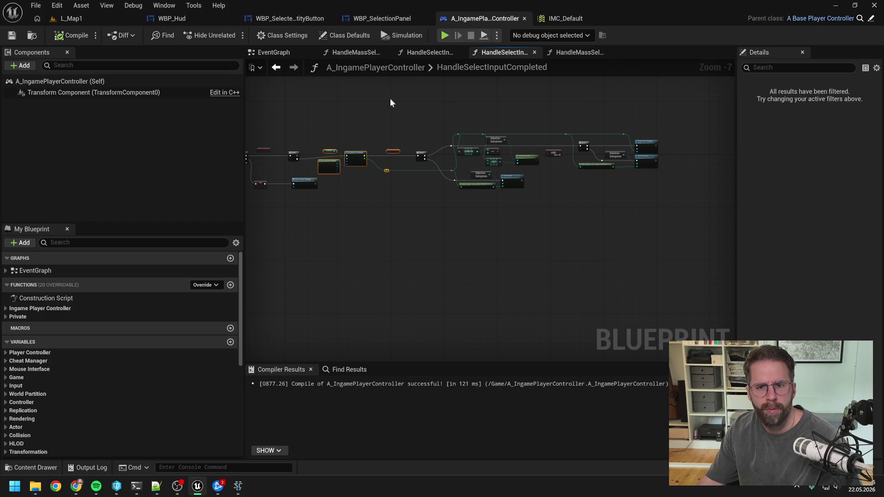
pyautogui.scroll(5, 494, 206)
pyautogui.moveTo(500, 133); pyautogui.dragTo(518, 145)
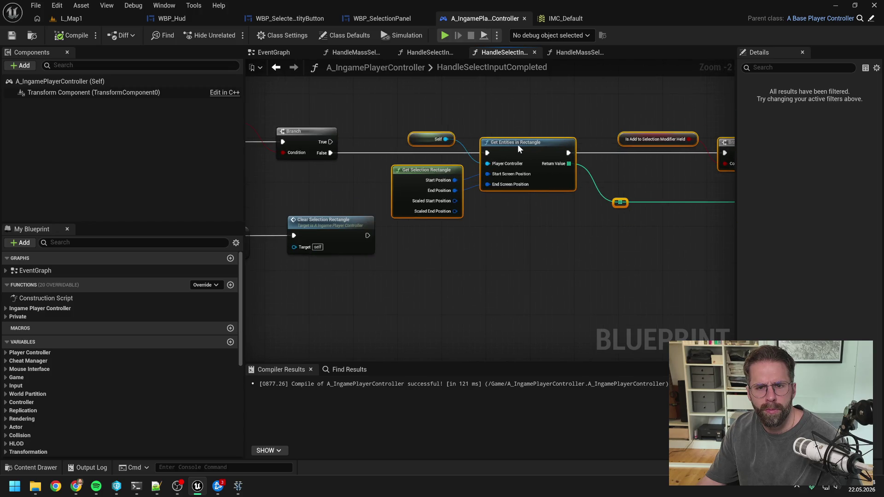
pyautogui.click(482, 117)
pyautogui.click(72, 35)
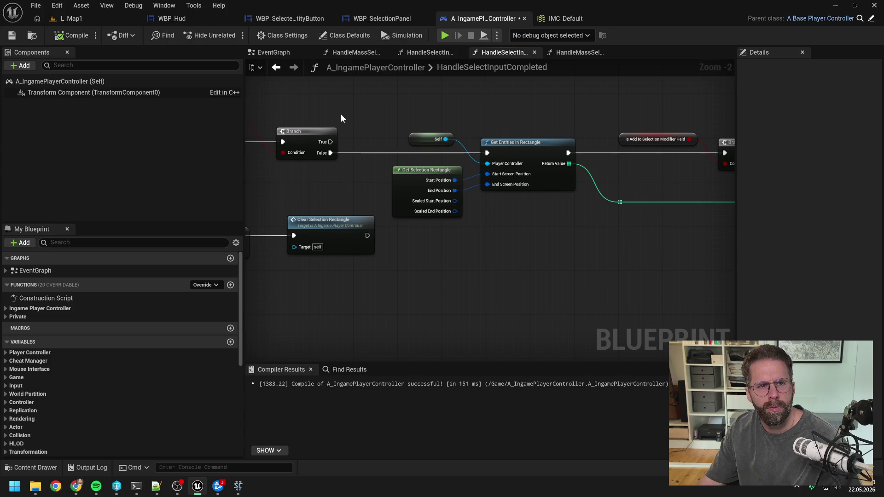
# Reopen A_IngamePlayerController via the asset browser search 'ingame player con', keeping only the EventGraph tab
pyautogui.hotkey('ctrl', 'space')
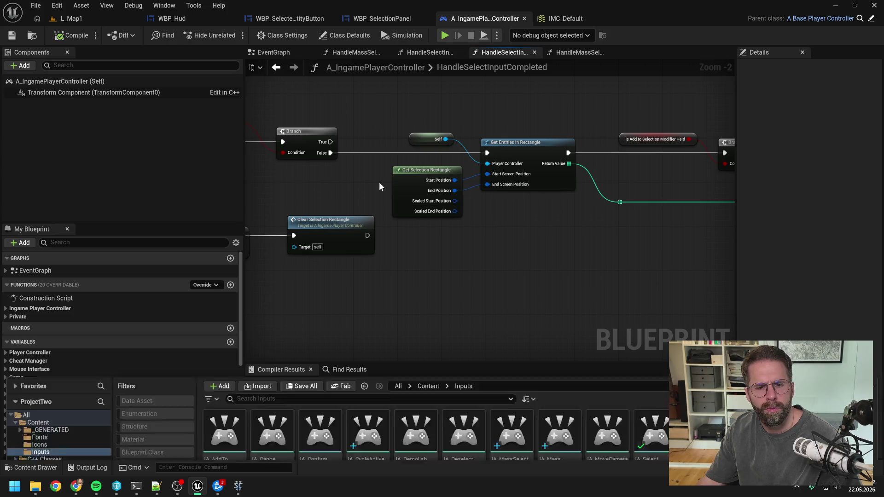
pyautogui.click(54, 305)
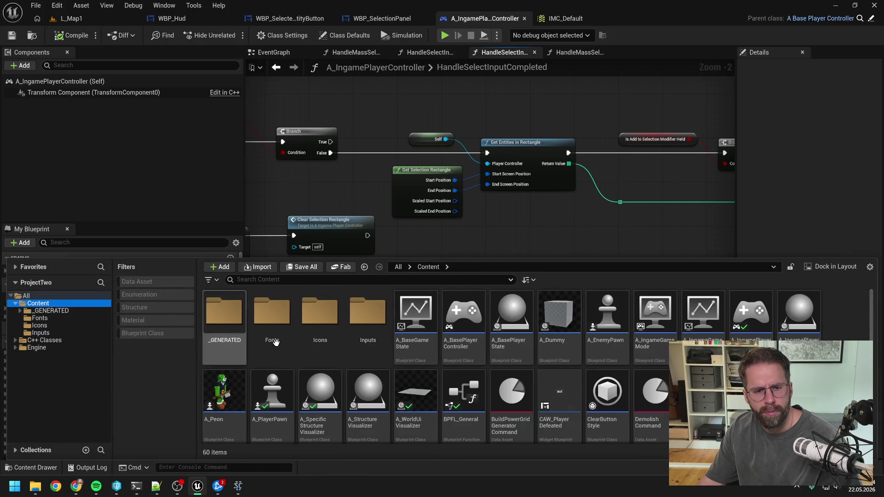
pyautogui.write('ingame player con')
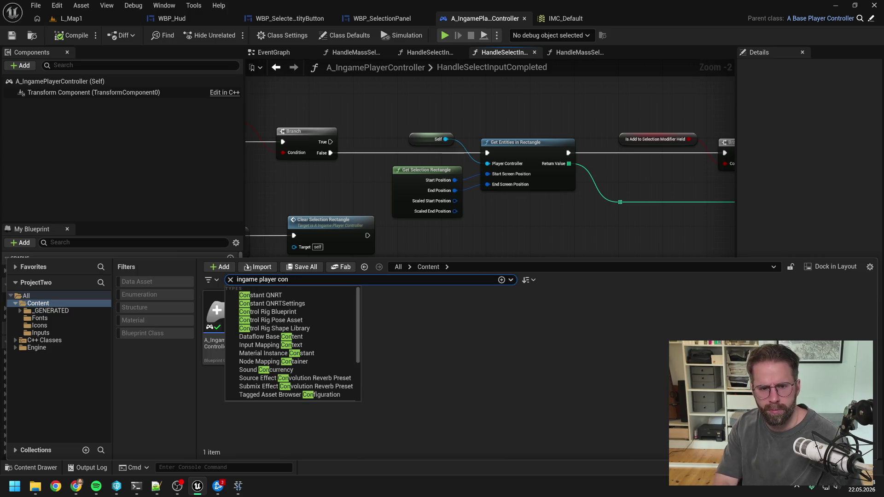
pyautogui.doubleClick(228, 319)
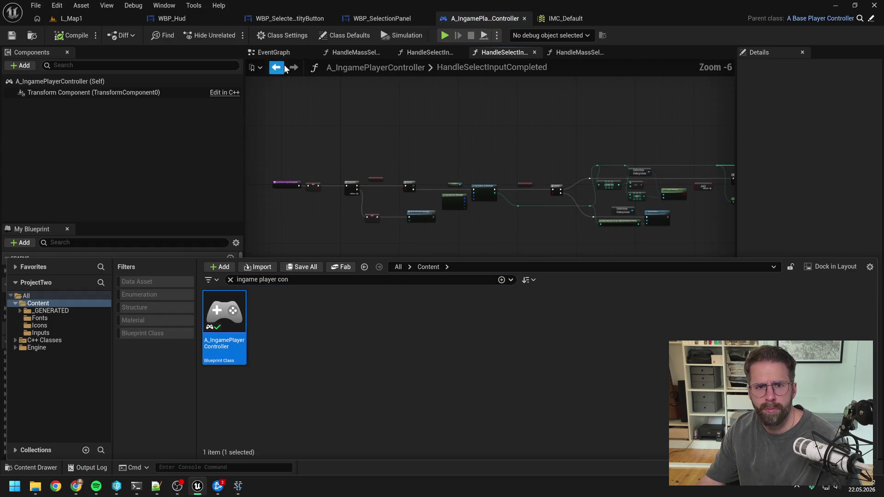
pyautogui.click(276, 51)
pyautogui.rightClick(278, 52)
pyautogui.click(310, 111)
# Place an IA_CycleActiveSelectionGroup event node via 'ia cycle sel', move it up, and show its extra pins
pyautogui.scroll(-2, 651, 242)
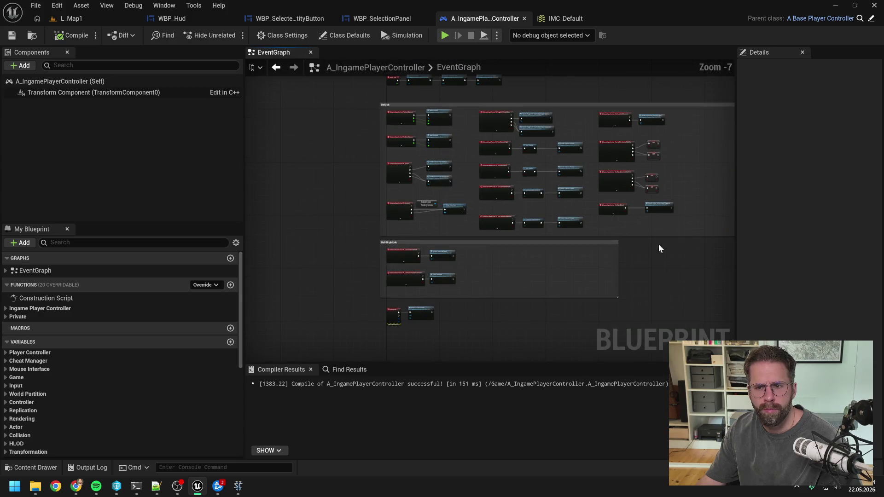
pyautogui.scroll(5, 485, 227)
pyautogui.rightClick(479, 202)
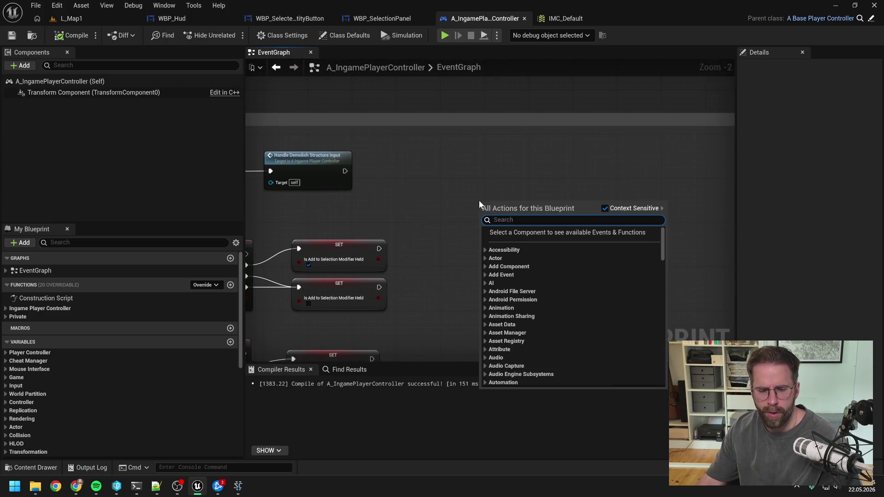
pyautogui.write('ia cycle sel')
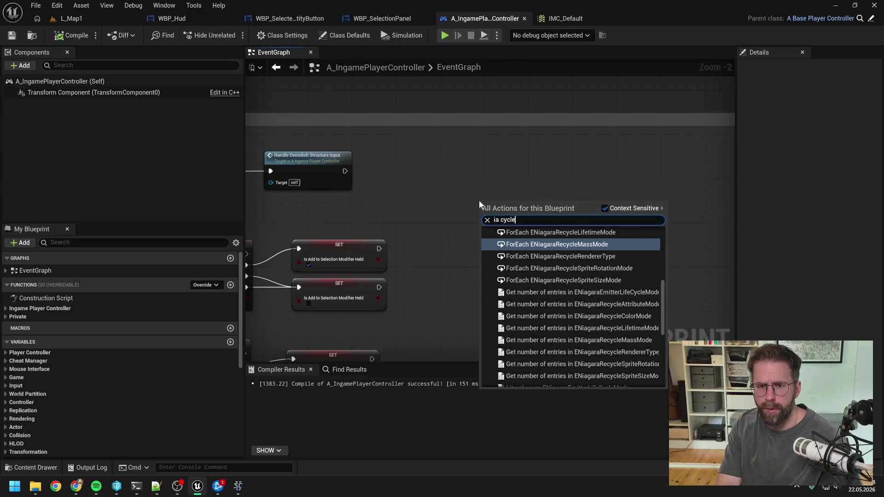
pyautogui.press('Return')
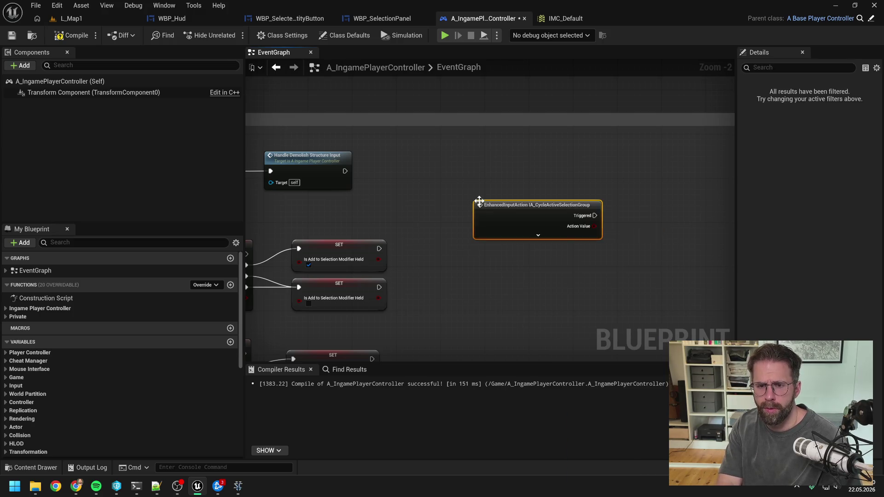
pyautogui.moveTo(516, 214); pyautogui.dragTo(506, 166)
pyautogui.scroll(-5, 506, 166)
pyautogui.scroll(4, 506, 166)
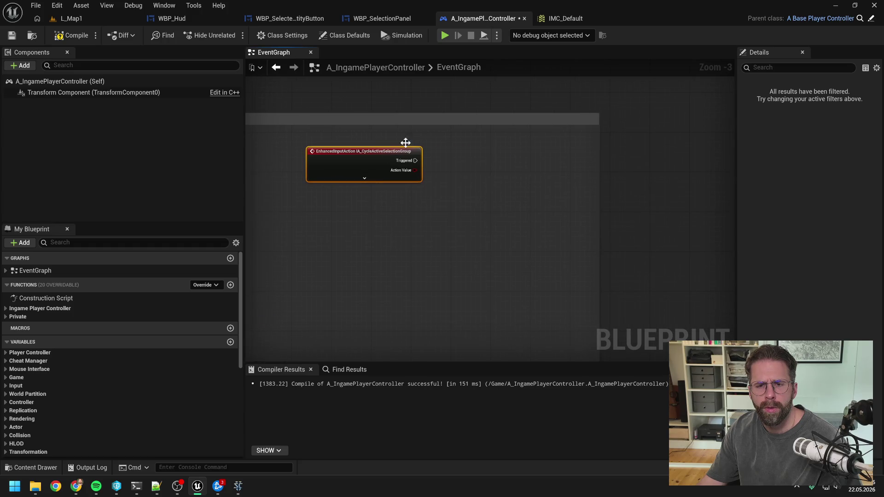
pyautogui.click(450, 103)
pyautogui.click(383, 179)
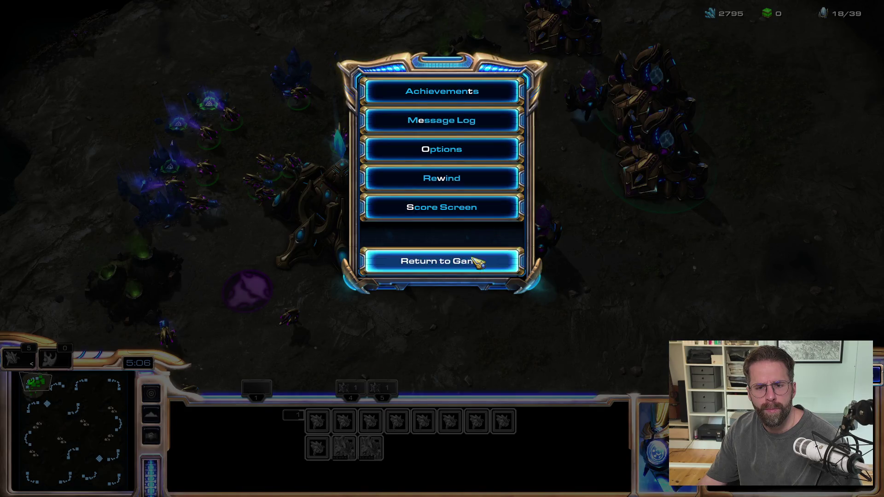
# In StarCraft II, resume gameplay, select two stalkers, and press F10
pyautogui.click(467, 258)
pyautogui.keyDown('shift'); pyautogui.click(481, 230); pyautogui.keyUp('shift')
pyautogui.keyDown('shift'); pyautogui.click(541, 230); pyautogui.keyUp('shift')
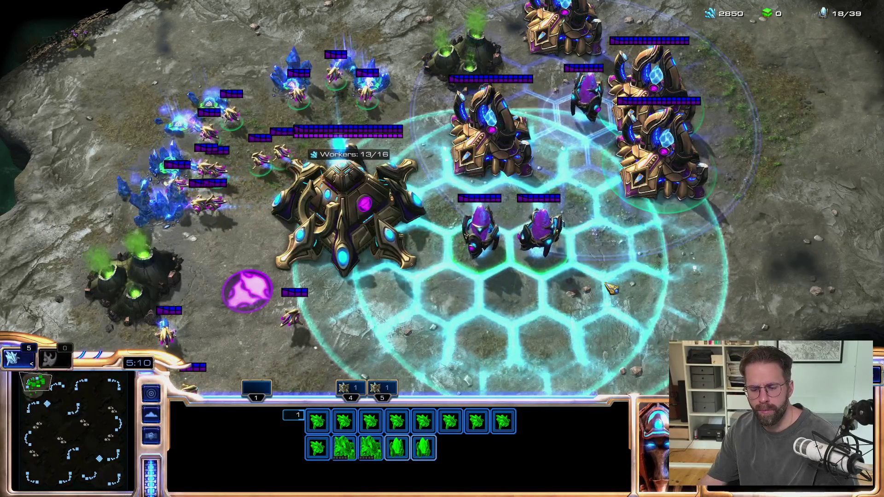
pyautogui.press('F10')
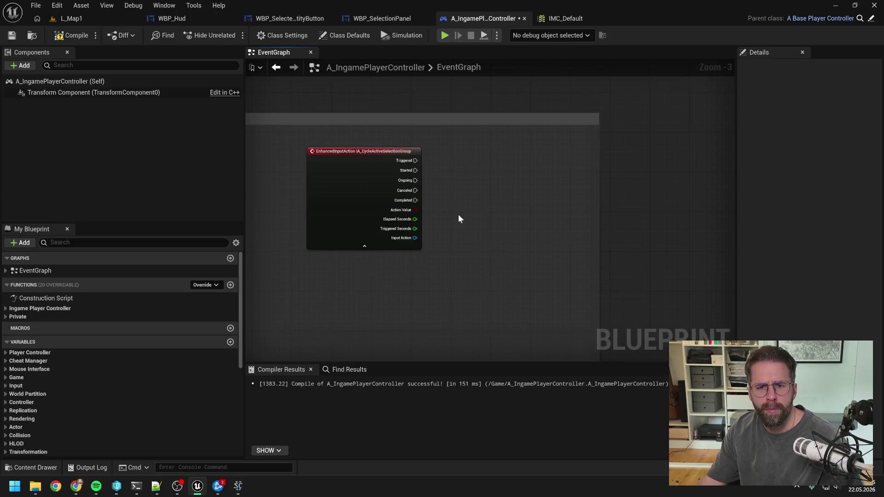
# Add a function HandleCycleActiveSelectinGroupInputStarted in the Private category among the input handlers, and save
pyautogui.click(81, 35)
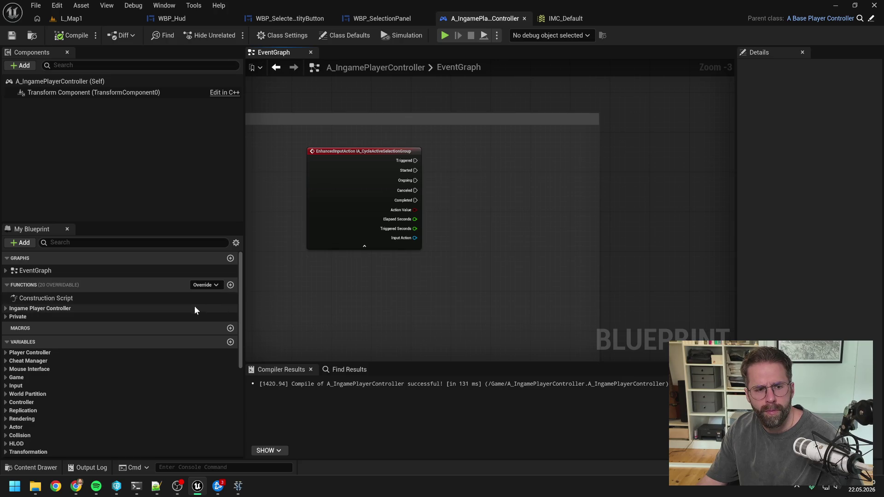
pyautogui.click(230, 285)
pyautogui.write('H')
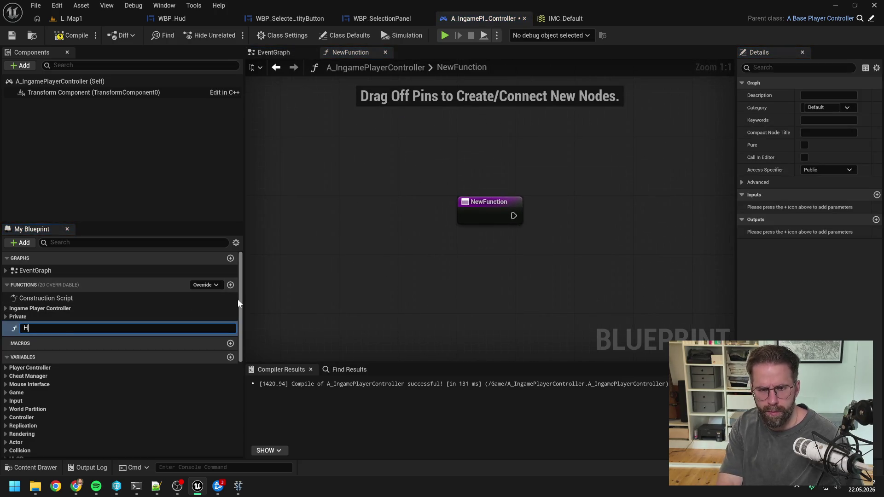
pyautogui.write('andleCycleActiveS')
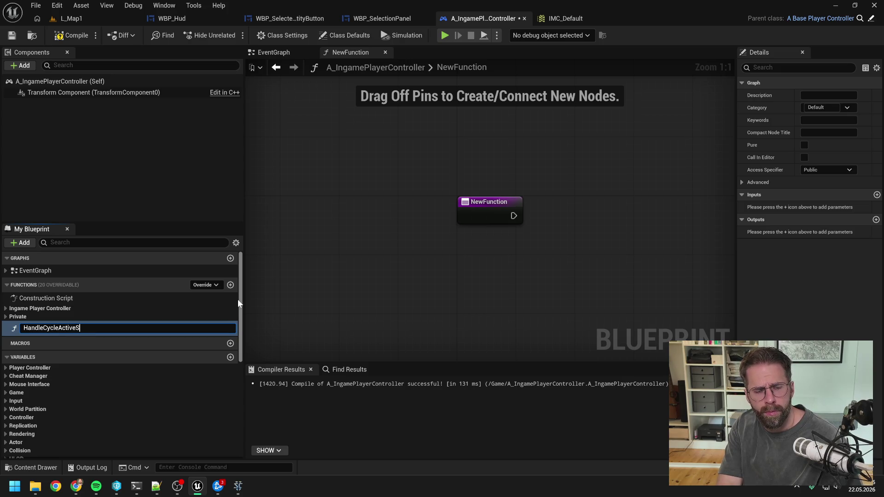
pyautogui.write('electinGroup')
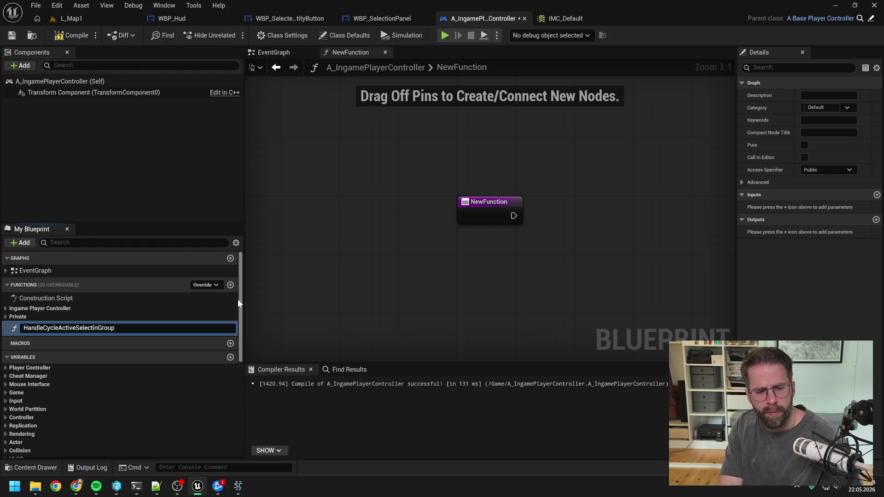
pyautogui.write('I')
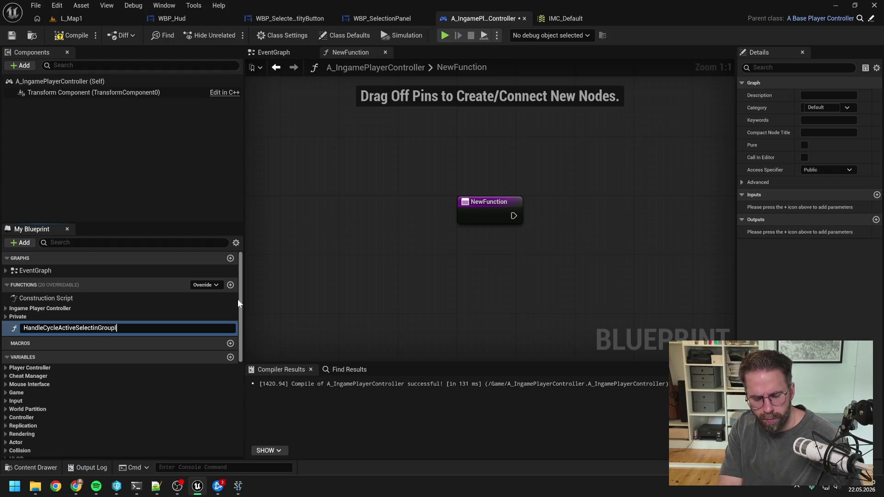
pyautogui.write('nputStarted')
pyautogui.press('Return')
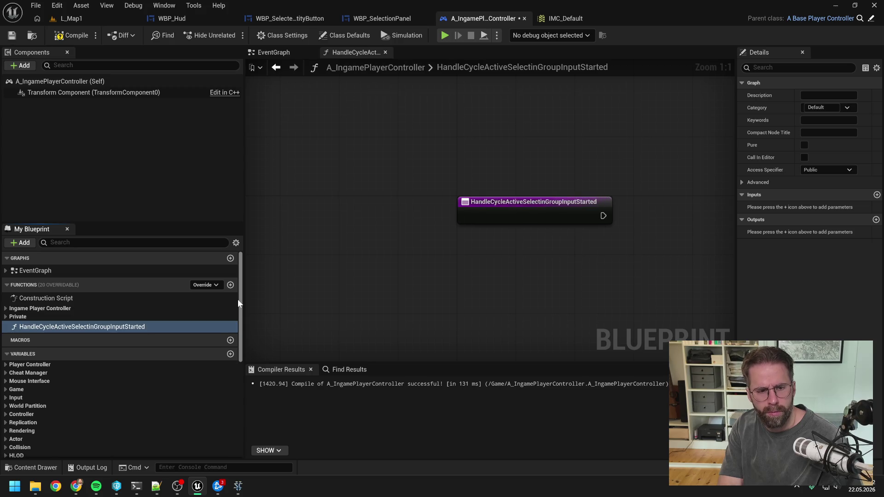
pyautogui.moveTo(73, 325); pyautogui.dragTo(38, 316)
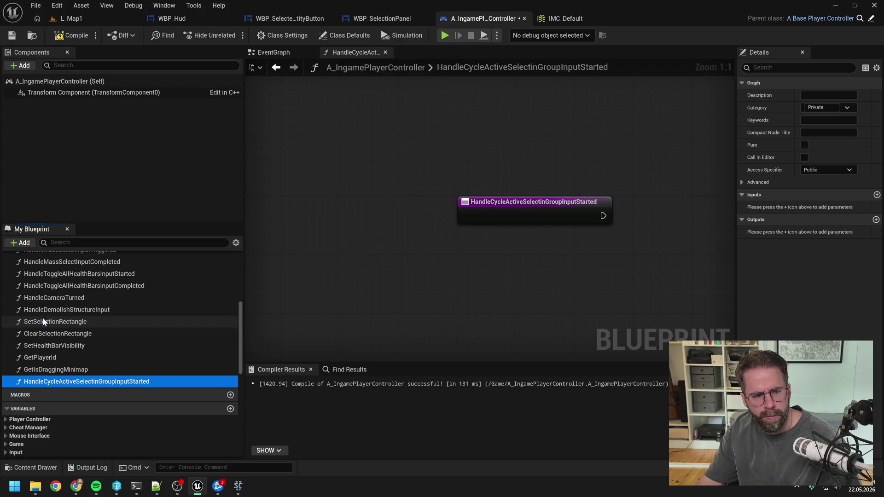
pyautogui.moveTo(138, 381)
pyautogui.mouseDown()
pyautogui.moveTo(95, 329)
pyautogui.moveTo(83, 298)
pyautogui.mouseUp()
pyautogui.hotkey('ctrl', 's')
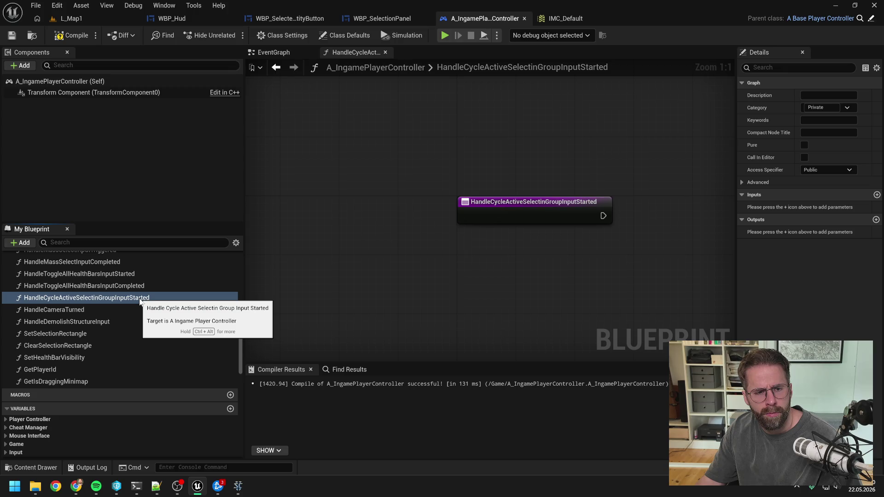
# Place the function below HandleMassSelectInputCompleted, set its access specifier to Private, and save
pyautogui.moveTo(140, 300); pyautogui.dragTo(137, 277)
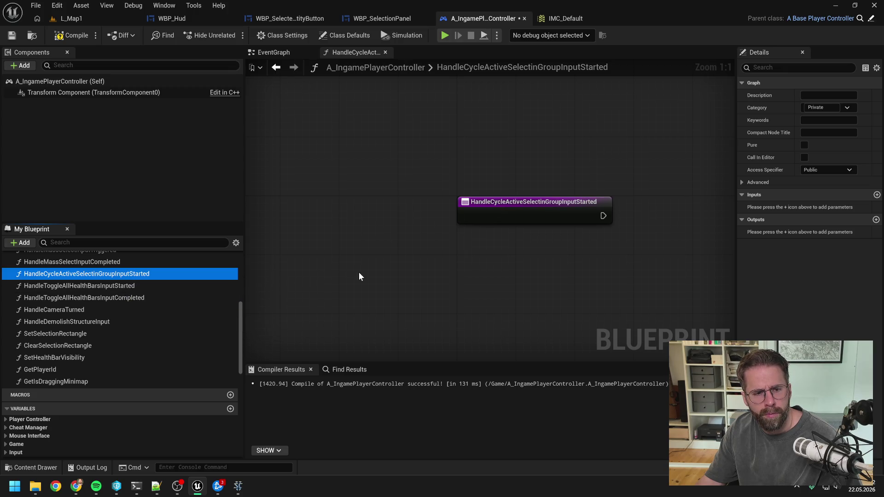
pyautogui.scroll(2, 182, 300)
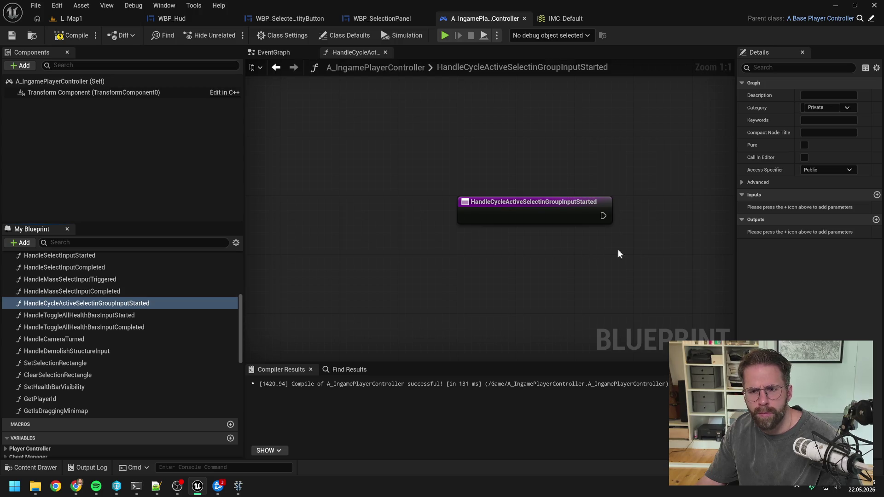
pyautogui.click(810, 169)
pyautogui.click(812, 189)
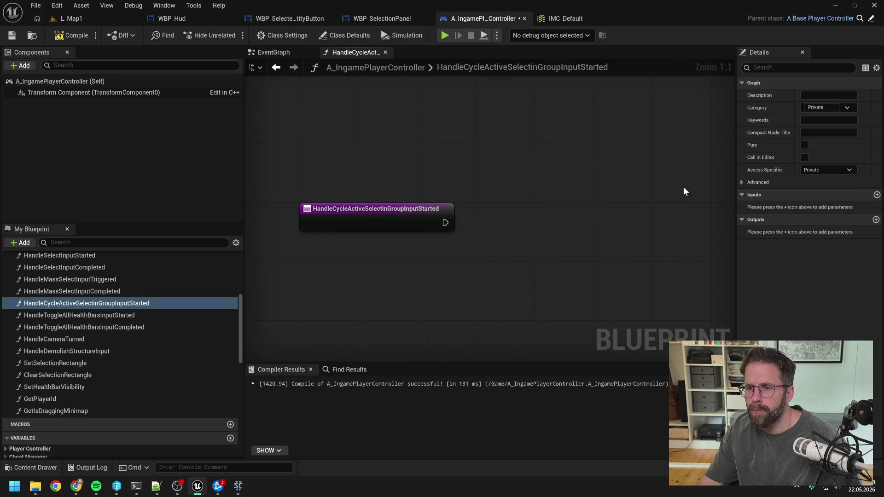
pyautogui.hotkey('ctrl', 's')
# Call the new function from the event's Started output, hide unused pins, and position both nodes beside the demolish structure nodes
pyautogui.click(273, 52)
pyautogui.moveTo(103, 306)
pyautogui.mouseDown()
pyautogui.moveTo(453, 156)
pyautogui.moveTo(457, 170)
pyautogui.mouseUp()
pyautogui.click(380, 248)
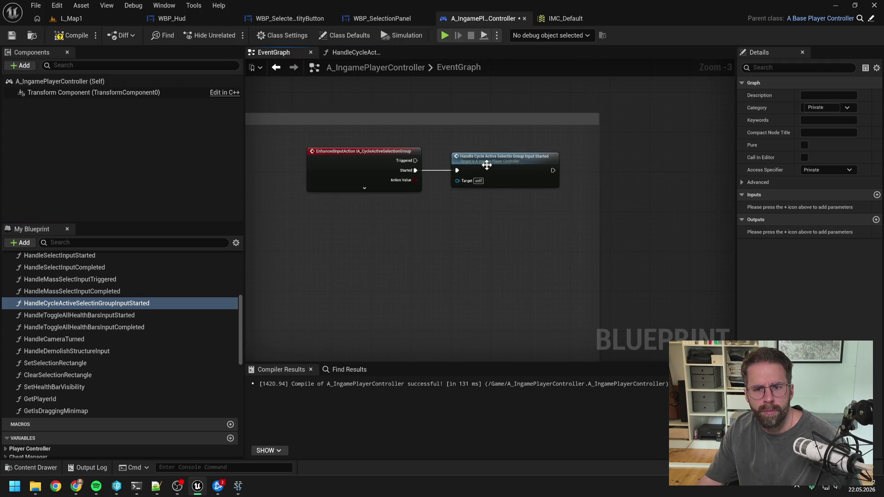
pyautogui.scroll(-4, 488, 163)
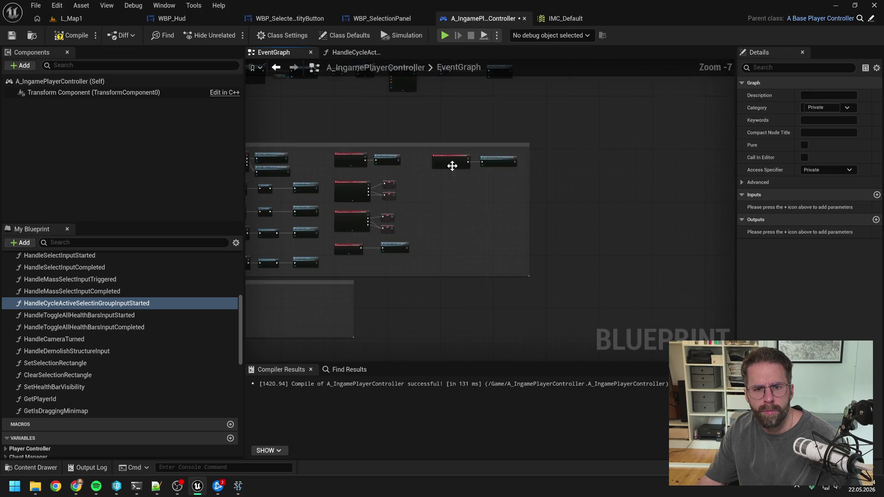
pyautogui.scroll(5, 664, 143)
pyautogui.scroll(-1, 631, 138)
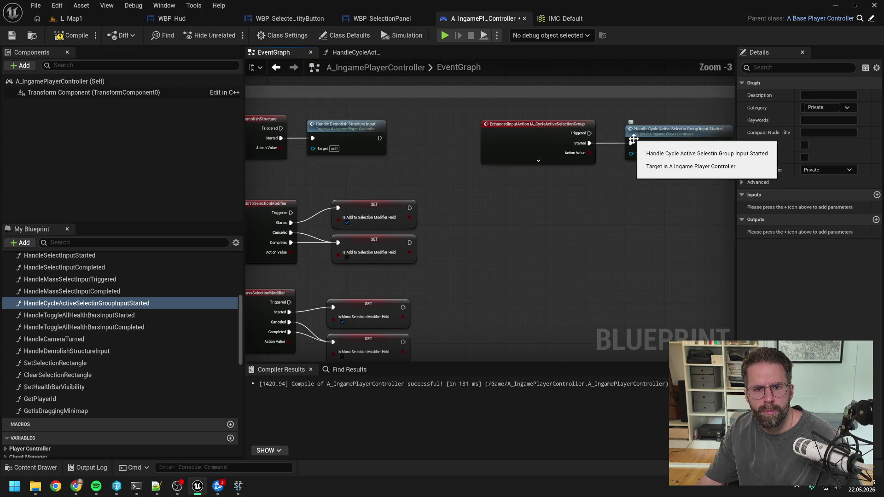
pyautogui.keyDown('ctrl'); pyautogui.click(569, 124); pyautogui.keyUp('ctrl')
pyautogui.moveTo(555, 133)
pyautogui.mouseDown()
pyautogui.moveTo(362, 134)
pyautogui.moveTo(510, 127)
pyautogui.mouseUp()
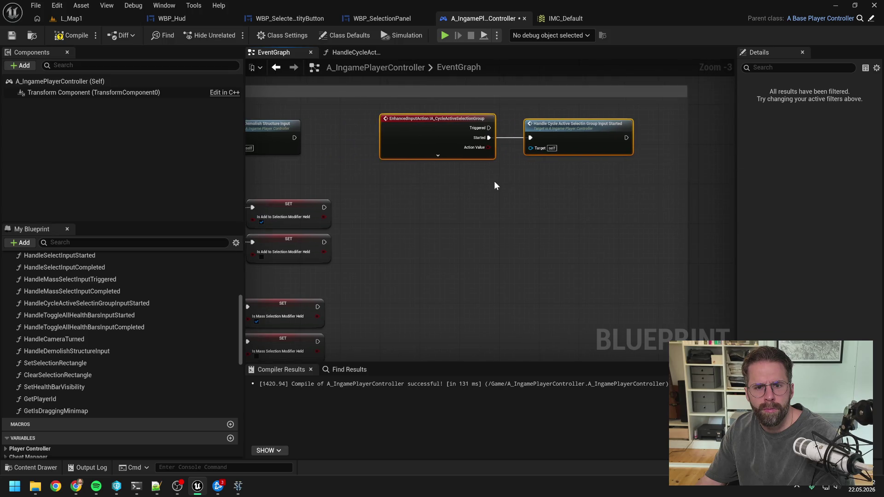
# Open the new function's graph, compile the blueprint, and bring up the tab options for closing other tabs
pyautogui.doubleClick(550, 130)
pyautogui.click(71, 35)
pyautogui.rightClick(351, 51)
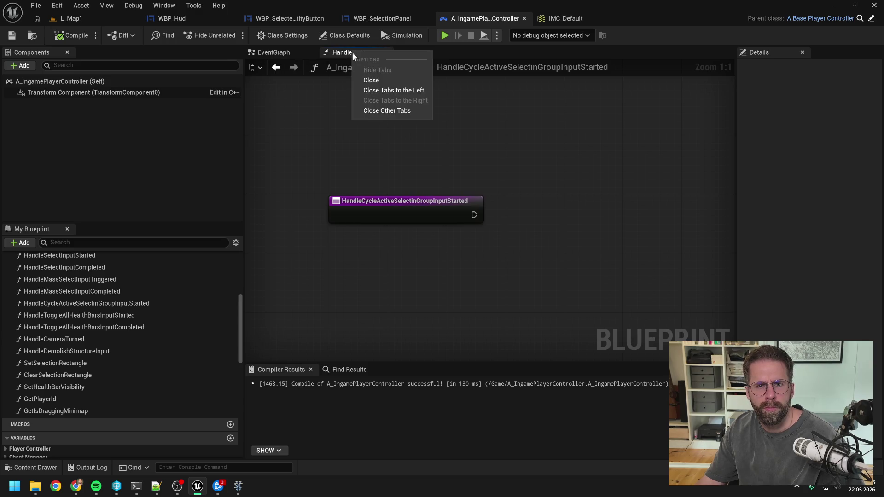